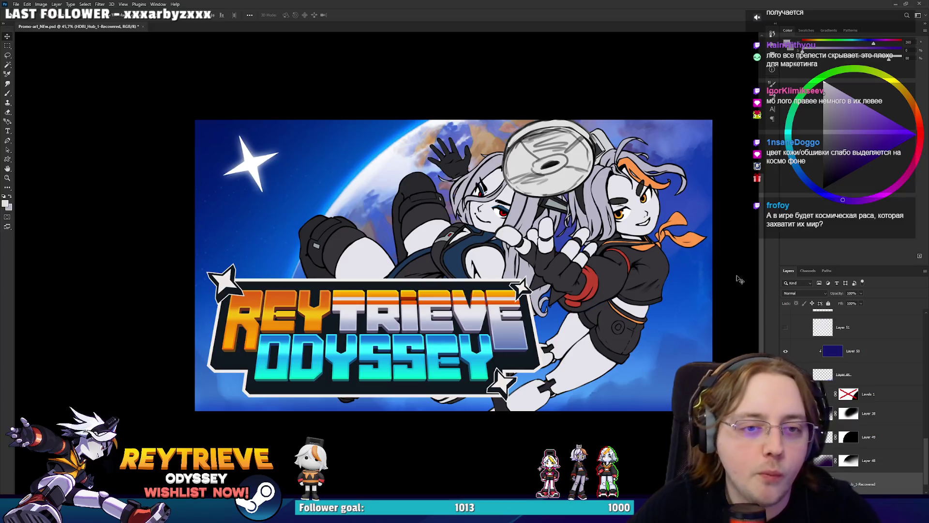
Step: Scale Group 12's two characters down, rotate them about 10° counter-clockwise and shift them right
{"action": "left_click", "coordinate": [693, 261]}
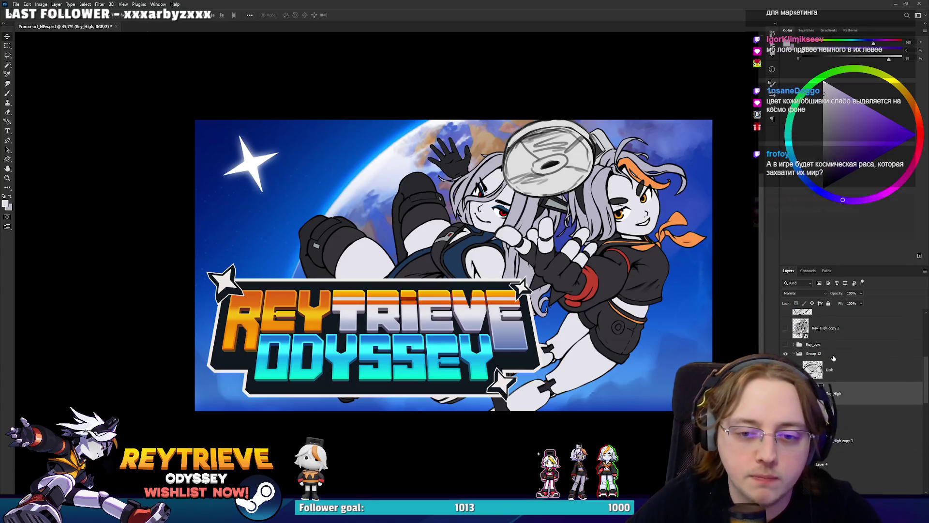
{"action": "key", "text": "ctrl+t"}
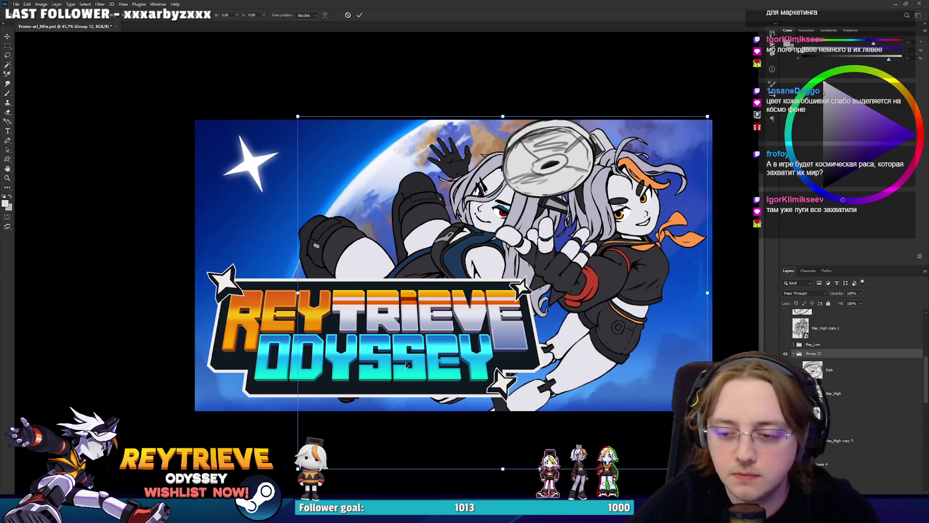
{"action": "left_click_drag", "start_coordinate": [295, 469], "coordinate": [345, 443]}
{"action": "left_click_drag", "start_coordinate": [521, 351], "coordinate": [534, 362]}
{"action": "left_click_drag", "start_coordinate": [738, 202], "coordinate": [720, 168]}
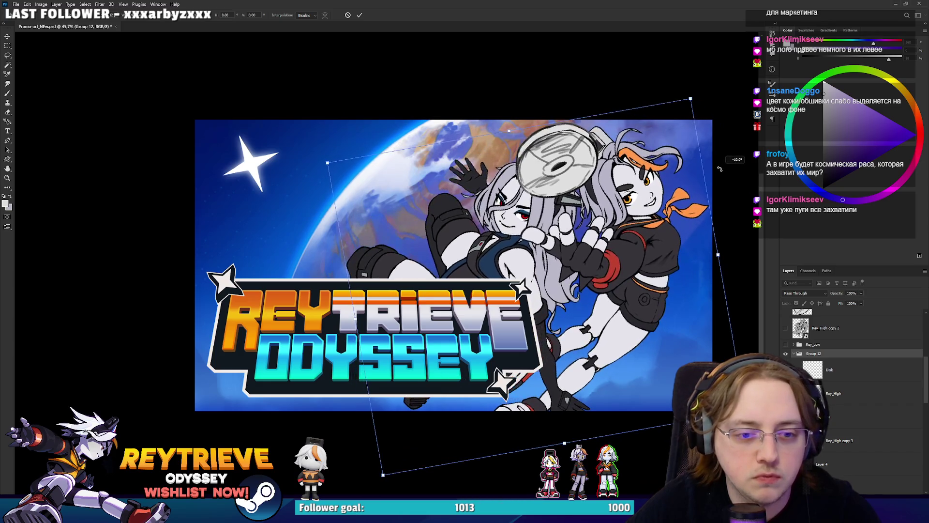
{"action": "left_click_drag", "start_coordinate": [667, 230], "coordinate": [662, 236]}
{"action": "key", "text": "Return"}
{"action": "scroll", "coordinate": [570, 236], "scroll_direction": "down", "scroll_amount": 3}
{"action": "scroll", "coordinate": [571, 236], "scroll_direction": "up", "scroll_amount": 3}
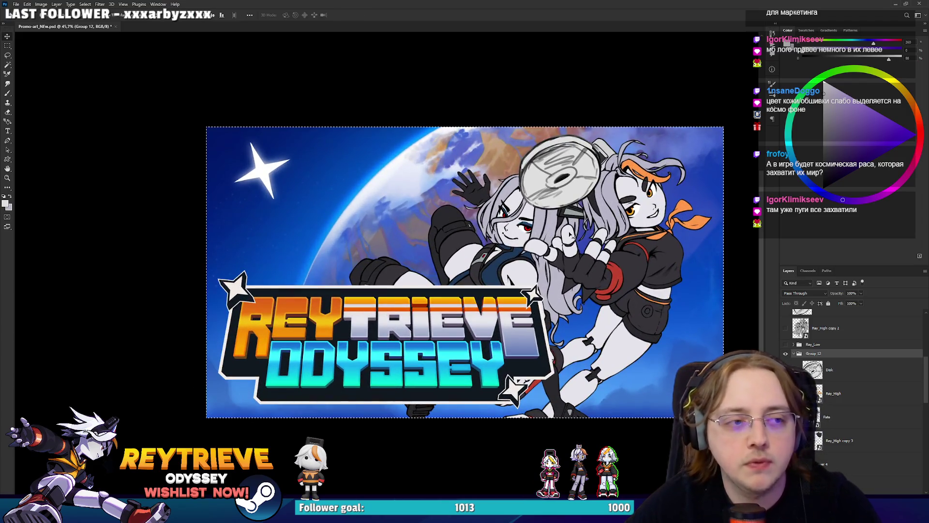
{"action": "left_click", "coordinate": [855, 460]}
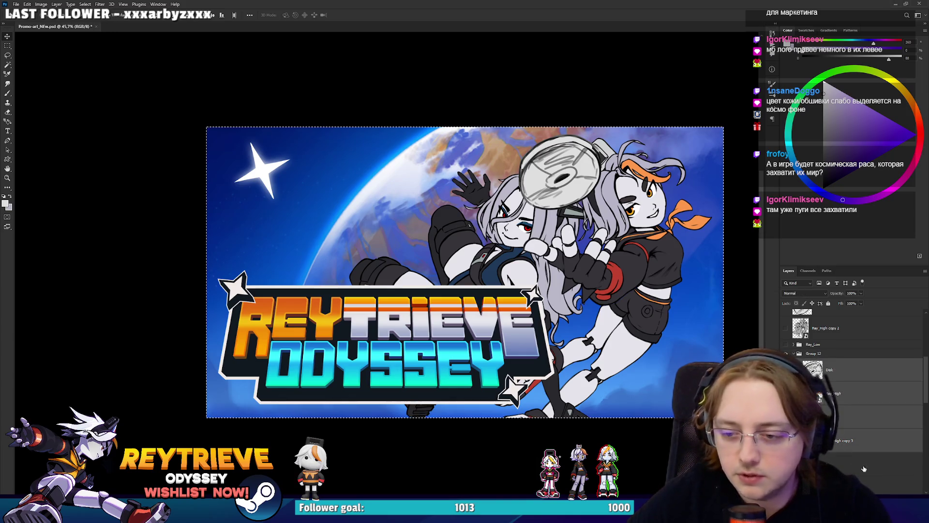
Step: Fill a new layer over the characters with the sampled sky blue and set it to Multiply
{"action": "key", "text": "ctrl+shift+alt+n"}
{"action": "key", "text": "b"}
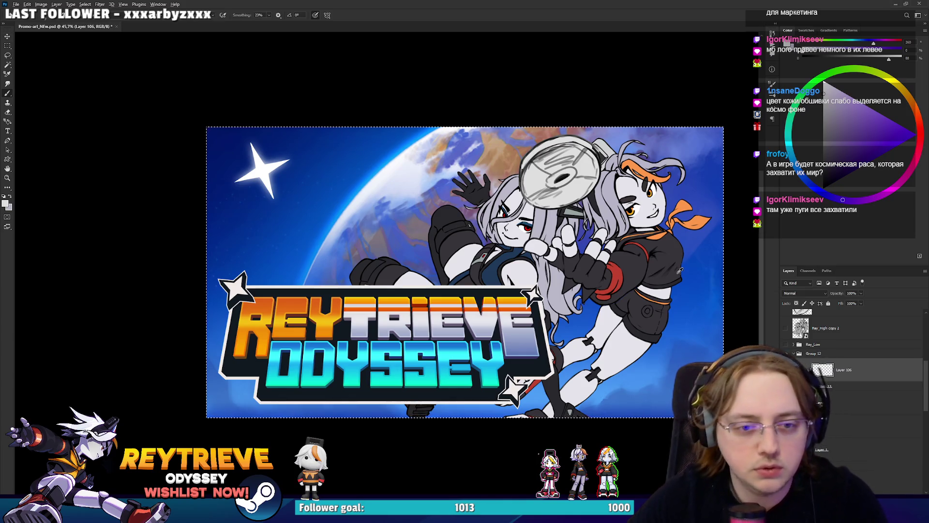
{"action": "key", "text": "ctrl+d"}
{"action": "left_click", "coordinate": [709, 186], "text": "alt"}
{"action": "key", "text": "alt+BackSpace"}
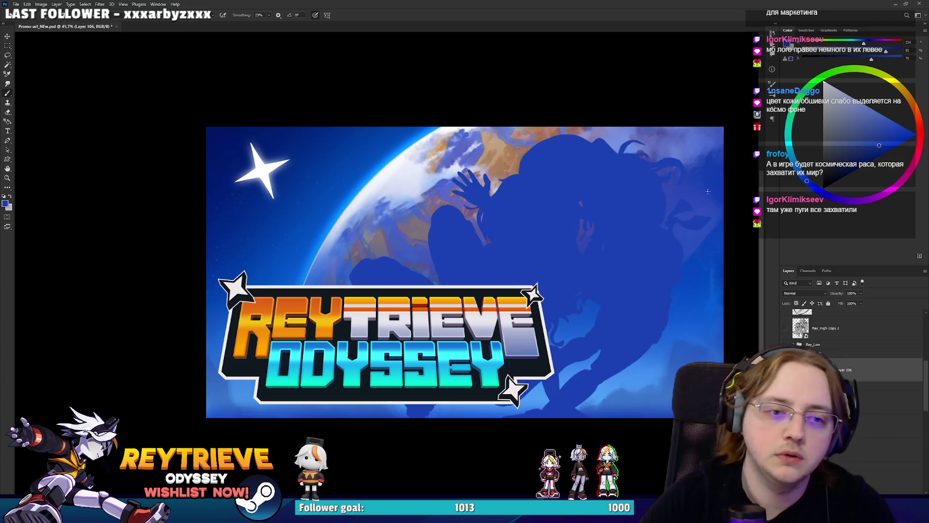
{"action": "left_click", "coordinate": [804, 293]}
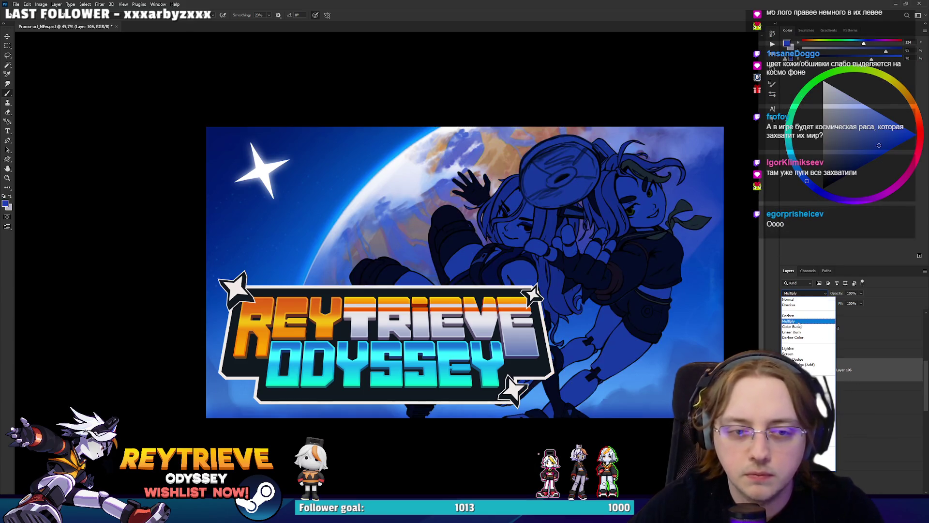
{"action": "left_click", "coordinate": [799, 321]}
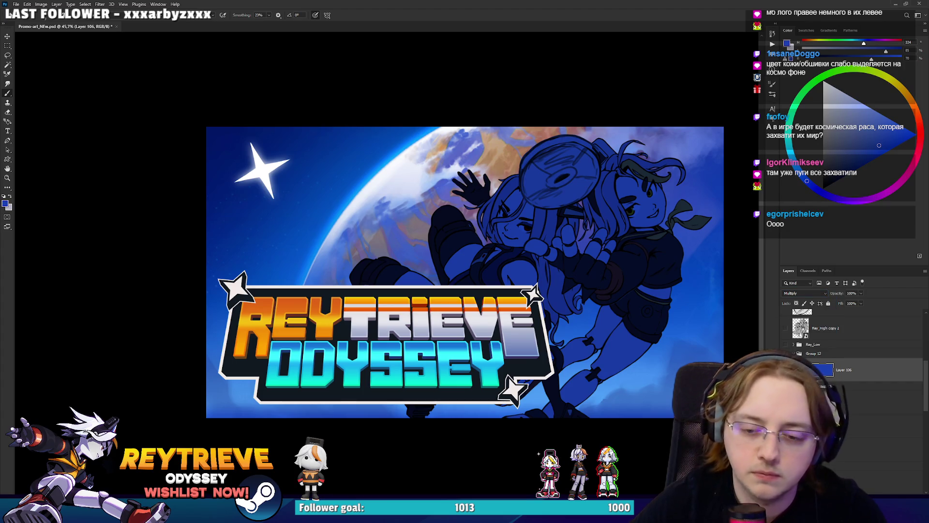
Step: Add a mask to the blue layer and erase the tint from the hair
{"action": "left_click", "coordinate": [882, 488]}
{"action": "key", "text": "e"}
{"action": "mouse_move", "coordinate": [509, 209]}
{"action": "left_mouse_down"}
{"action": "mouse_move", "coordinate": [520, 179]}
{"action": "mouse_move", "coordinate": [503, 224]}
{"action": "mouse_move", "coordinate": [467, 229]}
{"action": "mouse_move", "coordinate": [450, 216]}
{"action": "mouse_move", "coordinate": [458, 218]}
{"action": "left_mouse_up"}
Step: Erase the blue from the glove, arm, helmet top, leg stripes, hair and face on the mask
{"action": "left_click_drag", "start_coordinate": [400, 253], "coordinate": [421, 278]}
{"action": "mouse_move", "coordinate": [536, 160]}
{"action": "left_mouse_down"}
{"action": "mouse_move", "coordinate": [570, 146]}
{"action": "mouse_move", "coordinate": [532, 176]}
{"action": "mouse_move", "coordinate": [631, 212]}
{"action": "mouse_move", "coordinate": [656, 203]}
{"action": "mouse_move", "coordinate": [638, 194]}
{"action": "mouse_move", "coordinate": [629, 254]}
{"action": "mouse_move", "coordinate": [661, 237]}
{"action": "mouse_move", "coordinate": [677, 212]}
{"action": "mouse_move", "coordinate": [707, 217]}
{"action": "left_mouse_up"}
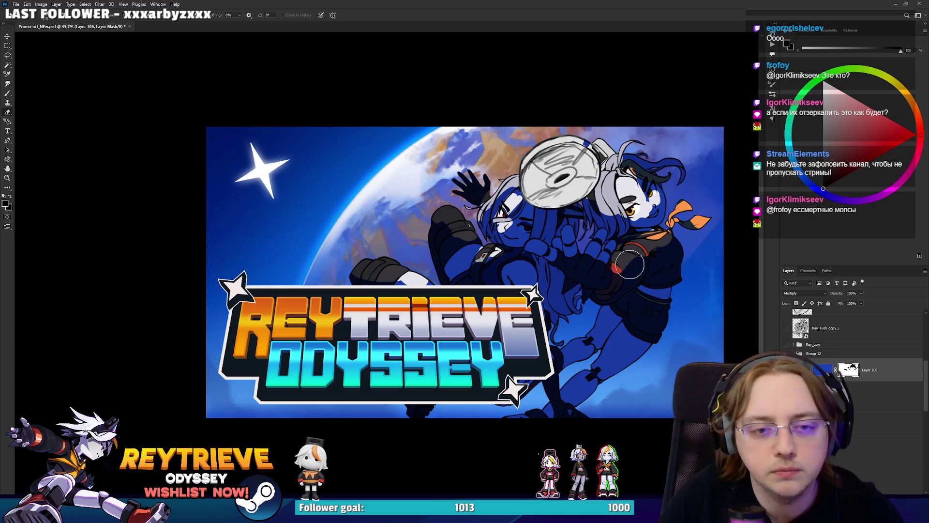
{"action": "mouse_move", "coordinate": [596, 353]}
{"action": "left_mouse_down"}
{"action": "mouse_move", "coordinate": [594, 372]}
{"action": "mouse_move", "coordinate": [561, 399]}
{"action": "left_mouse_up"}
{"action": "mouse_move", "coordinate": [498, 251]}
{"action": "left_mouse_down"}
{"action": "mouse_move", "coordinate": [544, 221]}
{"action": "mouse_move", "coordinate": [527, 224]}
{"action": "left_mouse_up"}
{"action": "key", "text": "bracketleft"}
{"action": "key", "text": "bracketleft"}
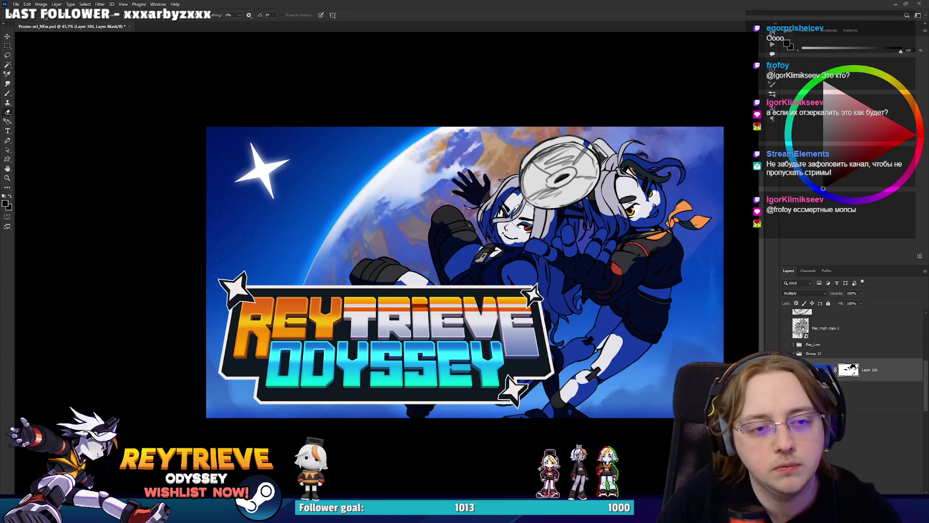
{"action": "mouse_move", "coordinate": [552, 188]}
{"action": "left_mouse_down"}
{"action": "mouse_move", "coordinate": [556, 223]}
{"action": "mouse_move", "coordinate": [575, 227]}
{"action": "left_mouse_up"}
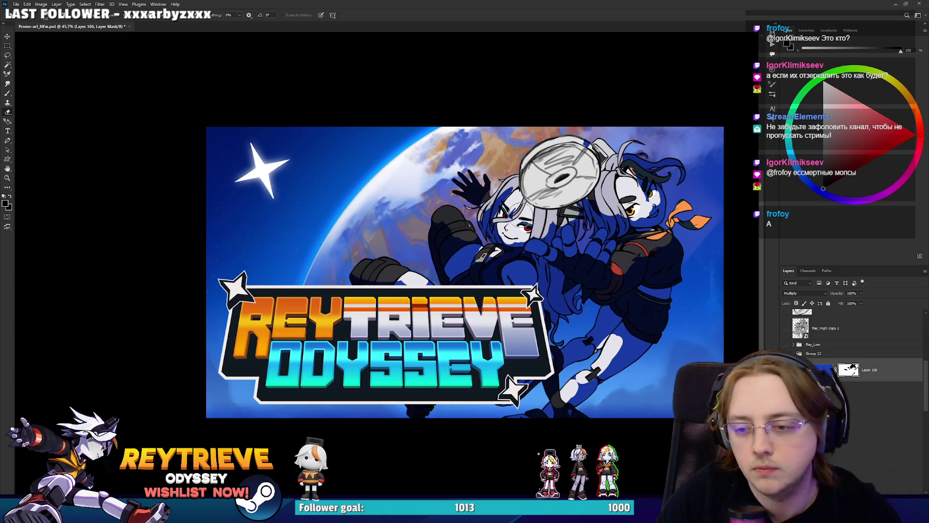
{"action": "left_click_drag", "start_coordinate": [516, 186], "coordinate": [500, 203]}
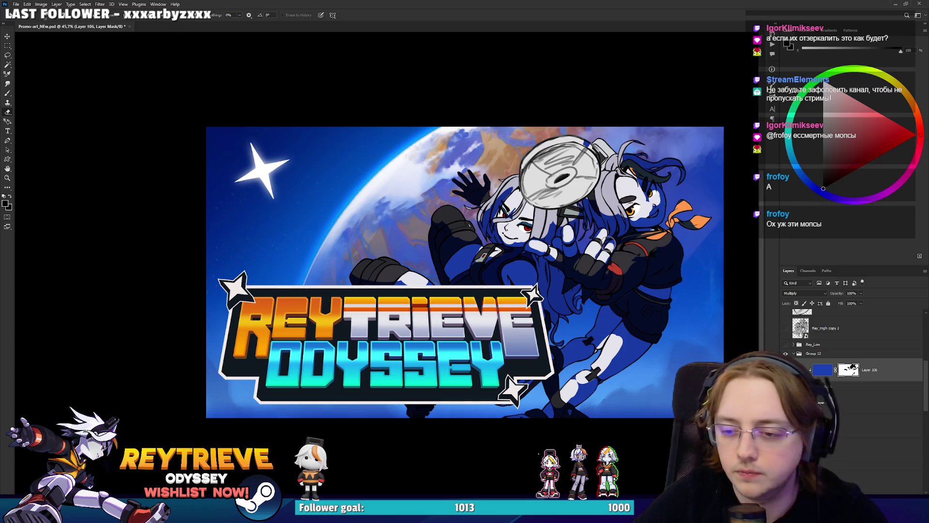
Step: Try a horizontally flipped, repositioned version of the character group, then undo the flip
{"action": "scroll", "coordinate": [609, 256], "scroll_direction": "up", "scroll_amount": 1}
{"action": "key", "text": "alt+bracketright"}
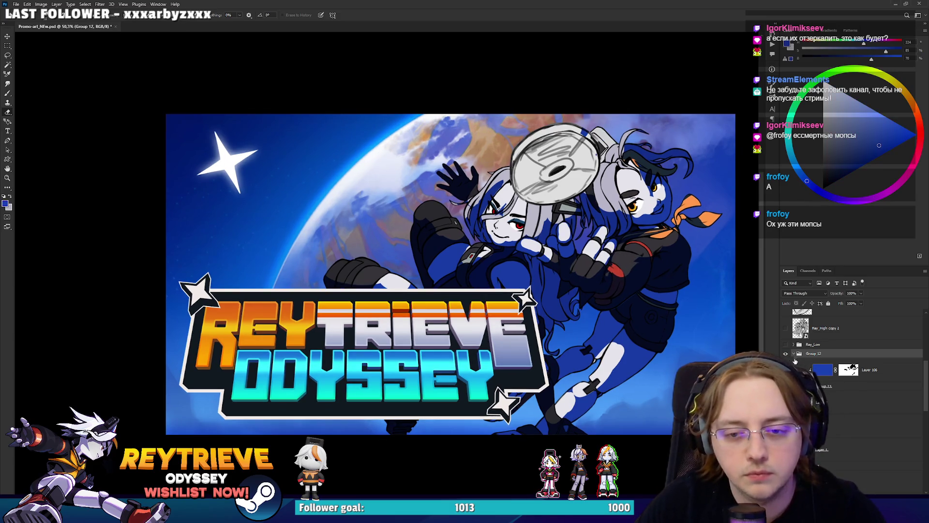
{"action": "key", "text": "ctrl+h"}
{"action": "key", "text": "v"}
{"action": "mouse_move", "coordinate": [592, 306]}
{"action": "left_mouse_down"}
{"action": "mouse_move", "coordinate": [627, 224]}
{"action": "mouse_move", "coordinate": [605, 249]}
{"action": "mouse_move", "coordinate": [439, 286]}
{"action": "left_mouse_up"}
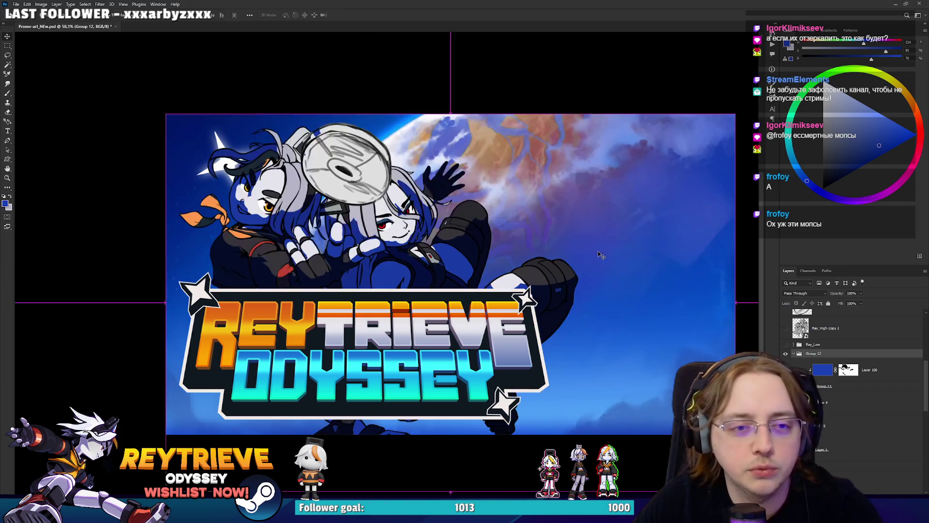
{"action": "key", "text": "ctrl+h"}
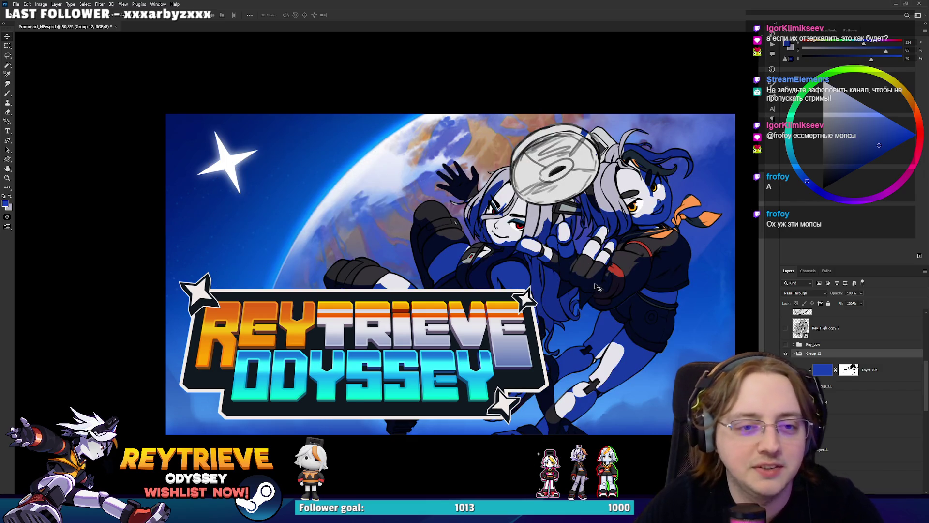
Step: Nudge the characters slightly up-right then down, and fit the whole artwork in view
{"action": "left_click_drag", "start_coordinate": [597, 289], "coordinate": [603, 282]}
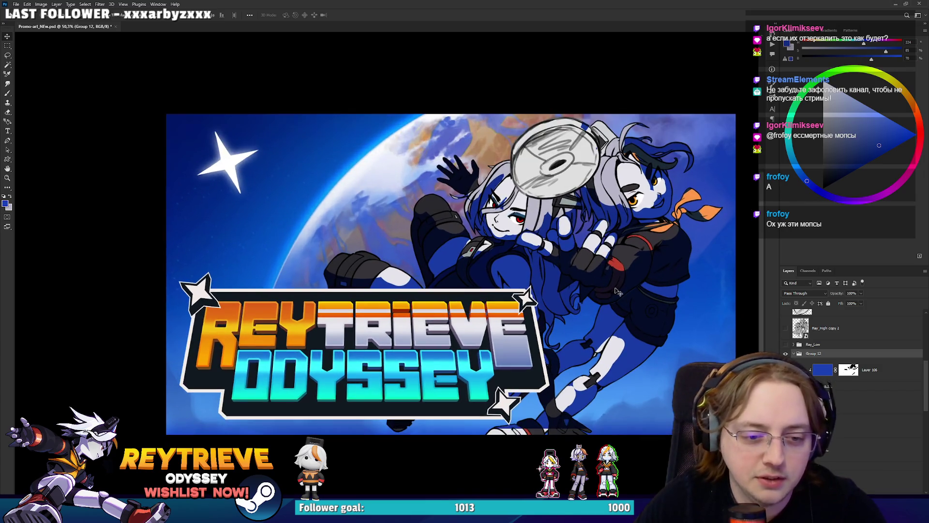
{"action": "key", "text": "shift+Down"}
{"action": "key", "text": "shift+Down"}
{"action": "key", "text": "shift+Down"}
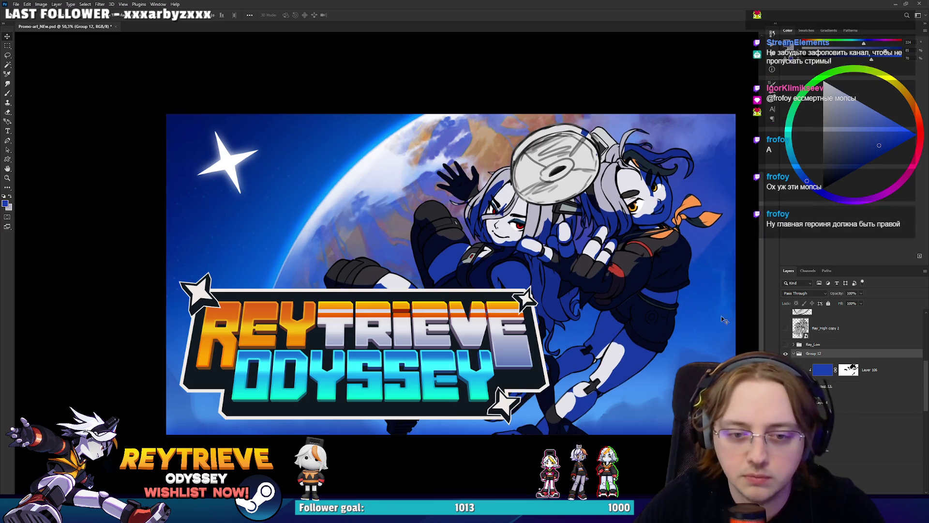
{"action": "scroll", "coordinate": [580, 288], "scroll_direction": "up", "scroll_amount": 1}
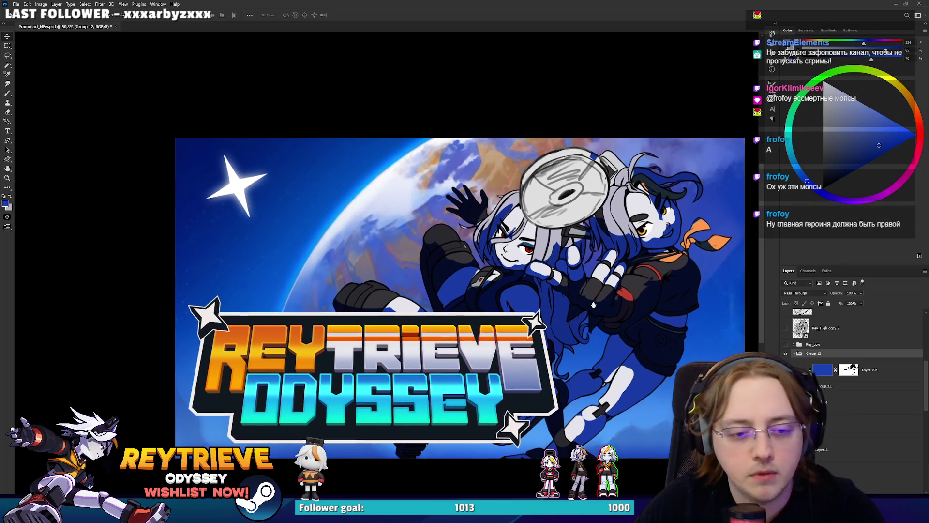
{"action": "scroll", "coordinate": [579, 288], "scroll_direction": "up", "scroll_amount": 1}
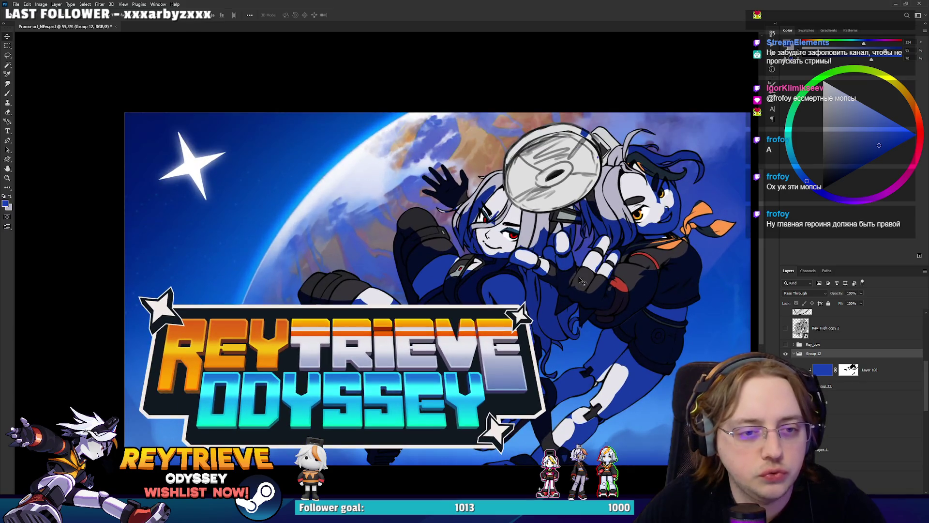
{"action": "key", "text": "ctrl+0"}
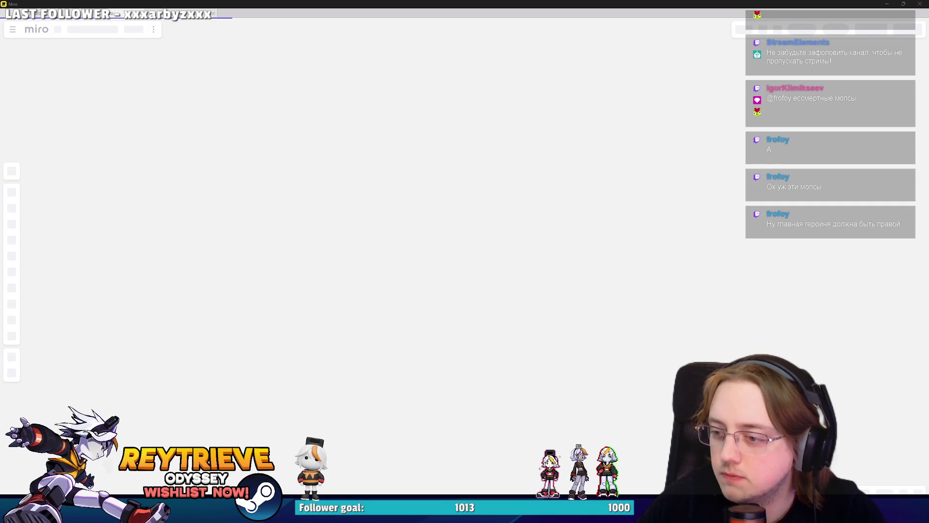
Step: In Miro, navigate to the Other Capsule Images frame and paste the Reytrieve Odyssey artwork there
{"action": "key", "text": "alt+Tab"}
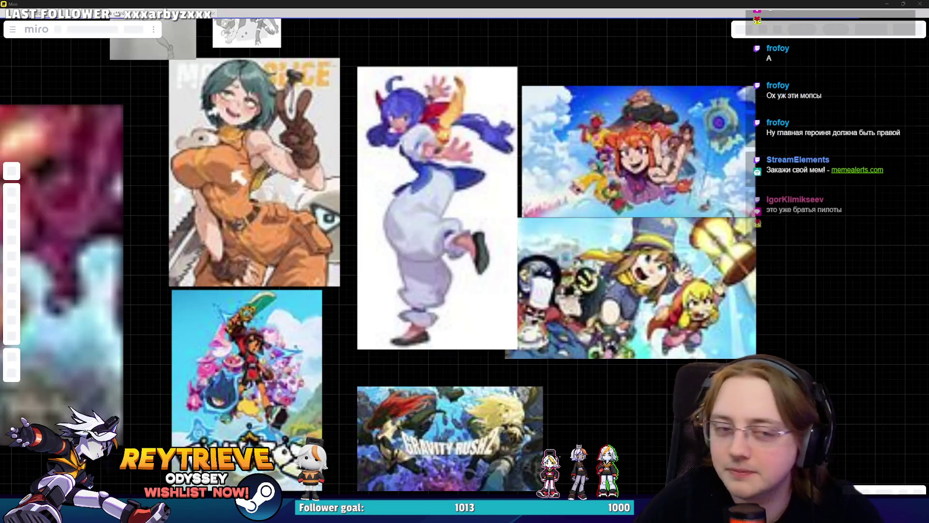
{"action": "scroll", "coordinate": [576, 232], "scroll_direction": "down", "scroll_amount": 5}
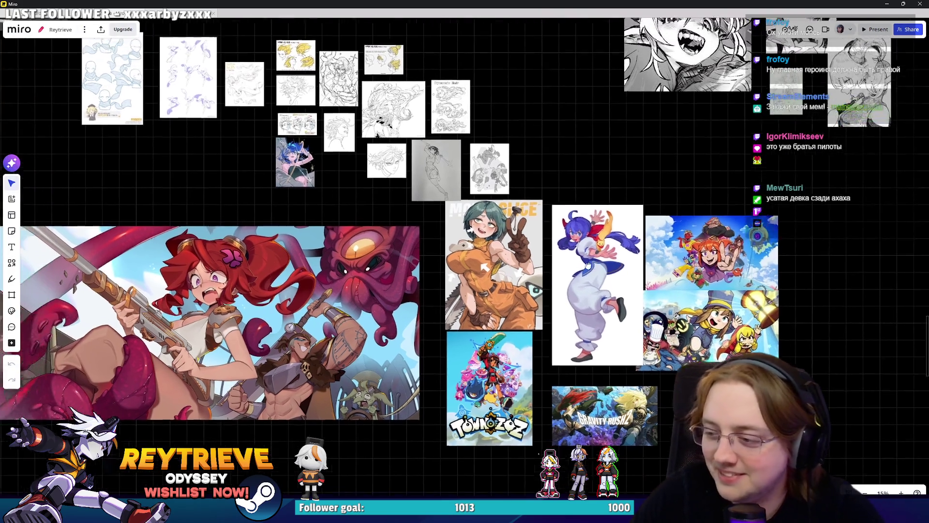
{"action": "scroll", "coordinate": [571, 300], "scroll_direction": "up", "scroll_amount": 5}
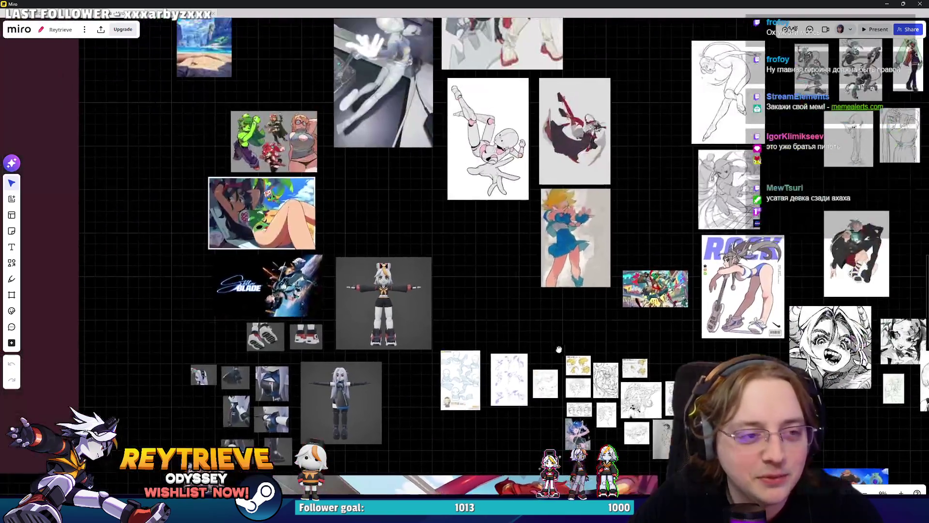
{"action": "scroll", "coordinate": [557, 343], "scroll_direction": "up", "scroll_amount": 10}
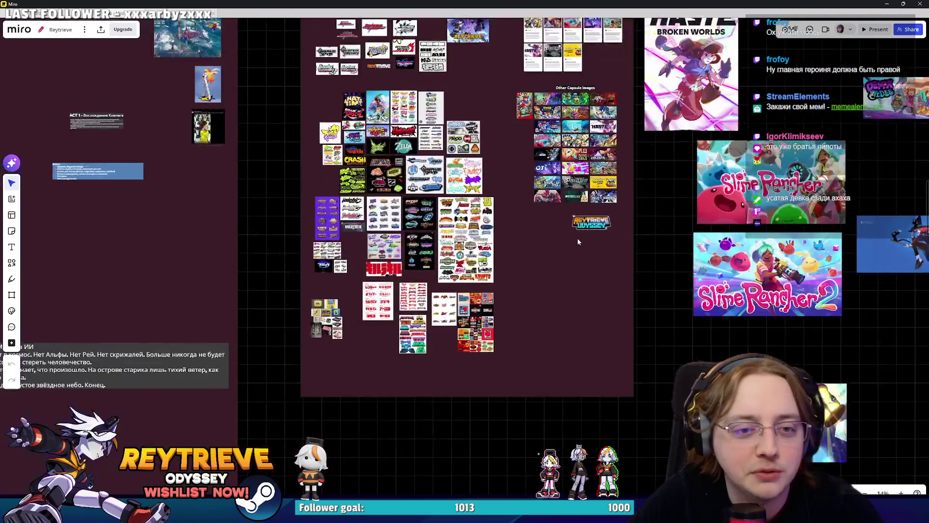
{"action": "scroll", "coordinate": [577, 240], "scroll_direction": "up", "scroll_amount": 5}
{"action": "scroll", "coordinate": [577, 238], "scroll_direction": "down", "scroll_amount": 2}
{"action": "key", "text": "ctrl+v"}
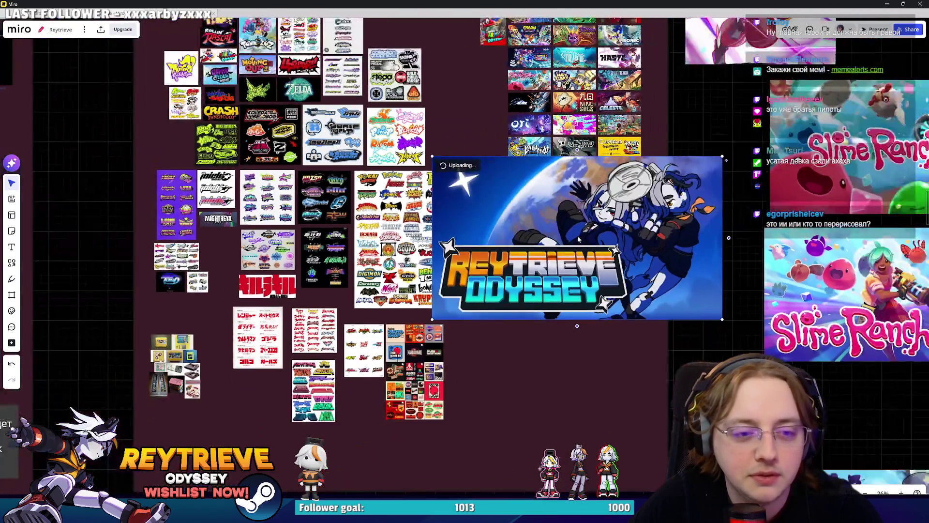
Step: Shrink the pasted artwork and move it next to the game capsules
{"action": "scroll", "coordinate": [577, 237], "scroll_direction": "up", "scroll_amount": 3}
{"action": "left_click_drag", "start_coordinate": [779, 125], "coordinate": [530, 265]}
{"action": "scroll", "coordinate": [520, 234], "scroll_direction": "up", "scroll_amount": 3}
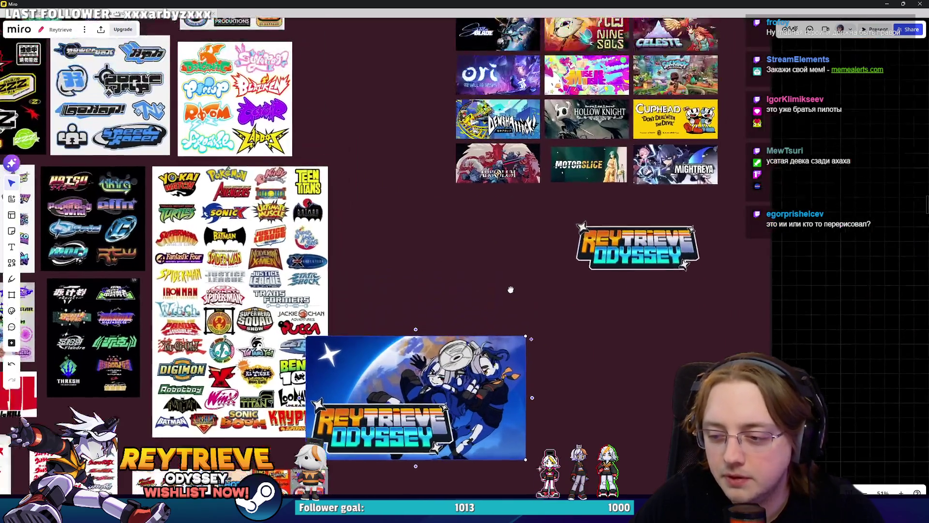
{"action": "mouse_move", "coordinate": [440, 395]}
{"action": "left_mouse_down"}
{"action": "mouse_move", "coordinate": [564, 254]}
{"action": "mouse_move", "coordinate": [587, 252]}
{"action": "left_mouse_up"}
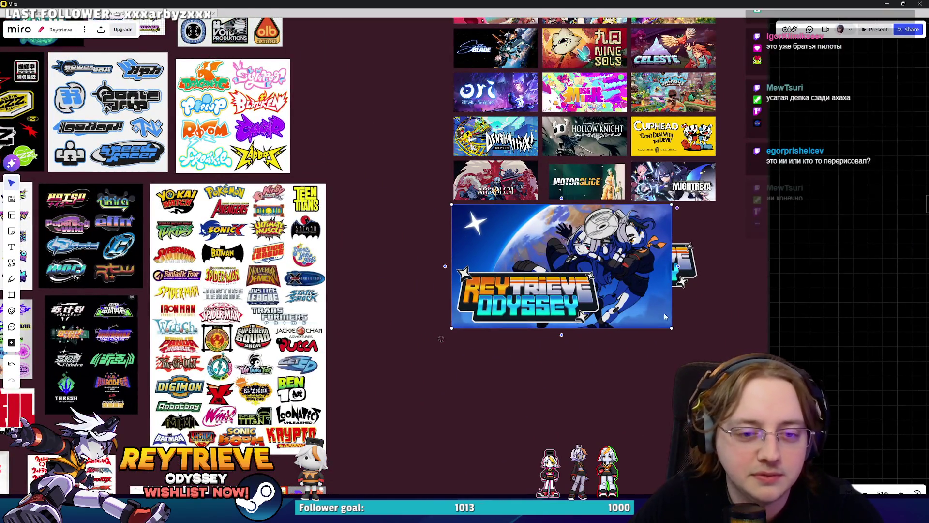
{"action": "mouse_move", "coordinate": [671, 328]}
{"action": "left_mouse_down"}
{"action": "mouse_move", "coordinate": [531, 253]}
{"action": "mouse_move", "coordinate": [539, 253]}
{"action": "left_mouse_up"}
Step: Move the Reytrieve capsule into the grid, resize it to capsule size, and set it beside Nine Sols
{"action": "scroll", "coordinate": [539, 253], "scroll_direction": "up", "scroll_amount": 3}
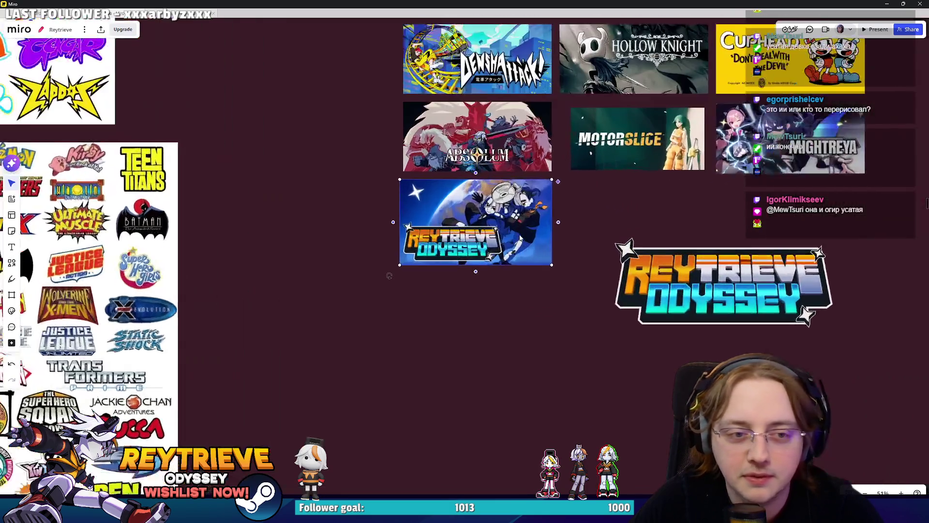
{"action": "scroll", "coordinate": [498, 387], "scroll_direction": "down", "scroll_amount": 1}
{"action": "scroll", "coordinate": [498, 387], "scroll_direction": "up", "scroll_amount": 1}
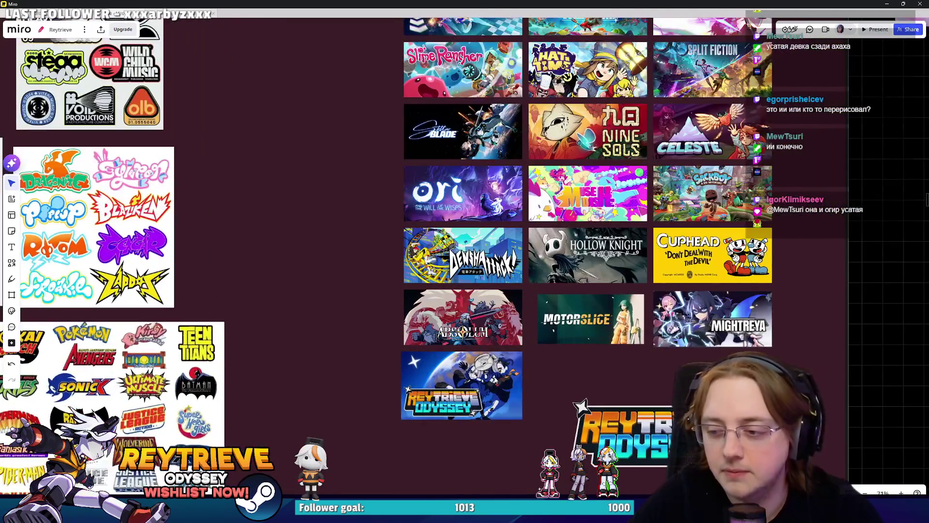
{"action": "scroll", "coordinate": [489, 380], "scroll_direction": "up", "scroll_amount": 1}
{"action": "mouse_move", "coordinate": [464, 416]}
{"action": "left_mouse_down"}
{"action": "mouse_move", "coordinate": [793, 238]}
{"action": "mouse_move", "coordinate": [662, 286]}
{"action": "mouse_move", "coordinate": [662, 304]}
{"action": "left_mouse_up"}
{"action": "scroll", "coordinate": [794, 239], "scroll_direction": "up", "scroll_amount": 1}
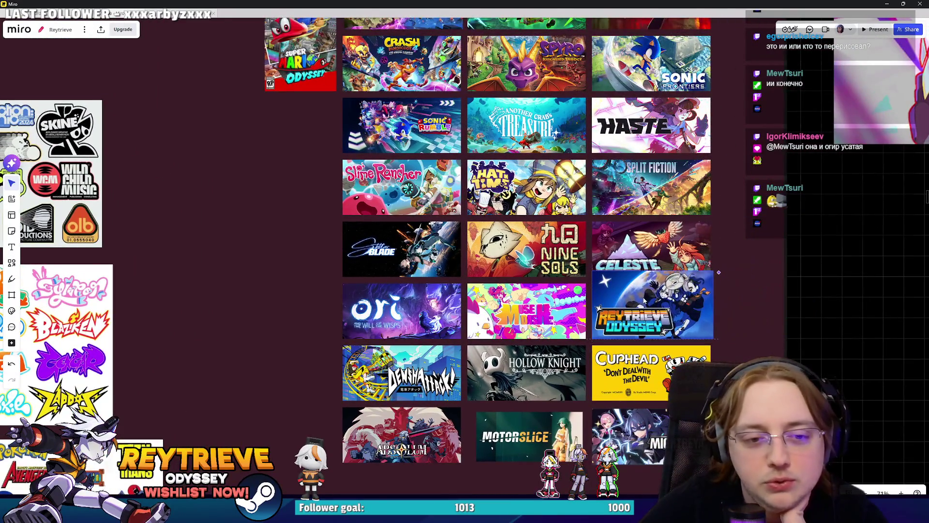
{"action": "mouse_move", "coordinate": [707, 272]}
{"action": "left_mouse_down"}
{"action": "mouse_move", "coordinate": [667, 271]}
{"action": "mouse_move", "coordinate": [644, 250]}
{"action": "left_mouse_up"}
{"action": "left_click_drag", "start_coordinate": [695, 222], "coordinate": [706, 223]}
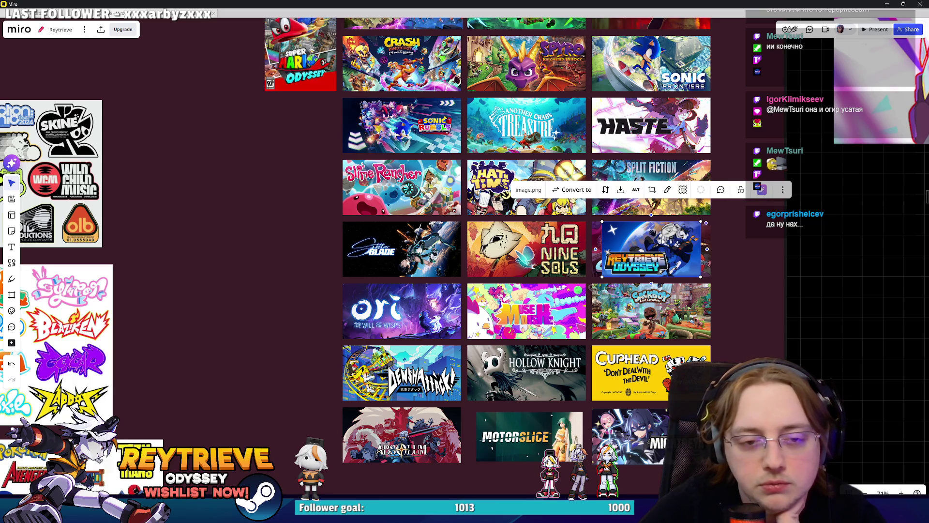
{"action": "scroll", "coordinate": [528, 266], "scroll_direction": "up", "scroll_amount": 3}
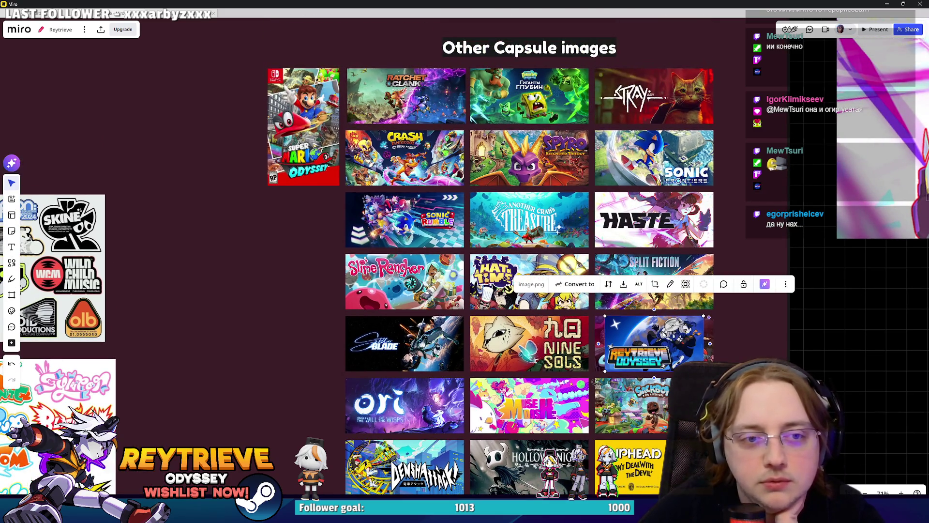
{"action": "scroll", "coordinate": [662, 335], "scroll_direction": "down", "scroll_amount": 6}
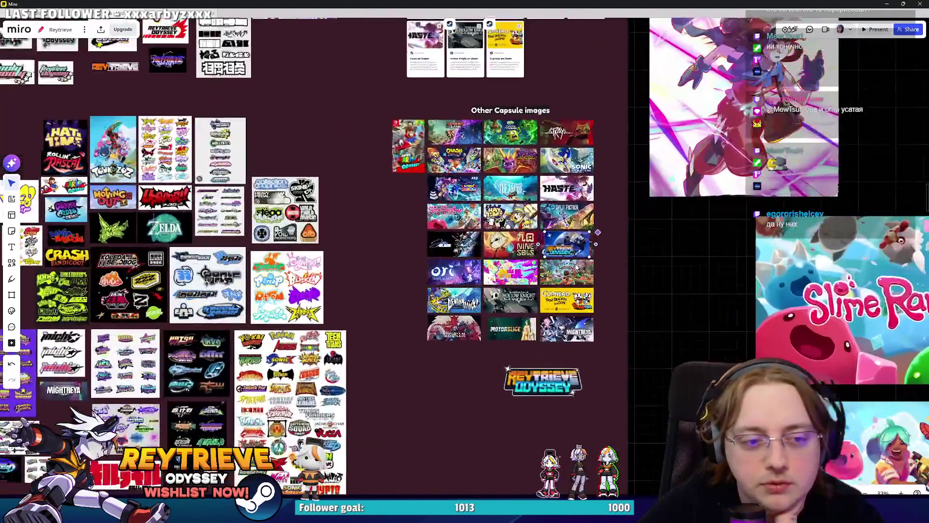
{"action": "scroll", "coordinate": [566, 237], "scroll_direction": "up", "scroll_amount": 3}
Step: Move the Reytrieve capsule out beside the grid, next to the Slime Rancher row
{"action": "mouse_move", "coordinate": [564, 242]}
{"action": "left_mouse_down"}
{"action": "mouse_move", "coordinate": [465, 198]}
{"action": "mouse_move", "coordinate": [479, 203]}
{"action": "mouse_move", "coordinate": [302, 203]}
{"action": "left_mouse_up"}
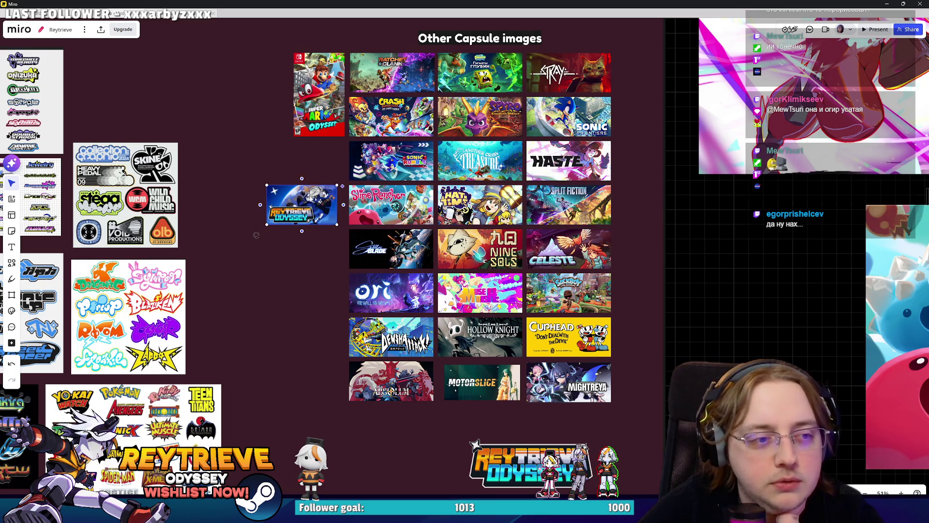
{"action": "left_click_drag", "start_coordinate": [327, 271], "coordinate": [416, 288]}
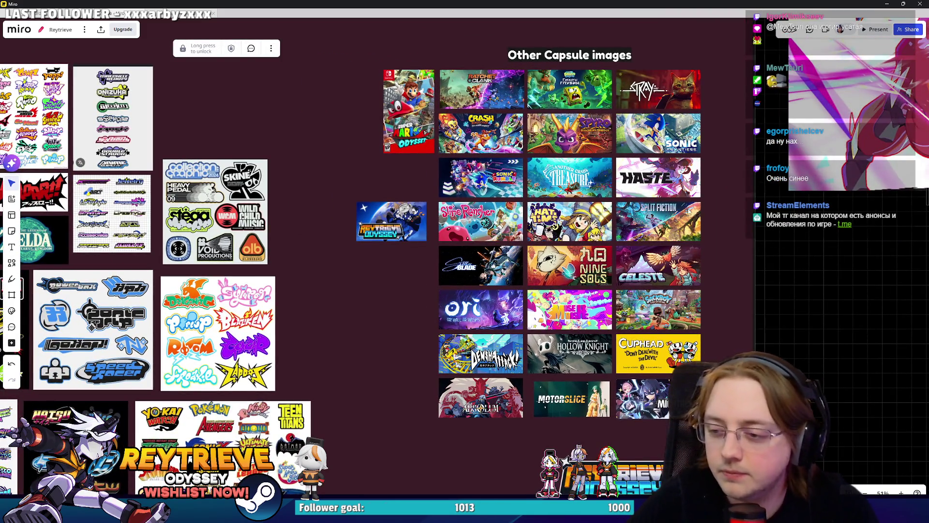
{"action": "scroll", "coordinate": [655, 201], "scroll_direction": "up", "scroll_amount": 2}
{"action": "left_click_drag", "start_coordinate": [337, 209], "coordinate": [364, 220]}
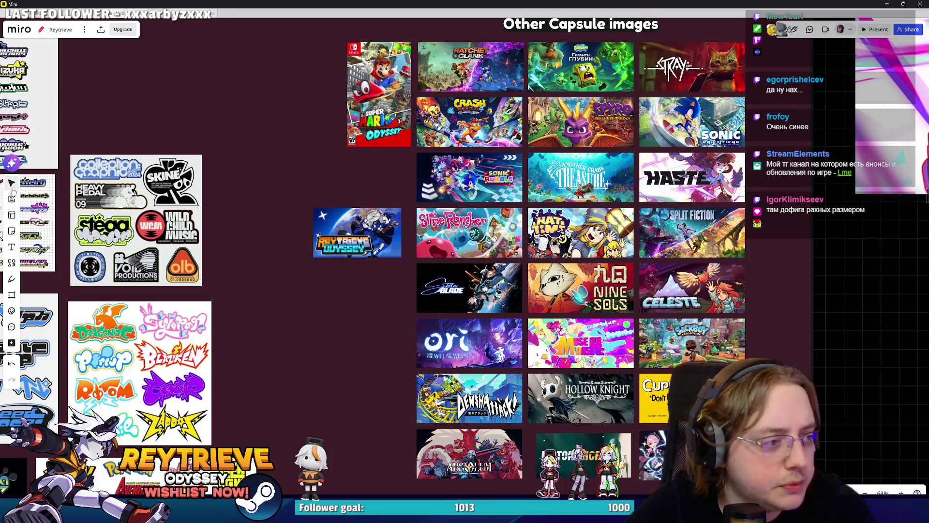
{"action": "left_click_drag", "start_coordinate": [356, 228], "coordinate": [362, 225]}
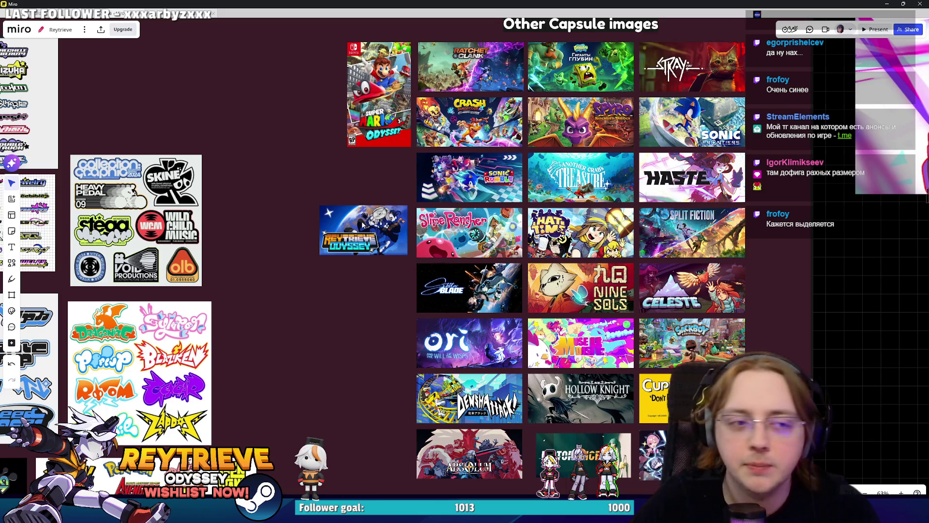
{"action": "scroll", "coordinate": [471, 226], "scroll_direction": "up", "scroll_amount": 3}
{"action": "scroll", "coordinate": [470, 226], "scroll_direction": "down", "scroll_amount": 3}
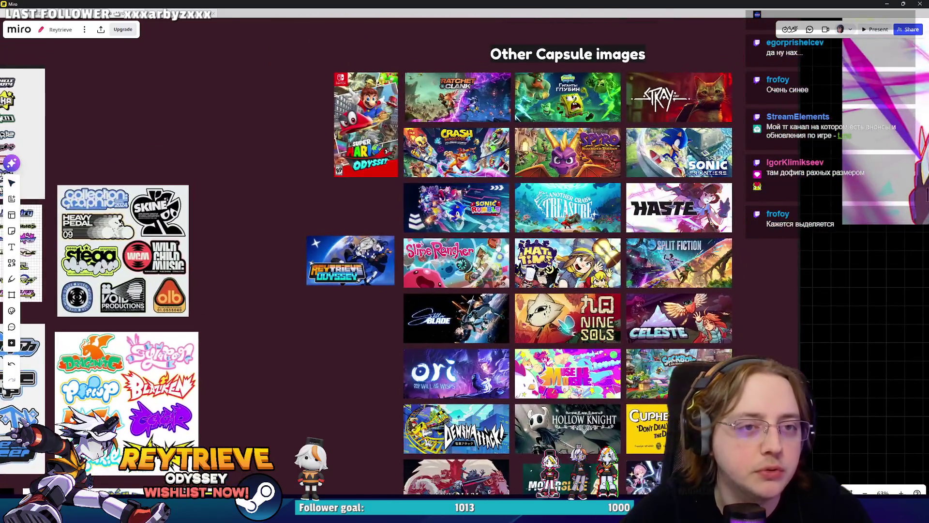
{"action": "scroll", "coordinate": [500, 248], "scroll_direction": "up", "scroll_amount": 2}
{"action": "scroll", "coordinate": [516, 301], "scroll_direction": "up", "scroll_amount": 2}
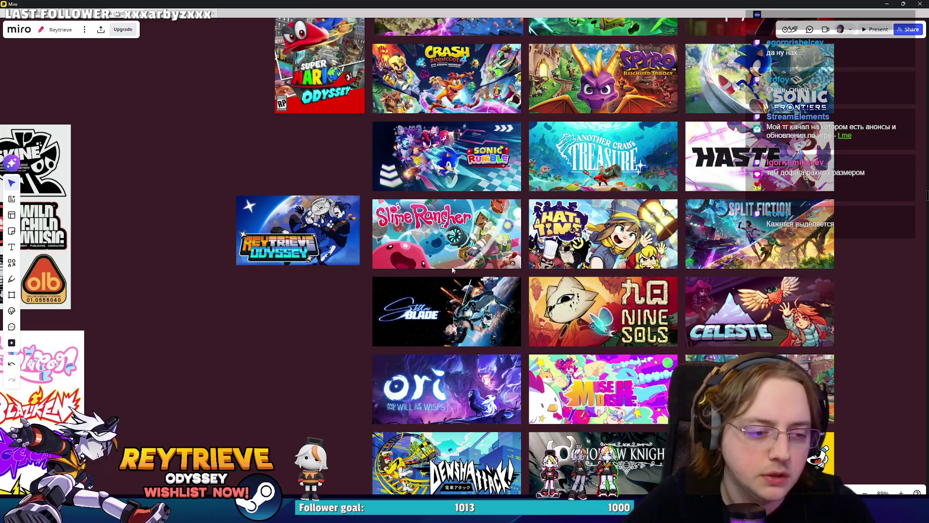
Step: Copy the A Hat in Time capsule and paste it into the Photoshop promo art
{"action": "left_click", "coordinate": [414, 250]}
{"action": "left_click", "coordinate": [591, 231]}
{"action": "key", "text": "ctrl+c"}
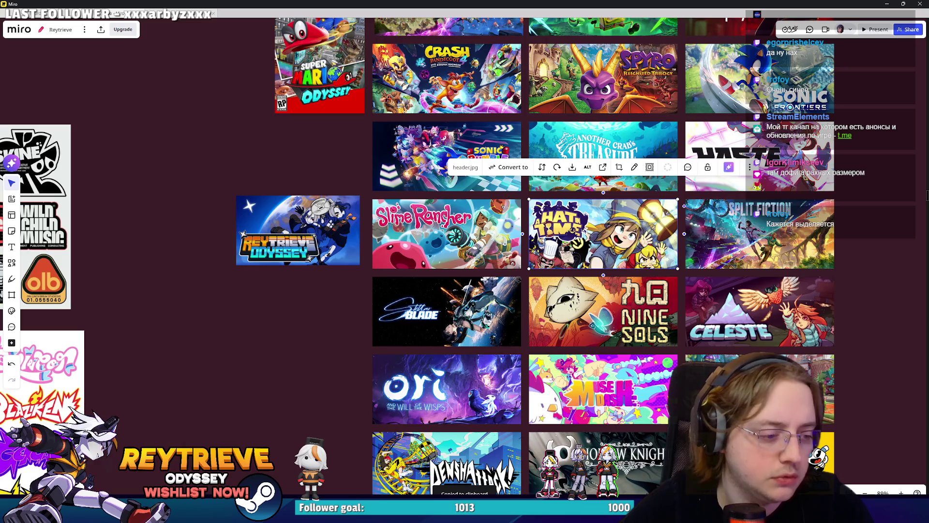
{"action": "key", "text": "alt+Tab"}
{"action": "key", "text": "ctrl+v"}
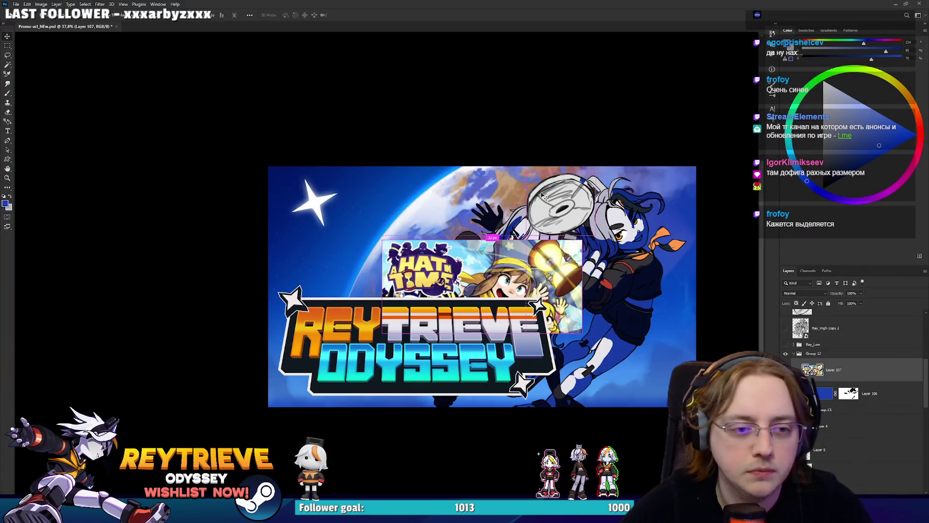
Step: Enlarge the pasted A Hat in Time layer to extend past the canvas sides
{"action": "key", "text": "ctrl+t"}
{"action": "left_click_drag", "start_coordinate": [586, 276], "coordinate": [744, 276]}
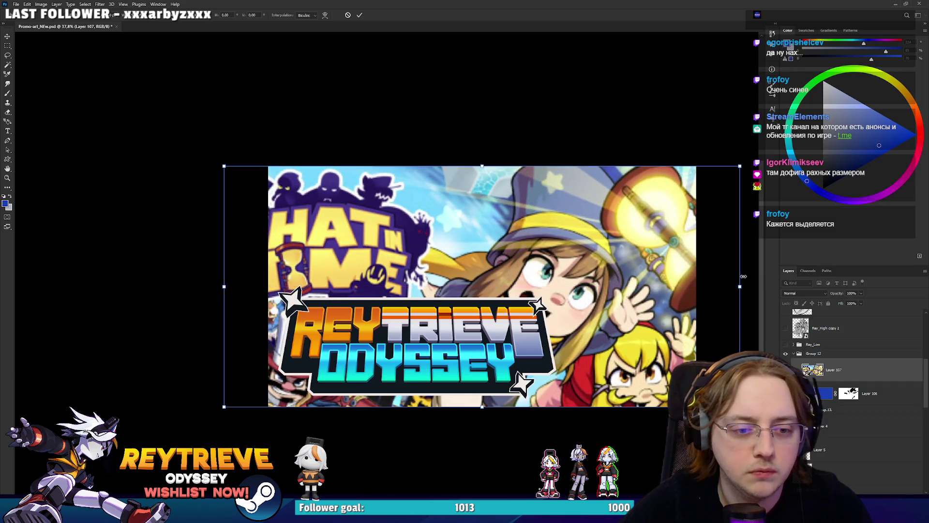
{"action": "key", "text": "Return"}
Step: Crop the canvas wider to the enlarged layer, with Delete Cropped Pixels turned off
{"action": "key", "text": "c"}
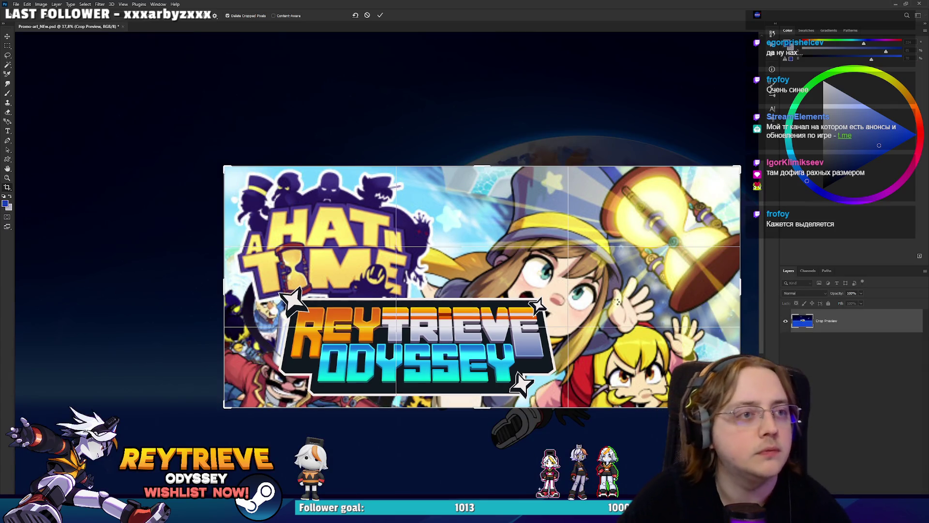
{"action": "key", "text": "Return"}
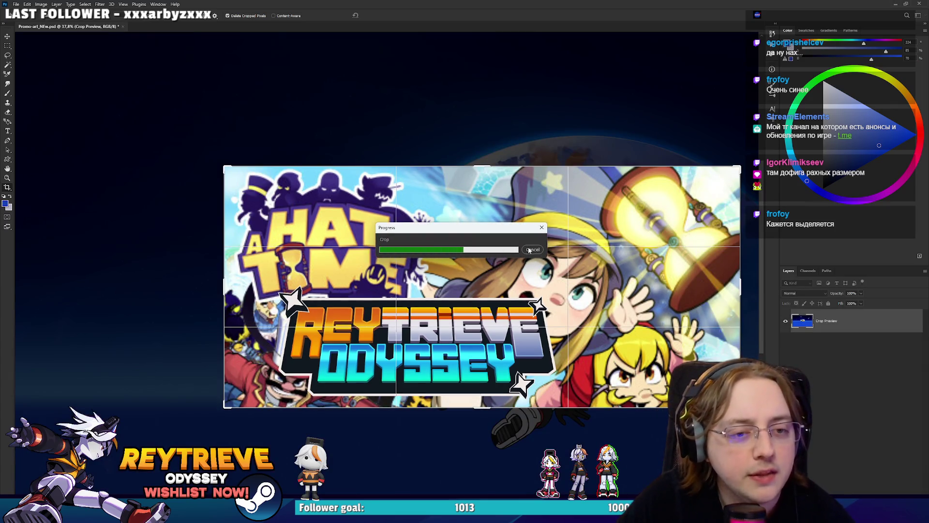
{"action": "left_click", "coordinate": [531, 249]}
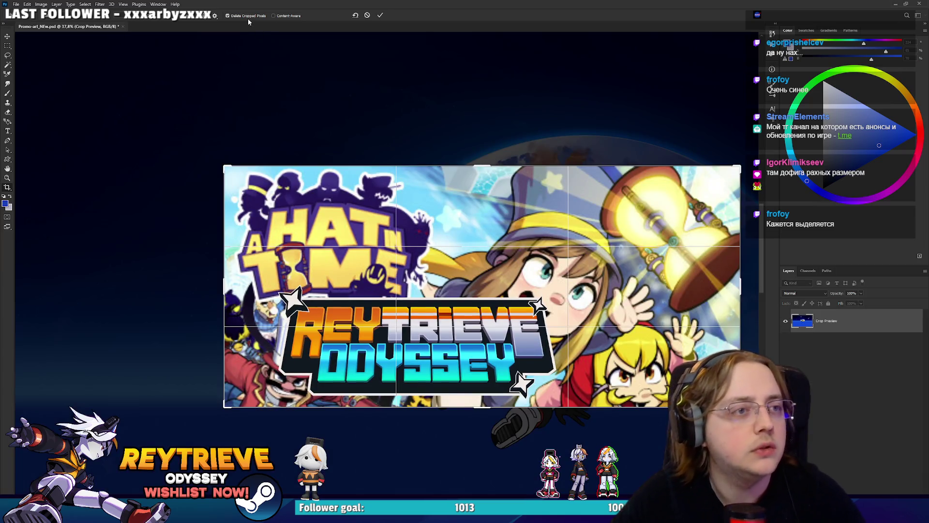
{"action": "left_click", "coordinate": [246, 16]}
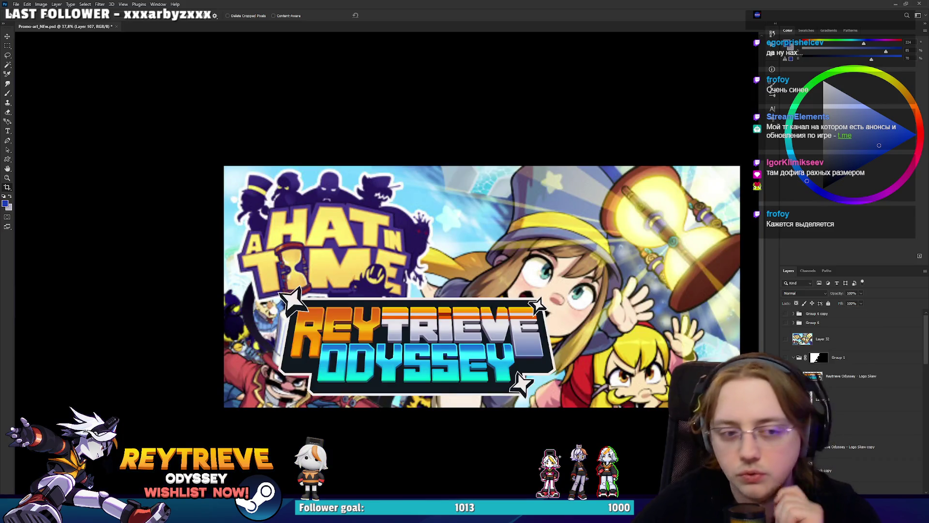
Step: Hide the A Hat in Time reference to reveal the promo art again
{"action": "key", "text": "v"}
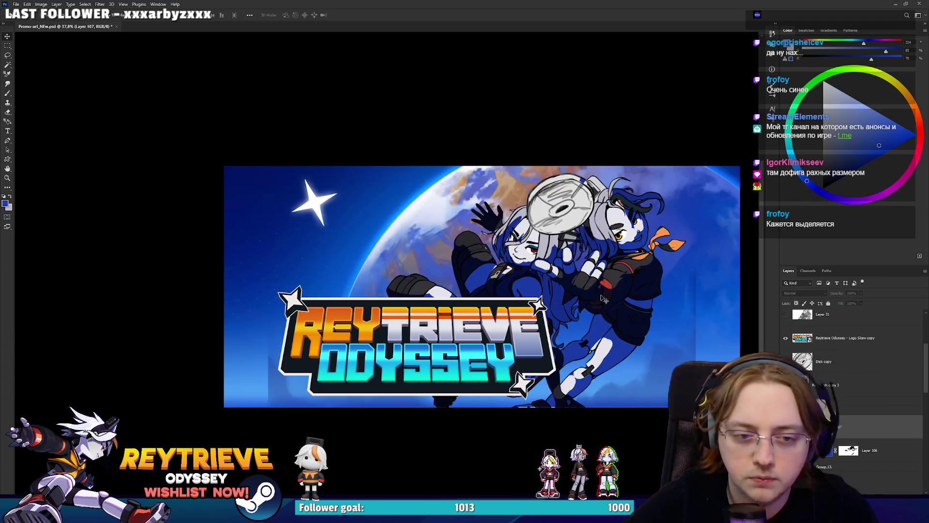
{"action": "key", "text": "ctrl+z"}
{"action": "scroll", "coordinate": [569, 289], "scroll_direction": "up", "scroll_amount": 1}
{"action": "scroll", "coordinate": [887, 437], "scroll_direction": "down", "scroll_amount": 3}
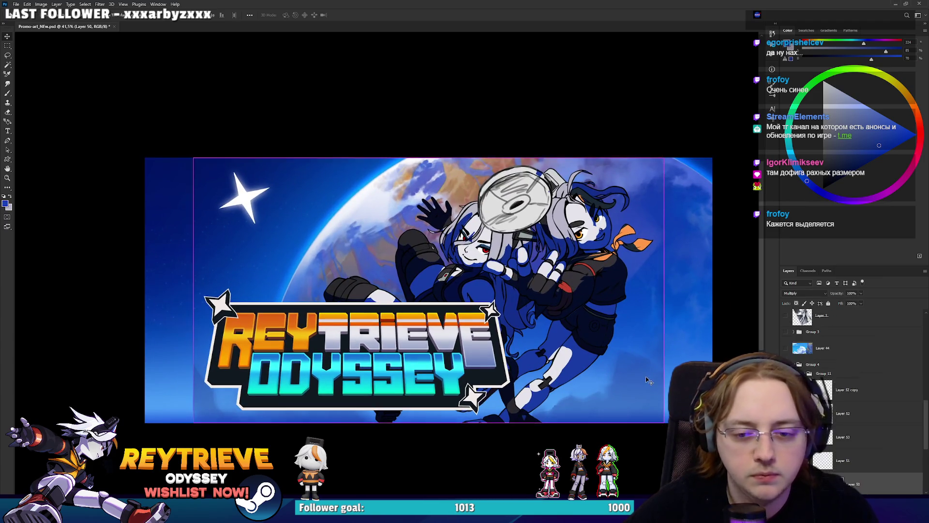
Step: Widen Layer 46 and the blue Multiply overlay Layer 50 out to the new canvas edges
{"action": "left_click", "coordinate": [887, 437]}
{"action": "left_click", "coordinate": [888, 453]}
{"action": "key", "text": "ctrl+t"}
{"action": "left_click_drag", "start_coordinate": [712, 289], "coordinate": [734, 291]}
{"action": "key", "text": "Return"}
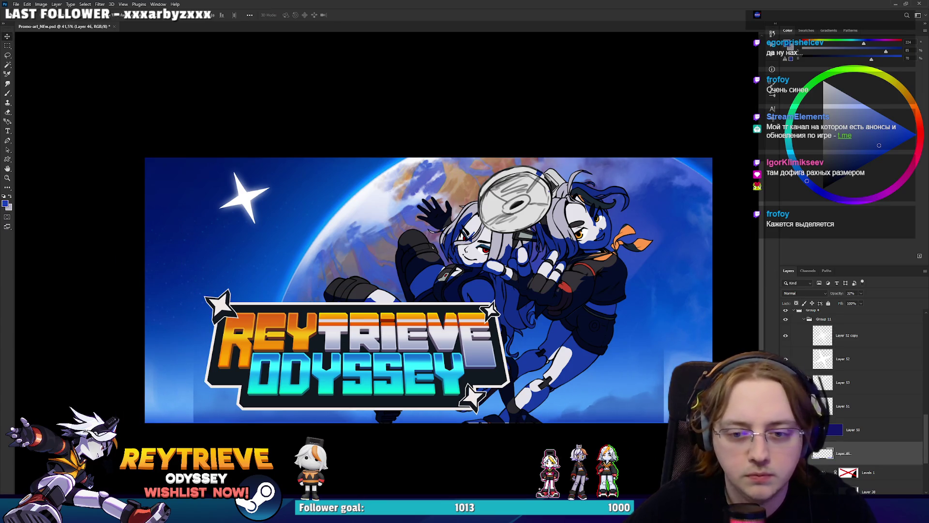
{"action": "left_click", "coordinate": [870, 430]}
{"action": "key", "text": "ctrl+t"}
{"action": "left_click_drag", "start_coordinate": [712, 289], "coordinate": [733, 290]}
{"action": "key", "text": "Return"}
Step: Move the two characters' layer to the right and the title logo slightly left
{"action": "scroll", "coordinate": [869, 393], "scroll_direction": "down", "scroll_amount": 3}
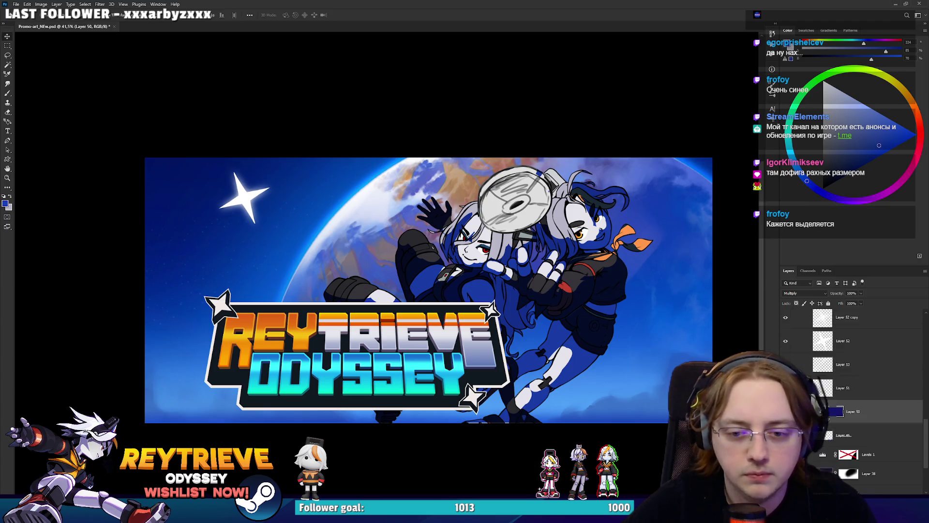
{"action": "left_click", "coordinate": [867, 489]}
{"action": "scroll", "coordinate": [854, 411], "scroll_direction": "up", "scroll_amount": 3}
{"action": "scroll", "coordinate": [854, 412], "scroll_direction": "up", "scroll_amount": 3}
{"action": "left_click", "coordinate": [856, 416]}
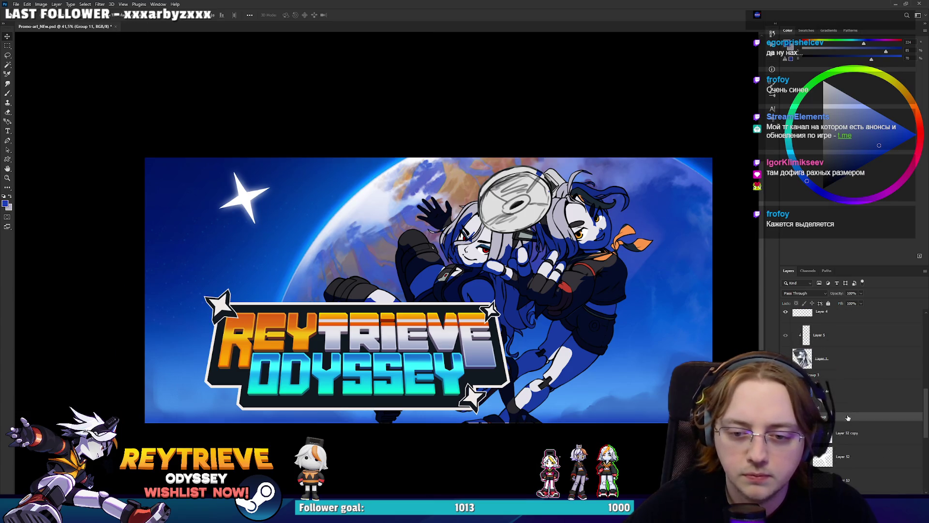
{"action": "scroll", "coordinate": [883, 403], "scroll_direction": "up", "scroll_amount": 2}
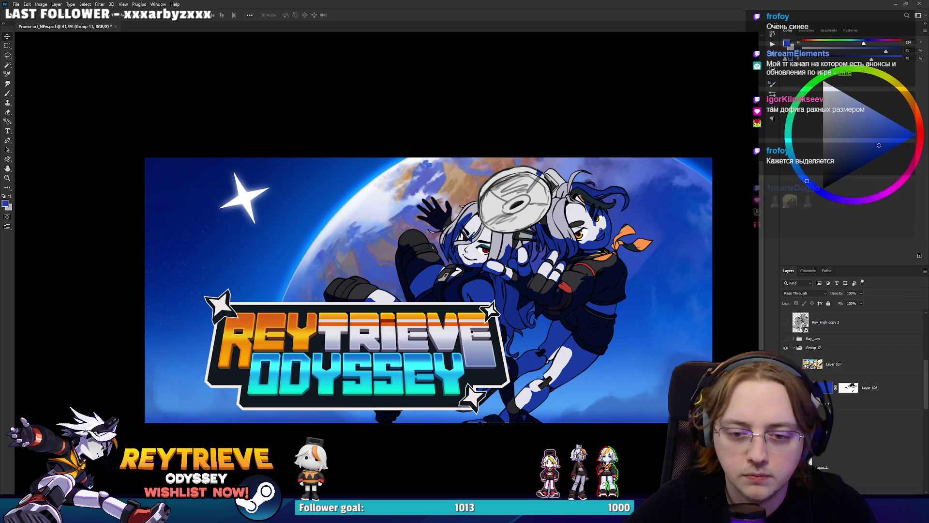
{"action": "left_click", "coordinate": [883, 403]}
{"action": "left_click", "coordinate": [883, 387], "text": "ctrl"}
{"action": "left_click_drag", "start_coordinate": [538, 315], "coordinate": [598, 315]}
{"action": "left_click_drag", "start_coordinate": [405, 340], "coordinate": [367, 341]}
Step: Enlarge the title logo to 2337 by 1001 px
{"action": "key", "text": "ctrl+t"}
{"action": "left_click_drag", "start_coordinate": [475, 289], "coordinate": [505, 269]}
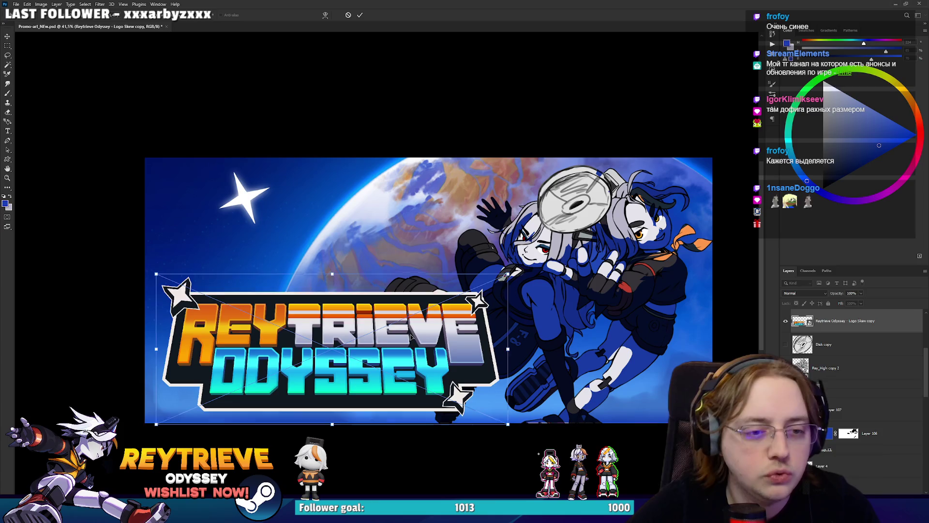
{"action": "key", "text": "Return"}
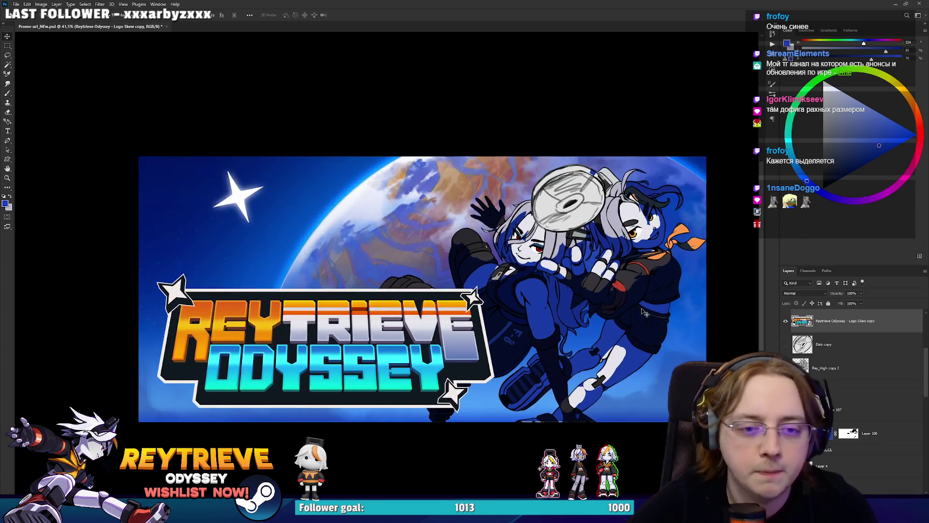
Step: Shift Layer 106 to a lavender tint (Hue +12, Lightness +37) and add blank Layer 108
{"action": "left_click", "coordinate": [871, 433]}
{"action": "key", "text": "ctrl+u"}
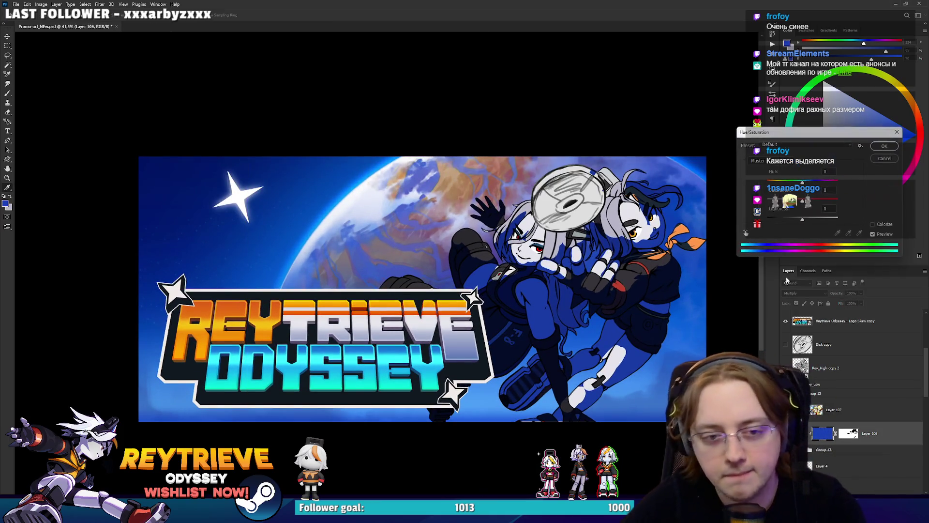
{"action": "left_click_drag", "start_coordinate": [802, 219], "coordinate": [815, 220]}
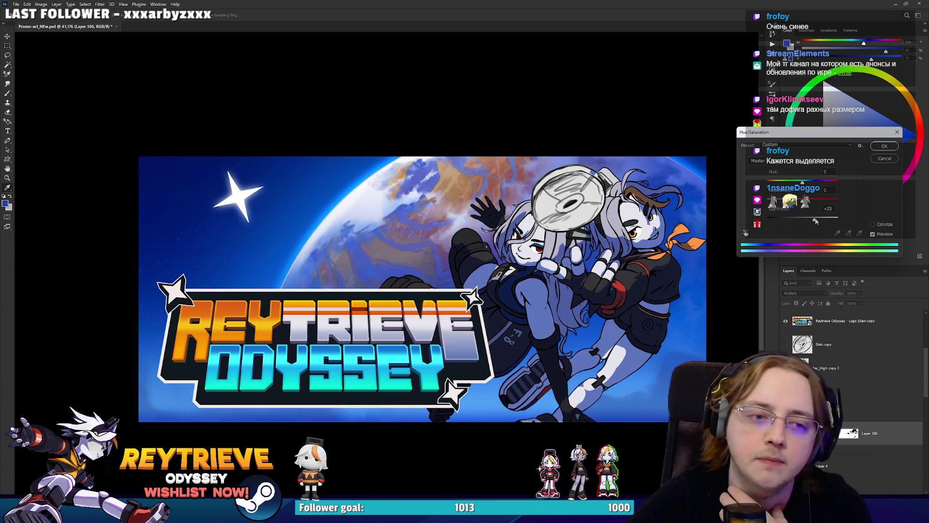
{"action": "left_click_drag", "start_coordinate": [802, 181], "coordinate": [804, 181]}
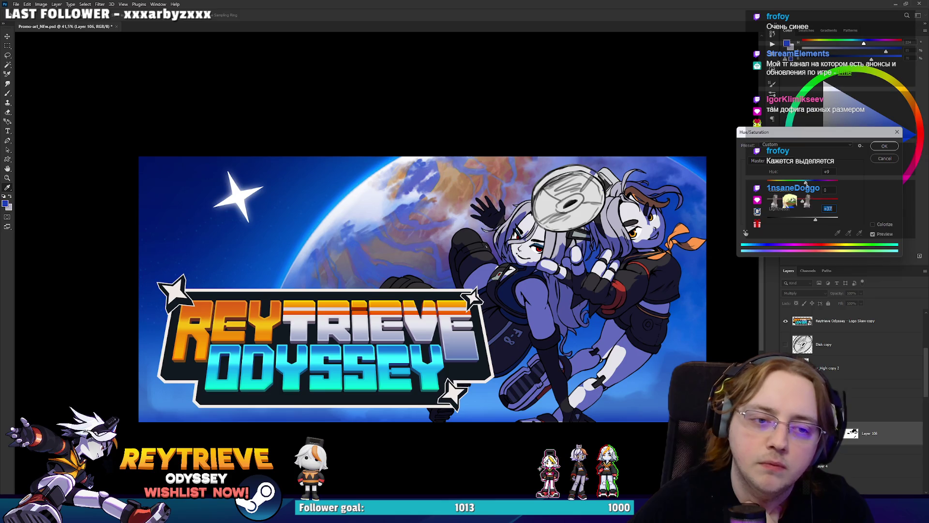
{"action": "left_click", "coordinate": [884, 146]}
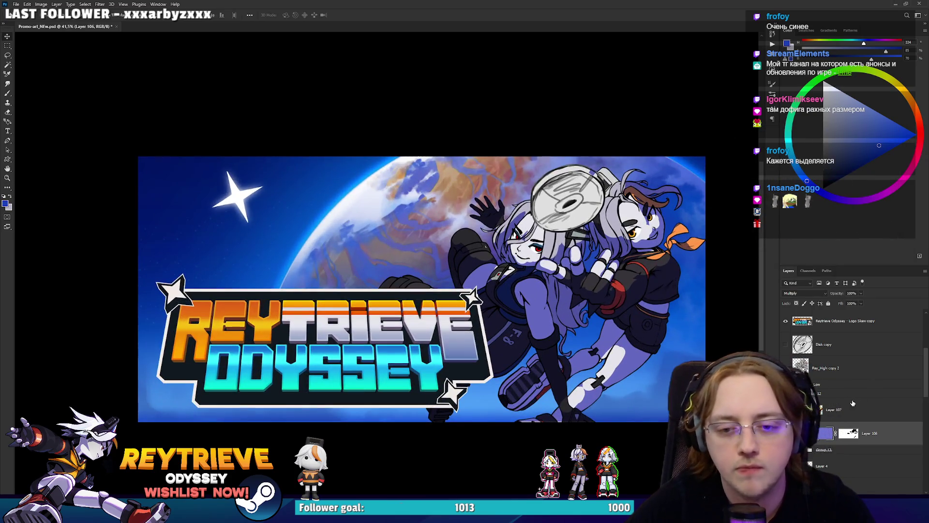
{"action": "scroll", "coordinate": [854, 432], "scroll_direction": "down", "scroll_amount": 3}
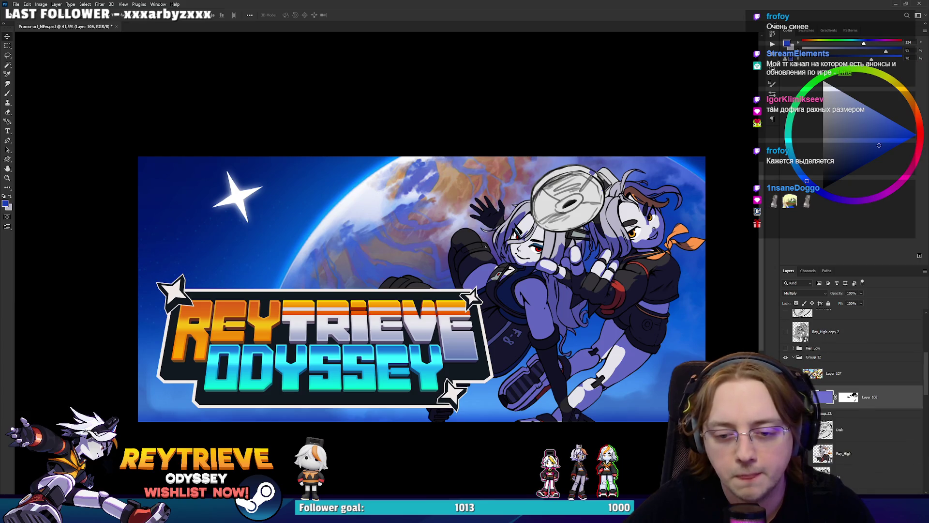
{"action": "key", "text": "ctrl+shift+alt+n"}
Step: With the Brush, paint red, magenta, blue and green patches on the held disc
{"action": "key", "text": "b"}
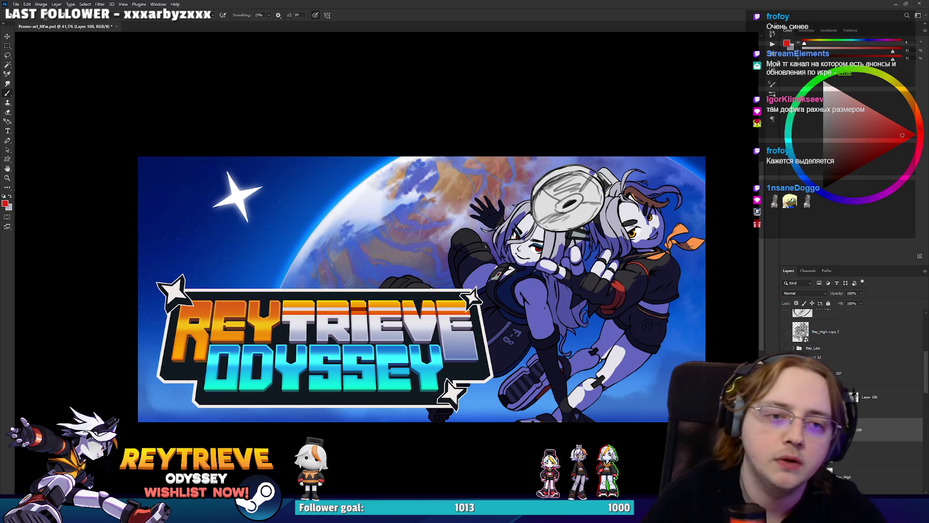
{"action": "left_click_drag", "start_coordinate": [554, 206], "coordinate": [561, 178]}
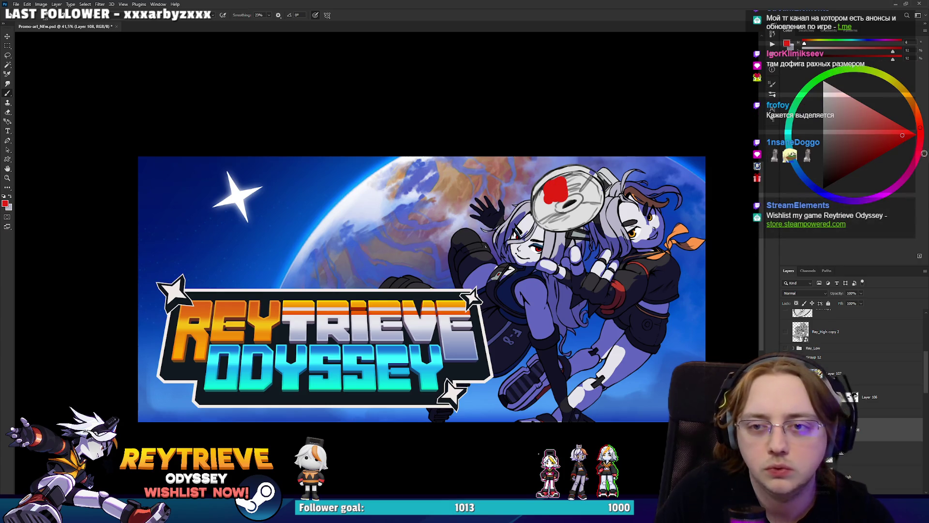
{"action": "mouse_move", "coordinate": [594, 212]}
{"action": "left_mouse_down"}
{"action": "mouse_move", "coordinate": [583, 216]}
{"action": "mouse_move", "coordinate": [593, 213]}
{"action": "mouse_move", "coordinate": [586, 191]}
{"action": "left_mouse_up"}
{"action": "left_click", "coordinate": [829, 196]}
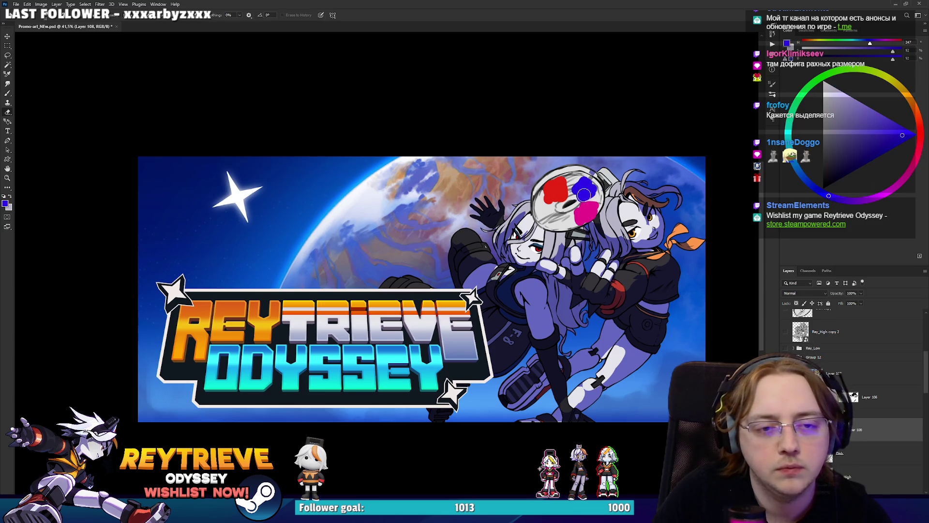
{"action": "left_click", "coordinate": [587, 198], "text": "alt"}
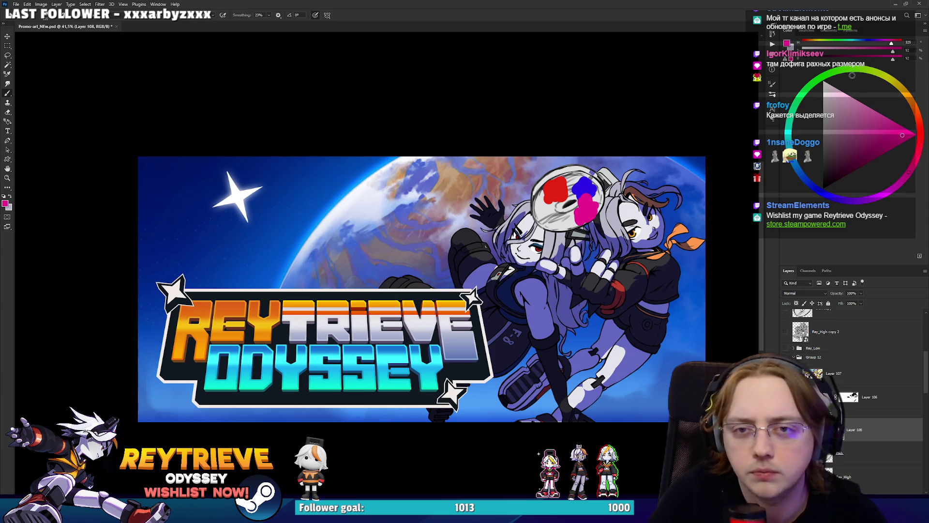
{"action": "left_click", "coordinate": [854, 70]}
{"action": "left_click_drag", "start_coordinate": [587, 213], "coordinate": [586, 218]}
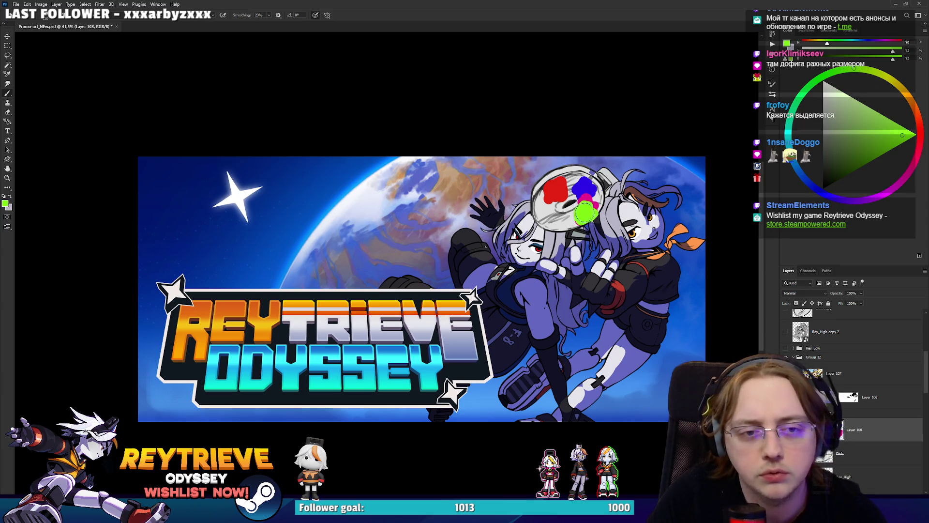
{"action": "left_click", "coordinate": [919, 128]}
Step: Paint near-black over the blue and magenta areas and across the top of the disc
{"action": "left_click", "coordinate": [823, 175]}
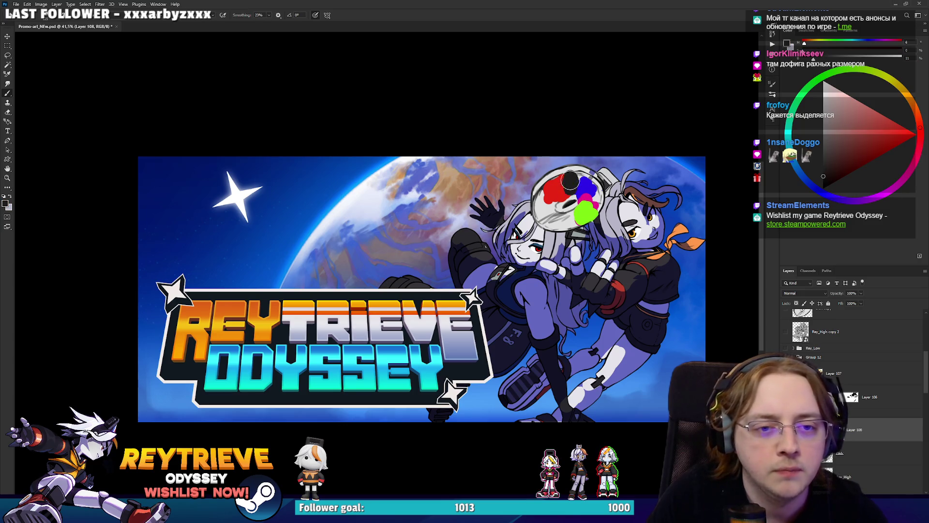
{"action": "mouse_move", "coordinate": [584, 196]}
{"action": "left_mouse_down"}
{"action": "mouse_move", "coordinate": [598, 206]}
{"action": "mouse_move", "coordinate": [569, 221]}
{"action": "mouse_move", "coordinate": [542, 211]}
{"action": "mouse_move", "coordinate": [542, 194]}
{"action": "mouse_move", "coordinate": [564, 225]}
{"action": "mouse_move", "coordinate": [545, 213]}
{"action": "mouse_move", "coordinate": [569, 224]}
{"action": "left_mouse_up"}
{"action": "mouse_move", "coordinate": [538, 186]}
{"action": "left_mouse_down"}
{"action": "mouse_move", "coordinate": [552, 172]}
{"action": "mouse_move", "coordinate": [588, 170]}
{"action": "mouse_move", "coordinate": [600, 179]}
{"action": "left_mouse_up"}
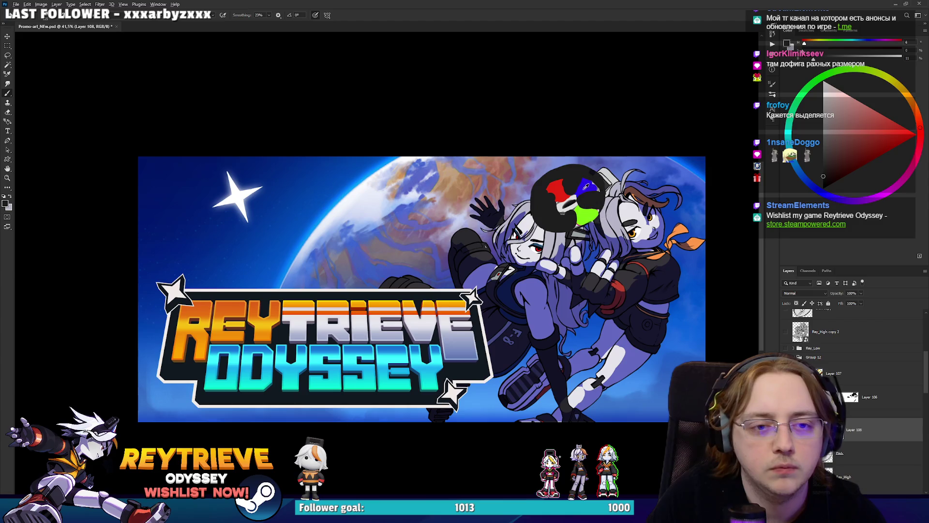
Step: Sample blue, black, red, green and grey from the disc to refine its colour wedges
{"action": "left_click", "coordinate": [587, 187], "text": "alt"}
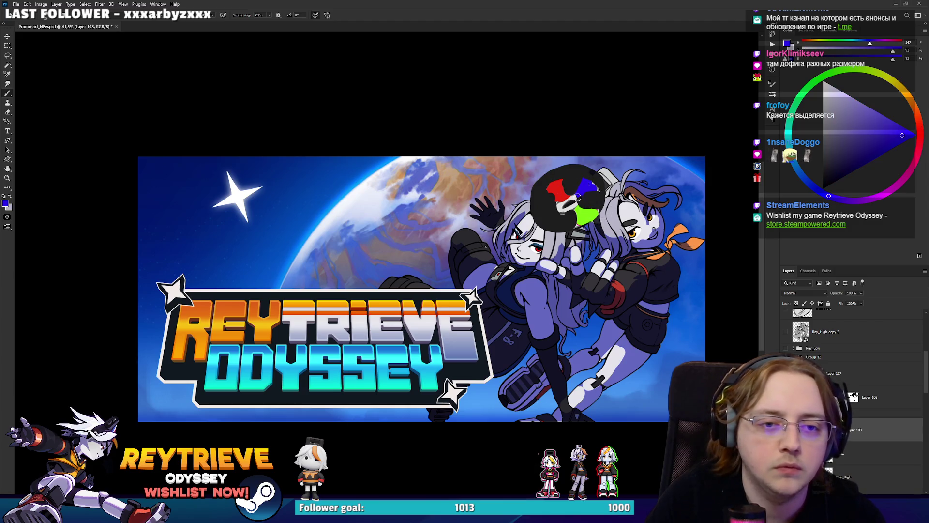
{"action": "left_click", "coordinate": [588, 197], "text": "alt"}
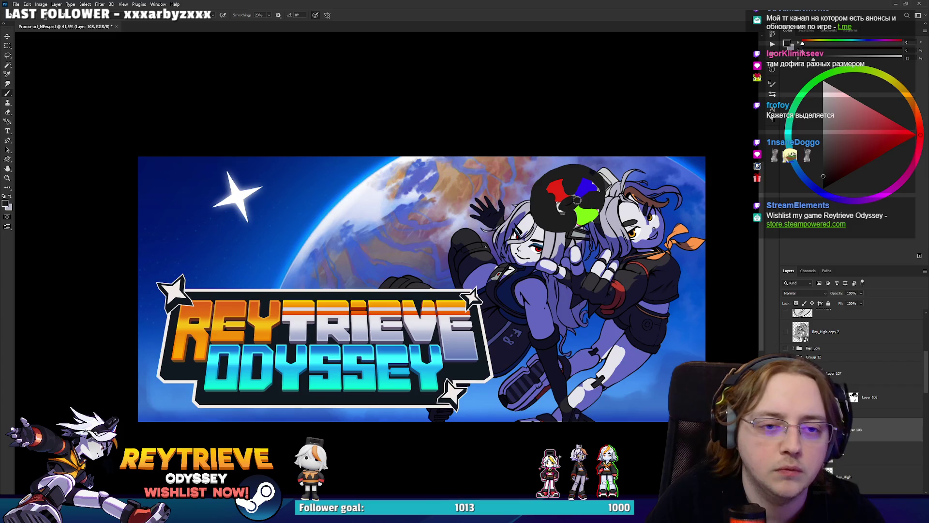
{"action": "left_click", "coordinate": [567, 186], "text": "alt"}
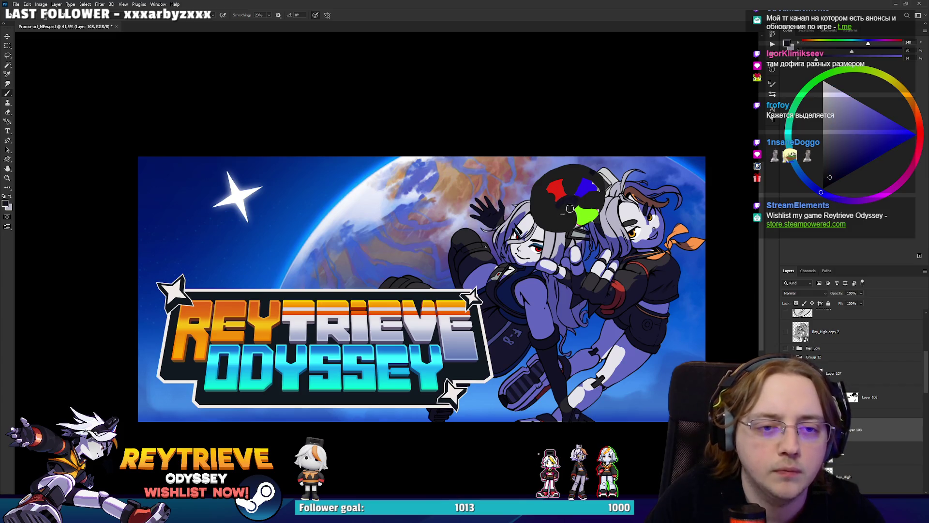
{"action": "left_click", "coordinate": [554, 236], "text": "alt"}
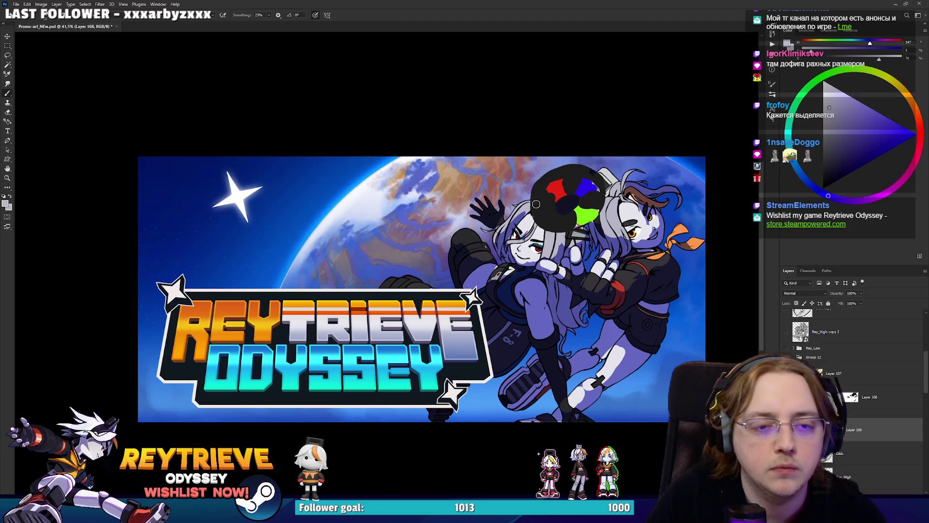
{"action": "left_click", "coordinate": [568, 170], "text": "alt"}
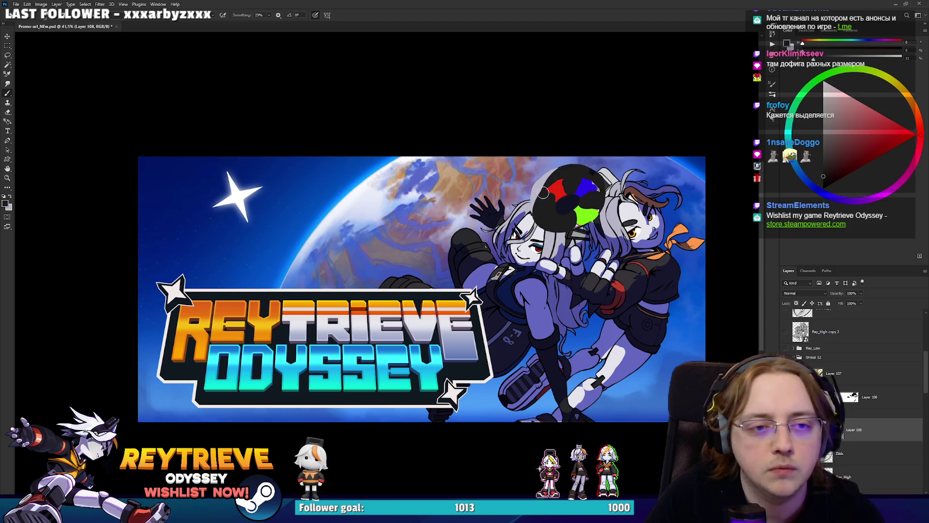
{"action": "left_click", "coordinate": [555, 194], "text": "alt"}
{"action": "left_click", "coordinate": [562, 194], "text": "alt"}
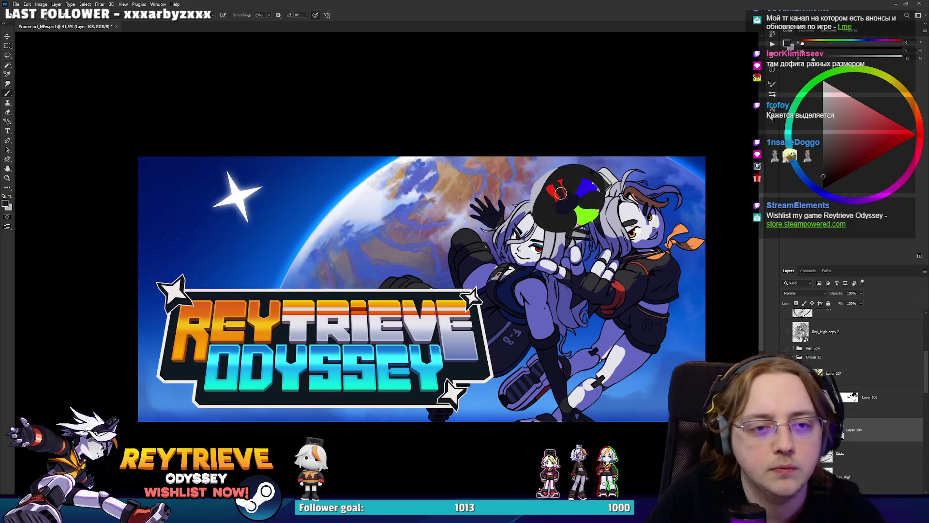
{"action": "left_click", "coordinate": [588, 193], "text": "alt"}
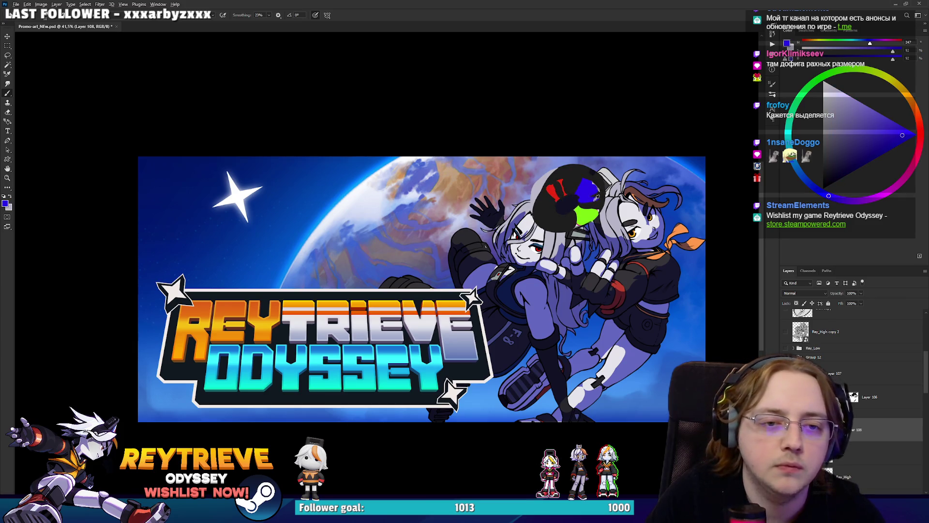
{"action": "left_click", "coordinate": [581, 197], "text": "alt"}
{"action": "left_click", "coordinate": [592, 207], "text": "alt"}
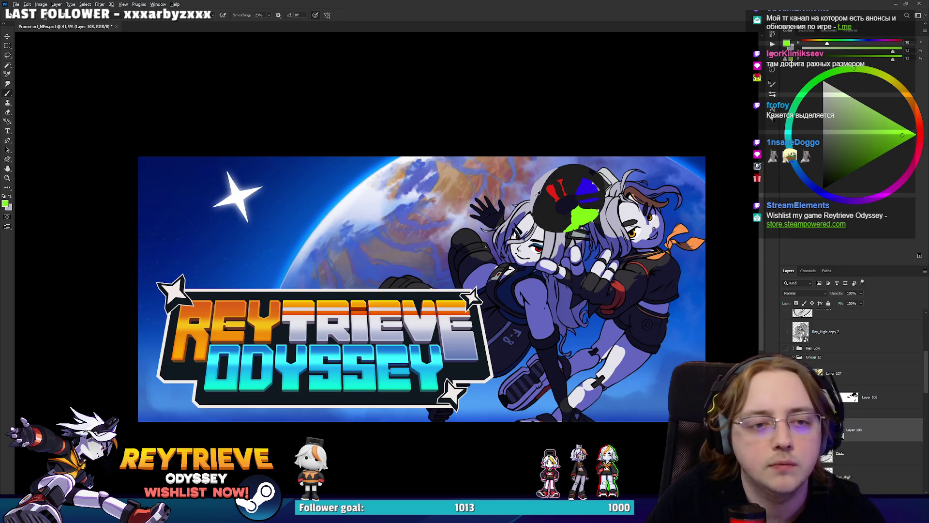
{"action": "left_click", "coordinate": [554, 180], "text": "alt"}
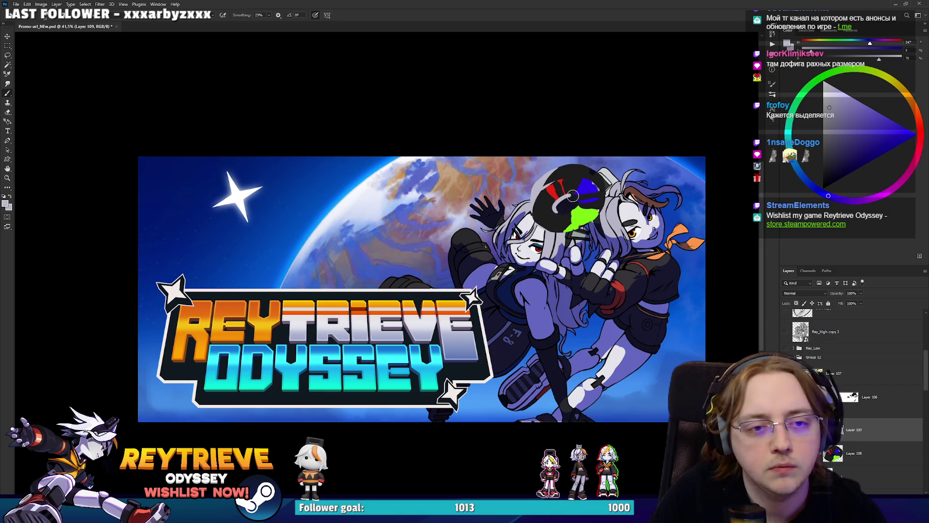
Step: Alternate between eraser and brush to touch up the disc's edges
{"action": "key", "text": "e"}
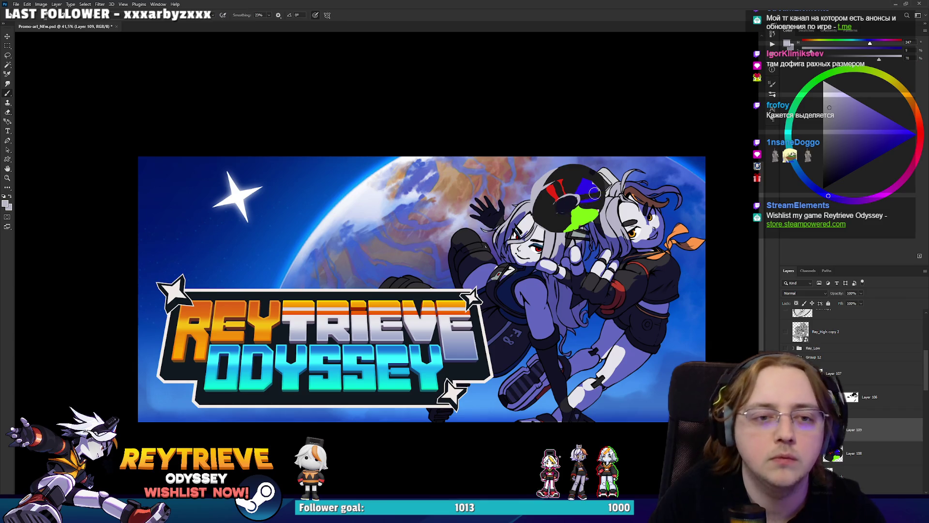
{"action": "key", "text": "b"}
{"action": "key", "text": "e"}
{"action": "key", "text": "b"}
{"action": "key", "text": "e"}
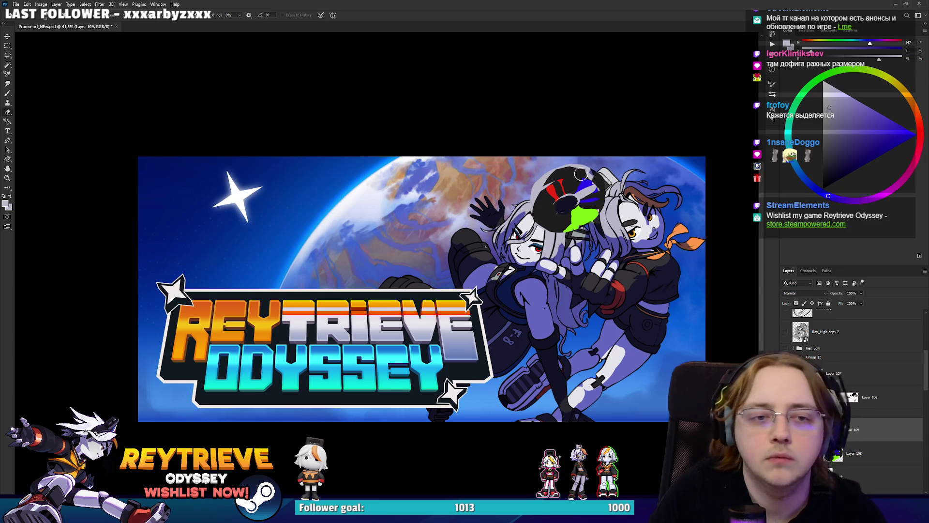
{"action": "key", "text": "b"}
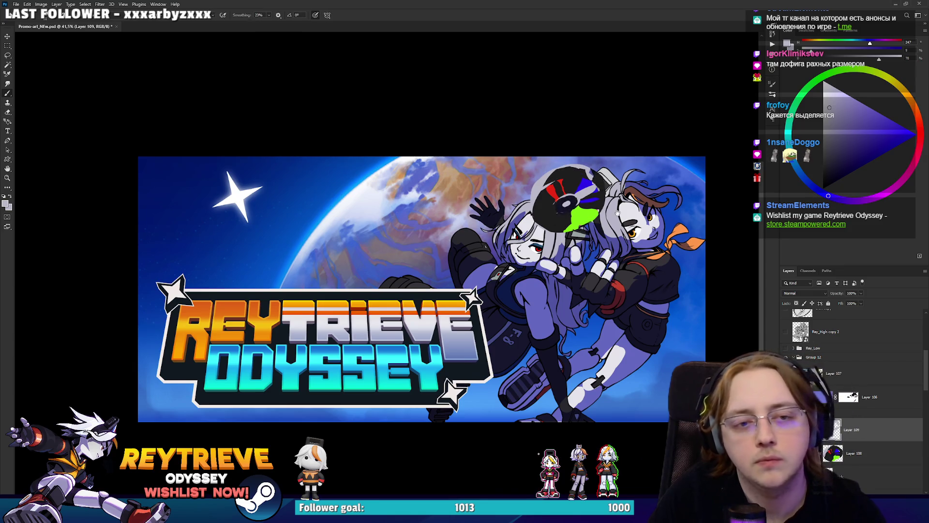
Step: Paint sampled blue along the disc's left edge, tidying it with the eraser
{"action": "left_click_drag", "start_coordinate": [618, 212], "coordinate": [579, 263]}
{"action": "scroll", "coordinate": [569, 240], "scroll_direction": "up", "scroll_amount": 2}
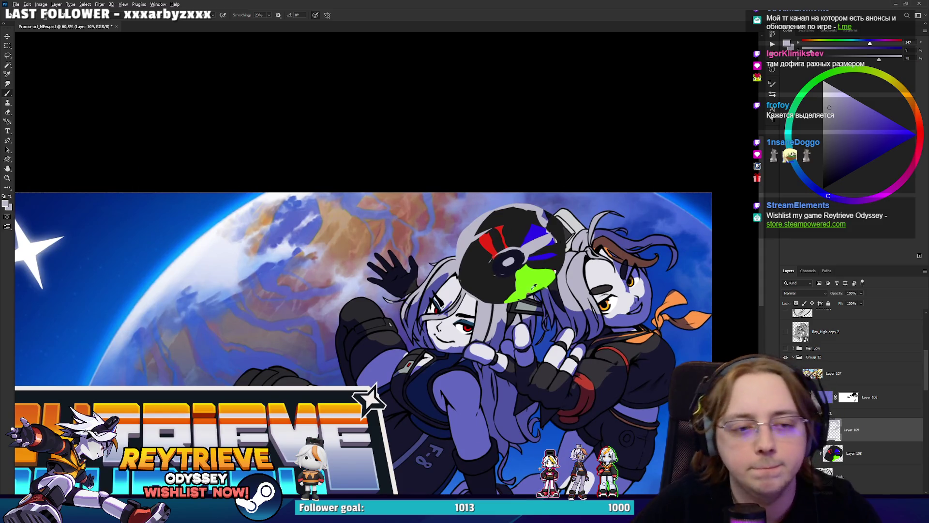
{"action": "left_click", "coordinate": [540, 232], "text": "alt"}
{"action": "left_click_drag", "start_coordinate": [457, 289], "coordinate": [488, 266]}
{"action": "key", "text": "e"}
{"action": "key", "text": "b"}
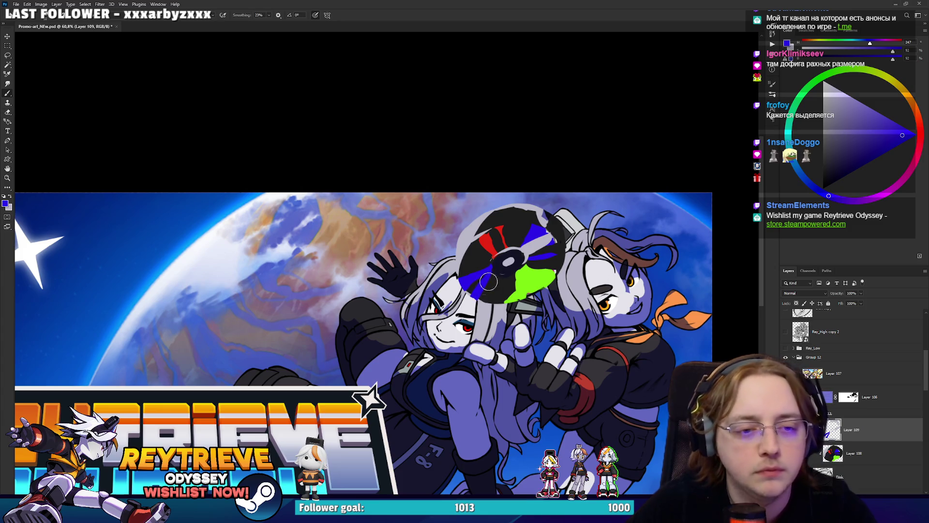
{"action": "left_click", "coordinate": [467, 294]}
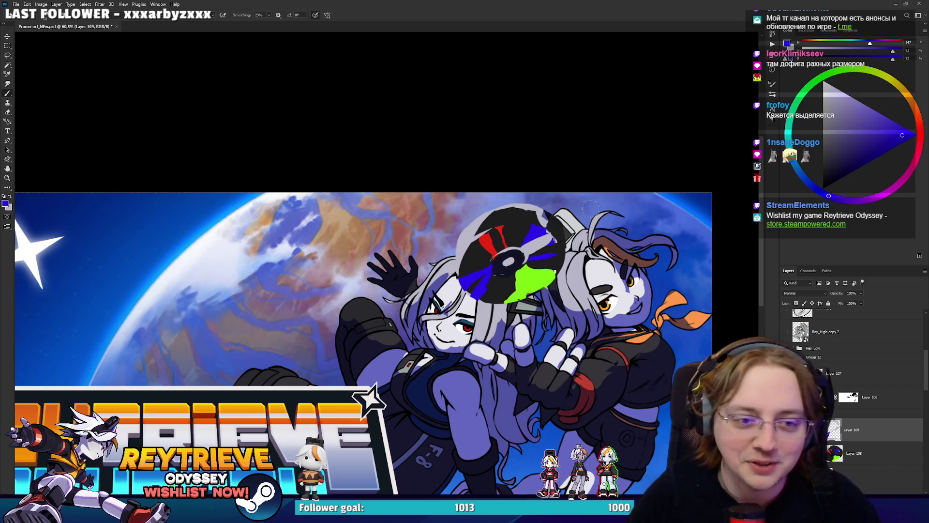
Step: Compare against the sketch, then rotate the coloured disc about -120.2° and apply it
{"action": "scroll", "coordinate": [589, 187], "scroll_direction": "up", "scroll_amount": 1}
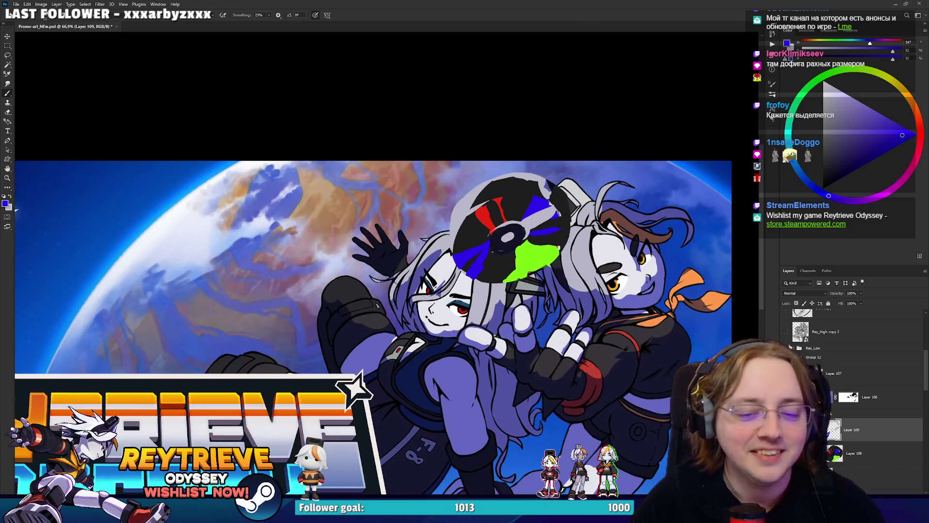
{"action": "key", "text": "ctrl+comma"}
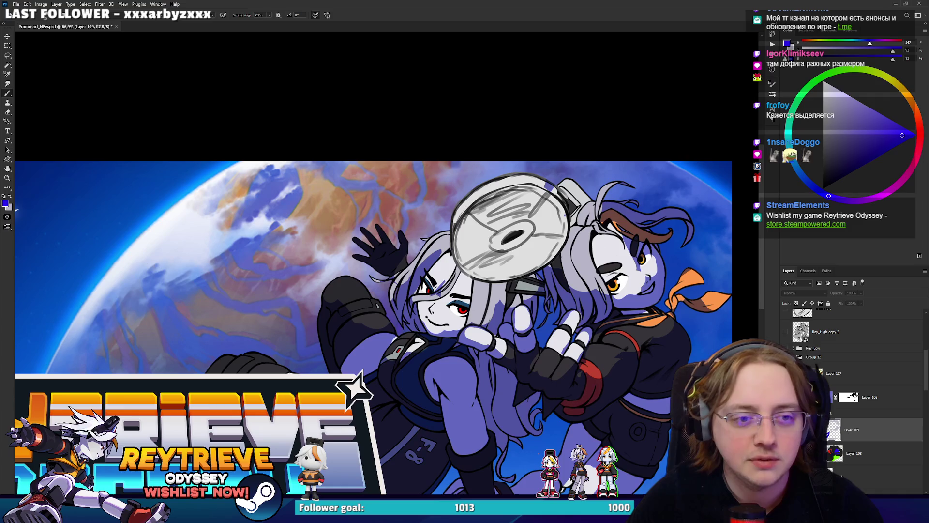
{"action": "key", "text": "ctrl+comma"}
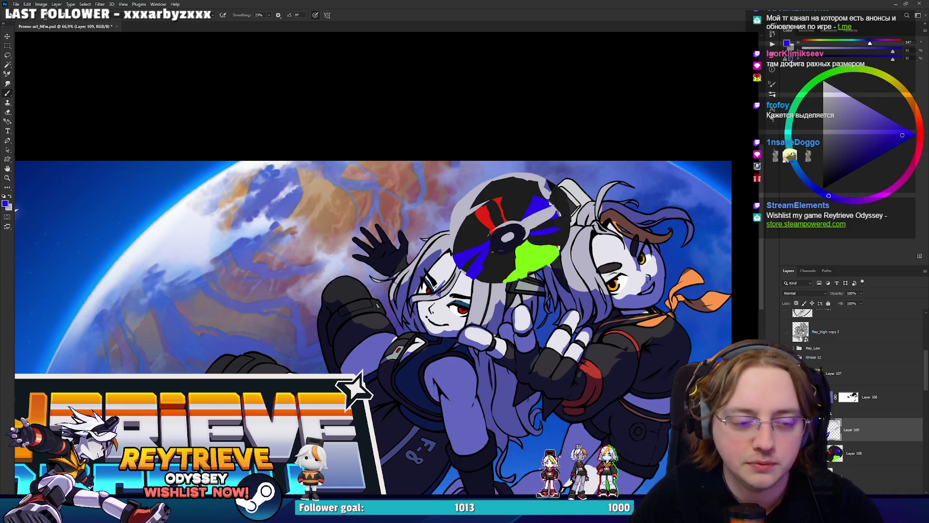
{"action": "key", "text": "ctrl+t"}
{"action": "mouse_move", "coordinate": [576, 153]}
{"action": "left_mouse_down"}
{"action": "mouse_move", "coordinate": [412, 211]}
{"action": "mouse_move", "coordinate": [436, 218]}
{"action": "mouse_move", "coordinate": [426, 242]}
{"action": "mouse_move", "coordinate": [444, 275]}
{"action": "left_mouse_up"}
{"action": "key", "text": "Return"}
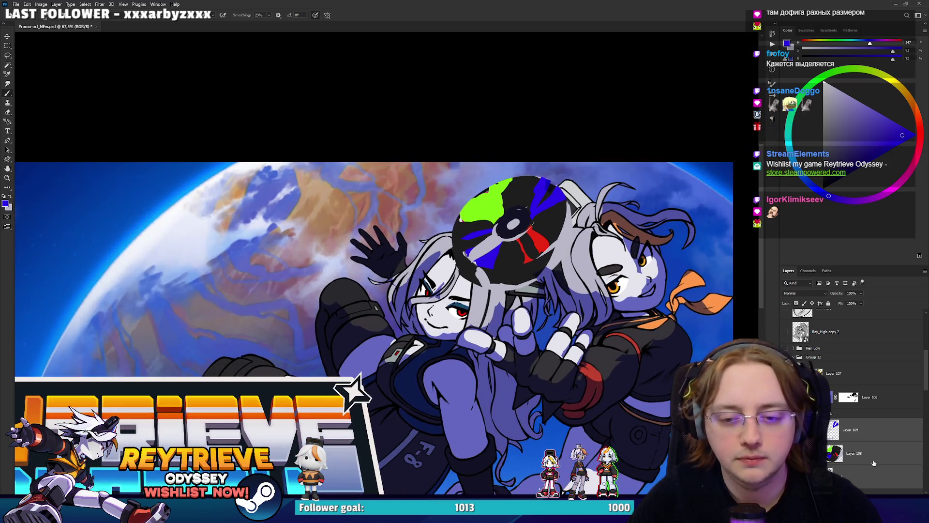
Step: On Layer 109, paint a white highlight along the disc's right rim and open the Disk layer's style
{"action": "left_click", "coordinate": [850, 430]}
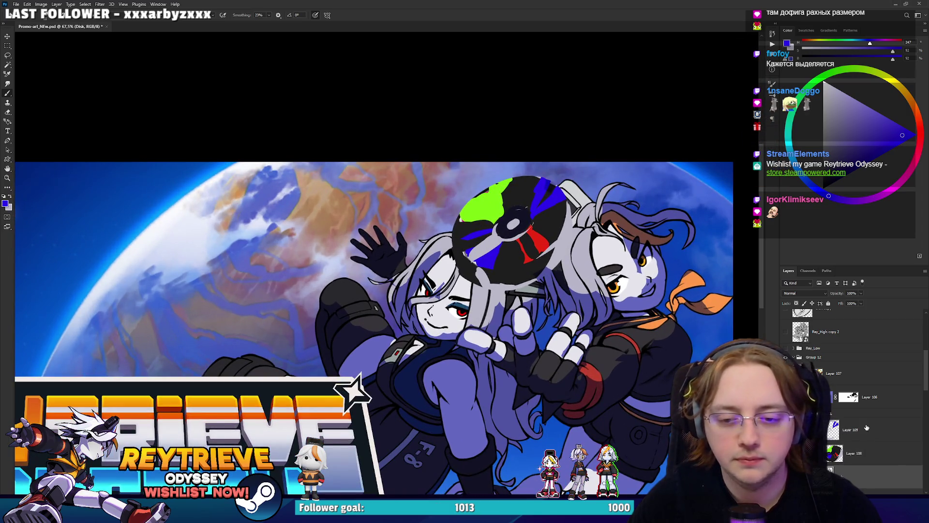
{"action": "key", "text": "x"}
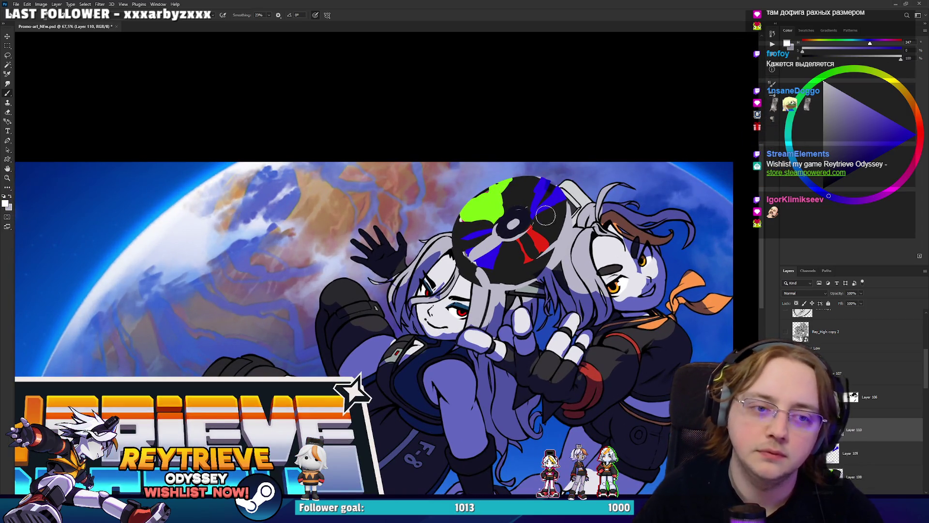
{"action": "mouse_move", "coordinate": [568, 248]}
{"action": "left_mouse_down"}
{"action": "mouse_move", "coordinate": [547, 271]}
{"action": "mouse_move", "coordinate": [561, 274]}
{"action": "left_mouse_up"}
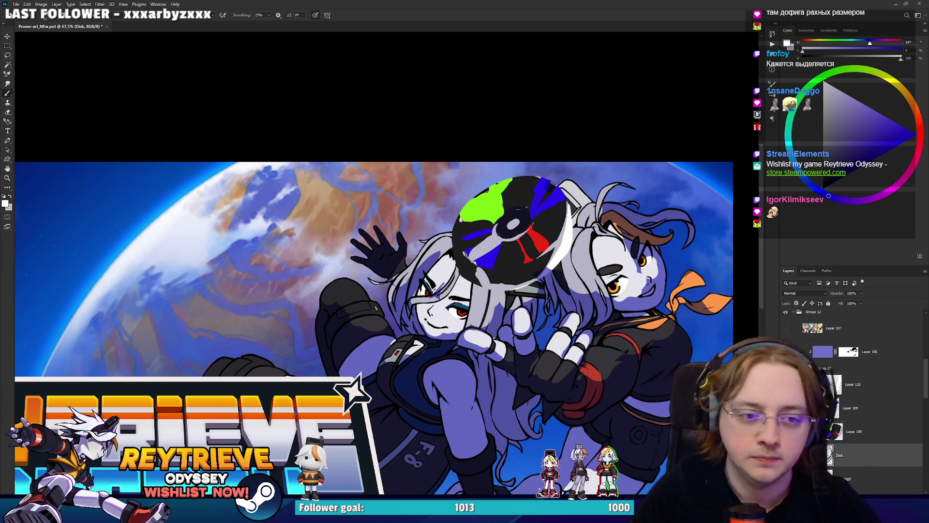
{"action": "double_click", "coordinate": [895, 455]}
Step: Try Bevel & Emboss with Texture, turn both off, check Stroke, and cancel the Layer Style
{"action": "left_click", "coordinate": [629, 64]}
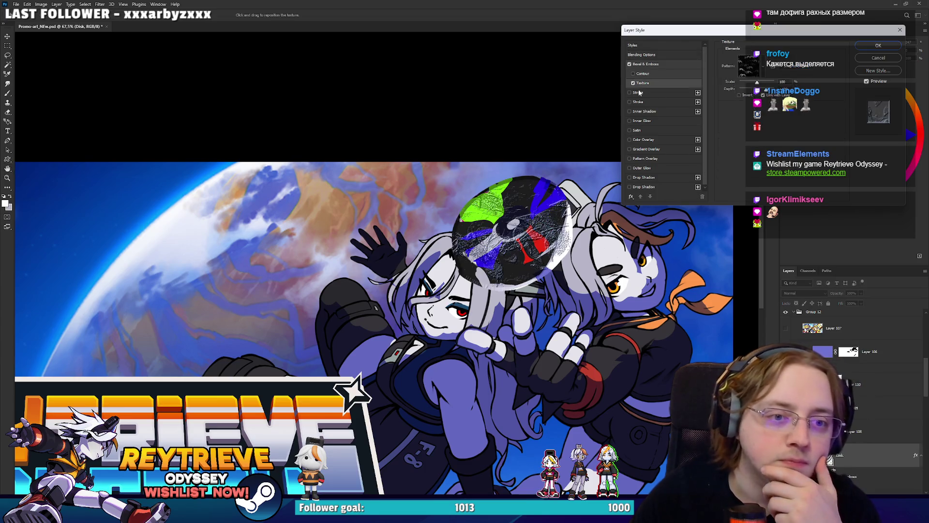
{"action": "left_click", "coordinate": [633, 84]}
{"action": "left_click", "coordinate": [630, 64]}
{"action": "left_click", "coordinate": [632, 83]}
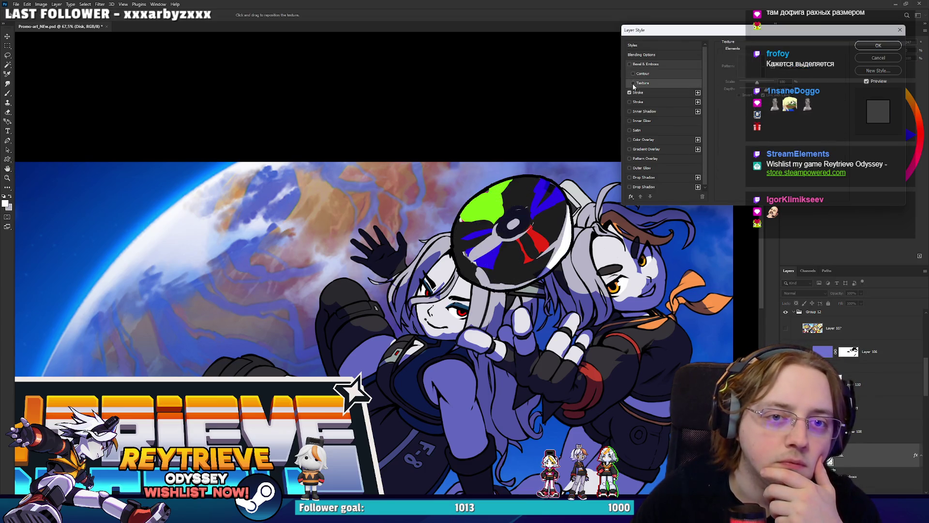
{"action": "left_click", "coordinate": [654, 92]}
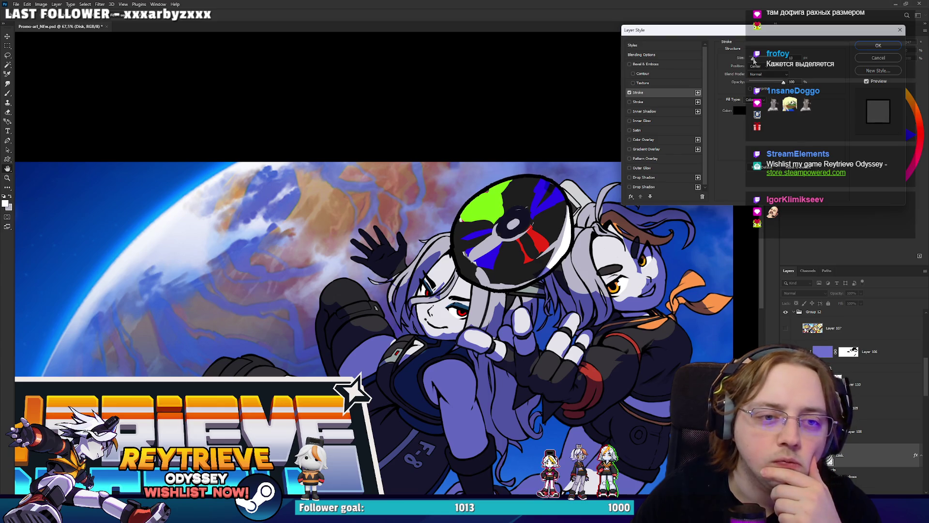
{"action": "left_click", "coordinate": [870, 57]}
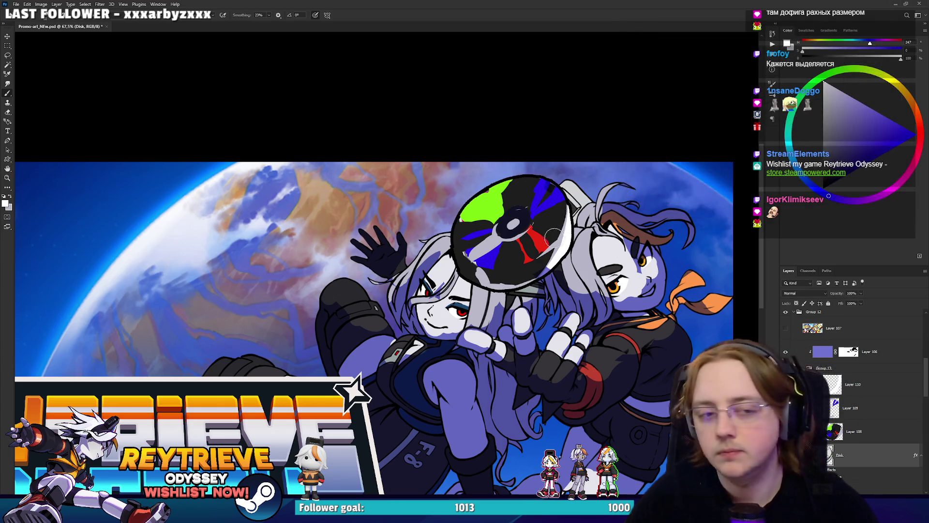
Step: Select Layer 110 and bring up the brush choices on the canvas
{"action": "scroll", "coordinate": [590, 263], "scroll_direction": "down", "scroll_amount": 3}
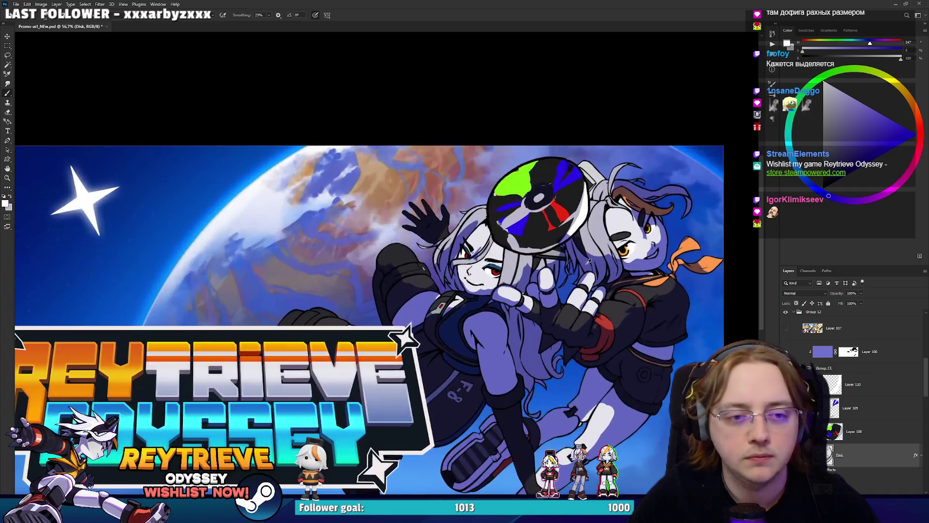
{"action": "scroll", "coordinate": [619, 285], "scroll_direction": "up", "scroll_amount": 1}
{"action": "scroll", "coordinate": [618, 289], "scroll_direction": "down", "scroll_amount": 1}
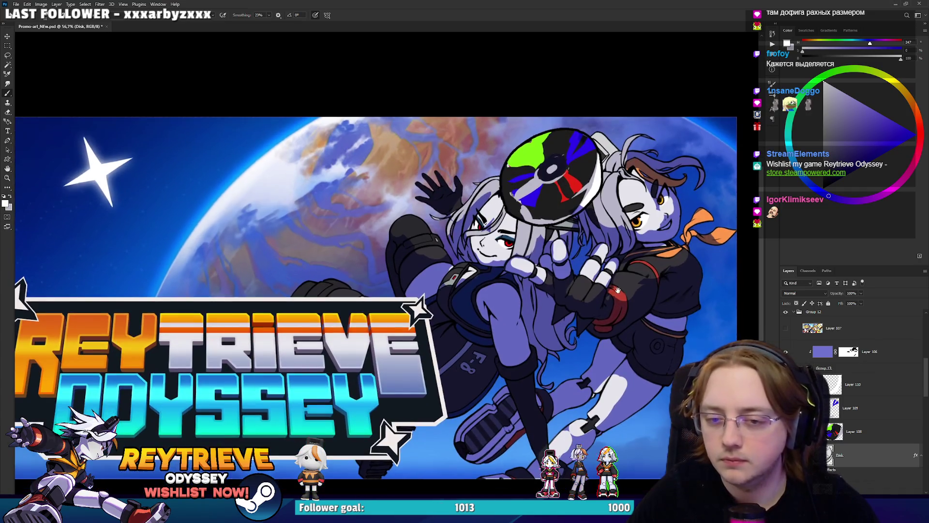
{"action": "left_click", "coordinate": [885, 384]}
{"action": "scroll", "coordinate": [665, 305], "scroll_direction": "down", "scroll_amount": 1}
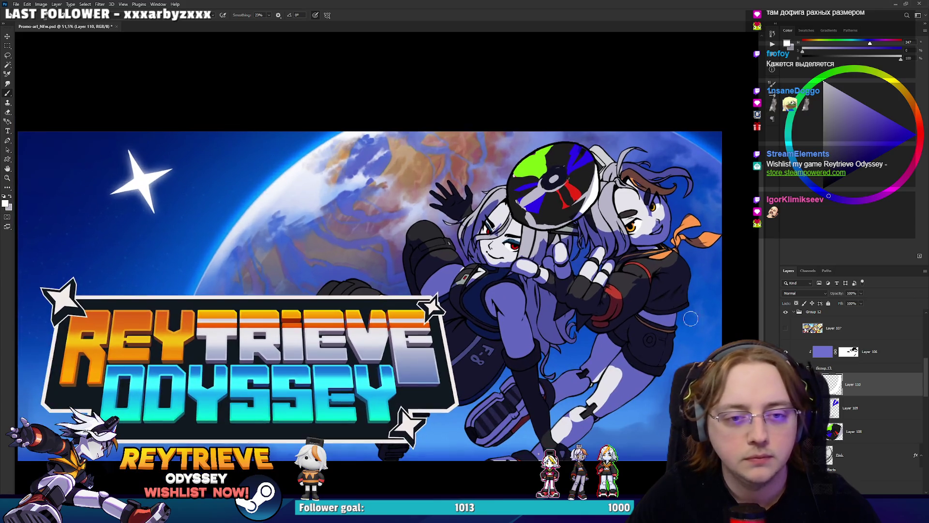
{"action": "right_click", "coordinate": [659, 289]}
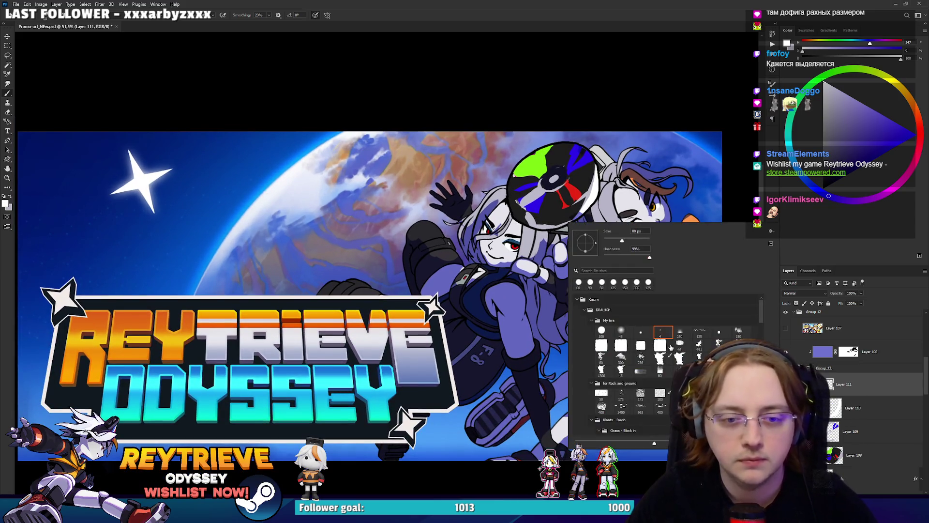
Step: With a large soft orange brush on a Color Dodge layer, paint a glow over the disc and characters, moving Layer 111 out of Group 13
{"action": "double_click", "coordinate": [621, 331]}
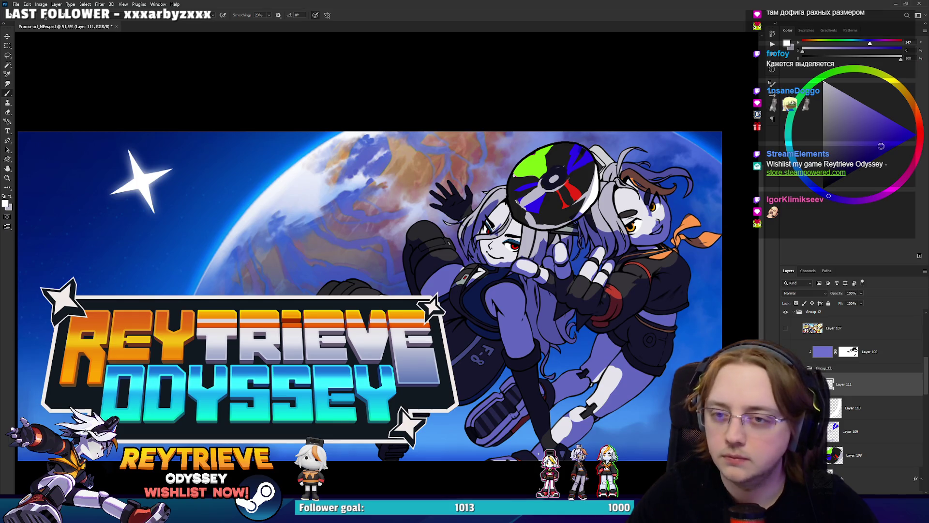
{"action": "left_click", "coordinate": [906, 93]}
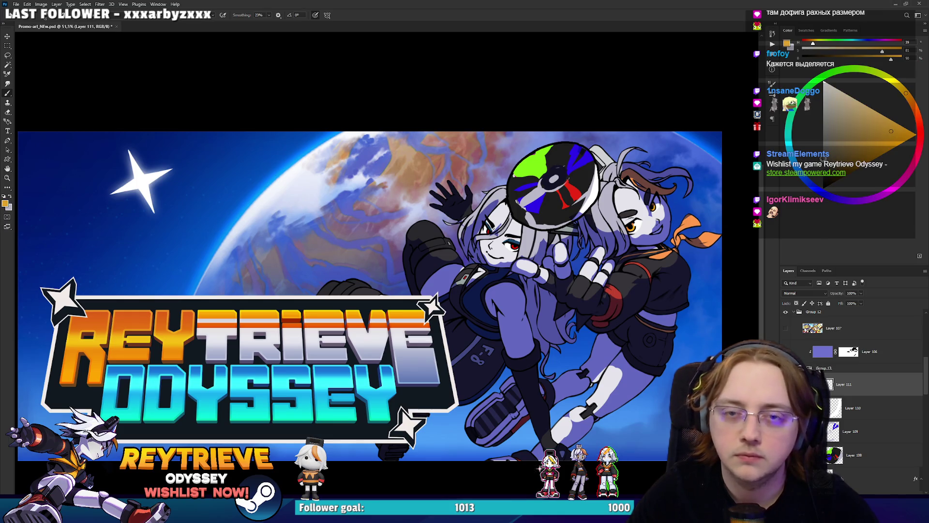
{"action": "left_click", "coordinate": [804, 293]}
{"action": "scroll", "coordinate": [803, 293], "scroll_direction": "down", "scroll_amount": 9}
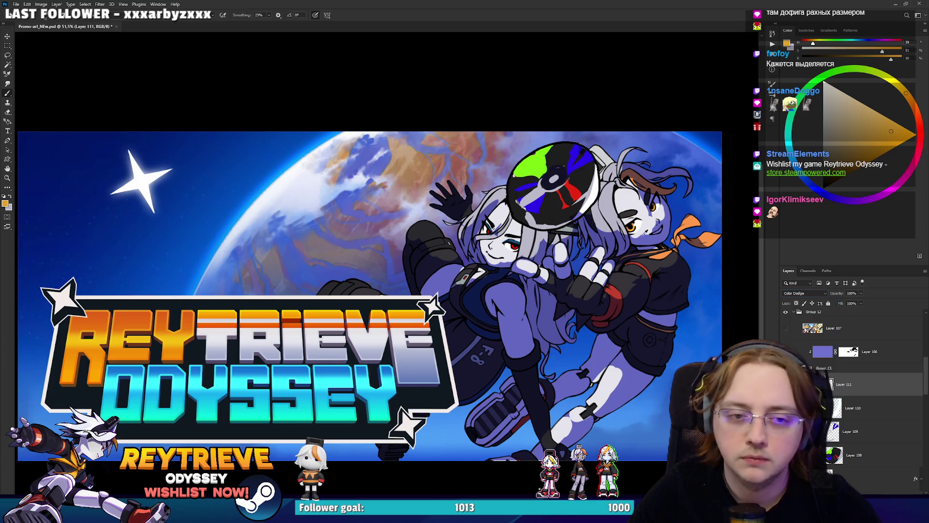
{"action": "scroll", "coordinate": [603, 238], "scroll_direction": "down", "scroll_amount": 1}
{"action": "key", "text": "bracketright"}
{"action": "key", "text": "bracketright"}
{"action": "key", "text": "bracketright"}
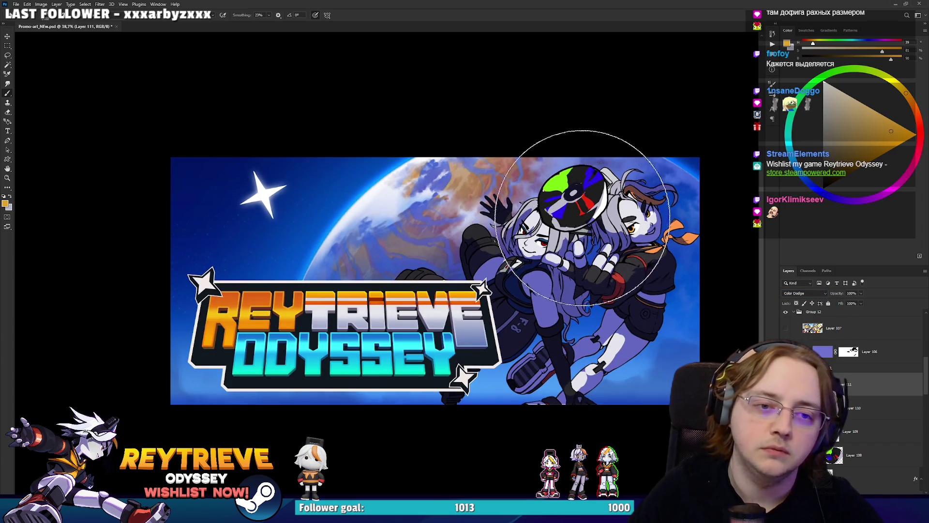
{"action": "left_click", "coordinate": [578, 225]}
{"action": "left_click", "coordinate": [574, 193]}
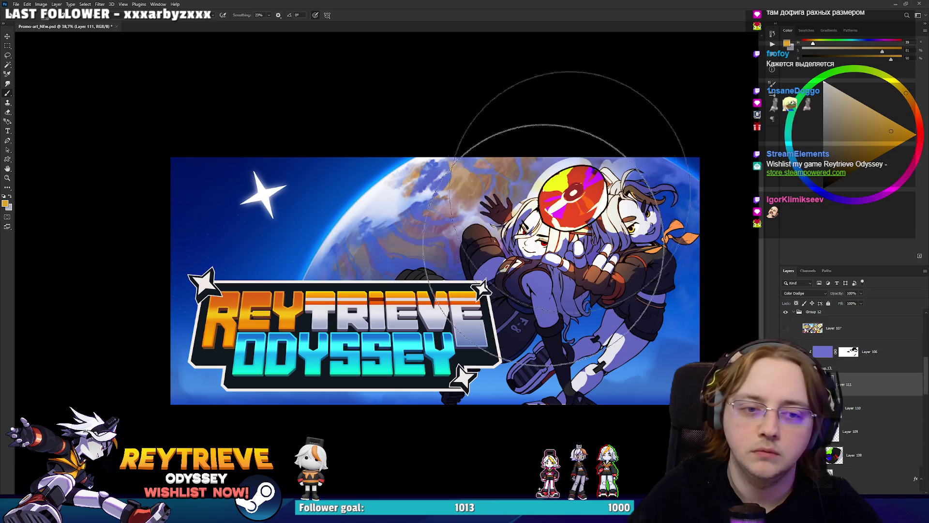
{"action": "left_click_drag", "start_coordinate": [861, 386], "coordinate": [851, 341]}
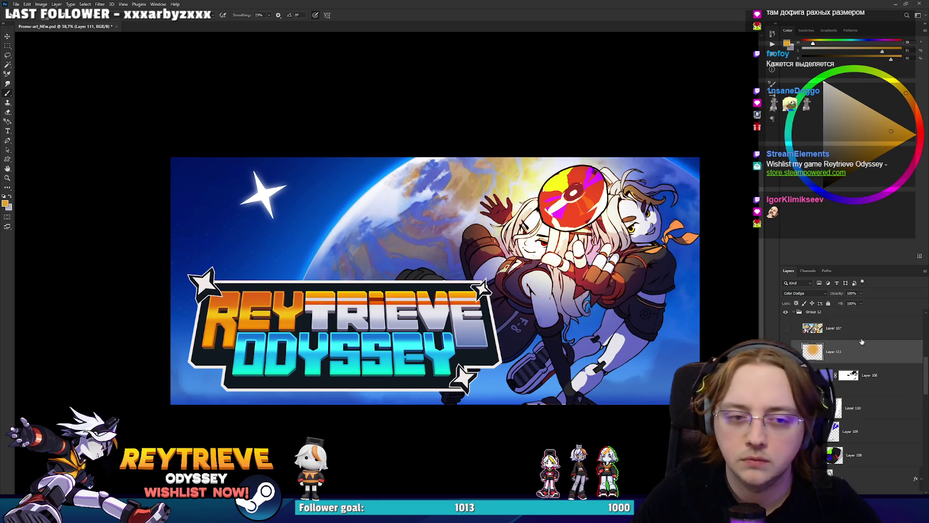
{"action": "mouse_move", "coordinate": [559, 208]}
{"action": "left_mouse_down"}
{"action": "mouse_move", "coordinate": [601, 170]}
{"action": "mouse_move", "coordinate": [569, 183]}
{"action": "mouse_move", "coordinate": [571, 203]}
{"action": "left_mouse_up"}
{"action": "scroll", "coordinate": [596, 177], "scroll_direction": "up", "scroll_amount": 3}
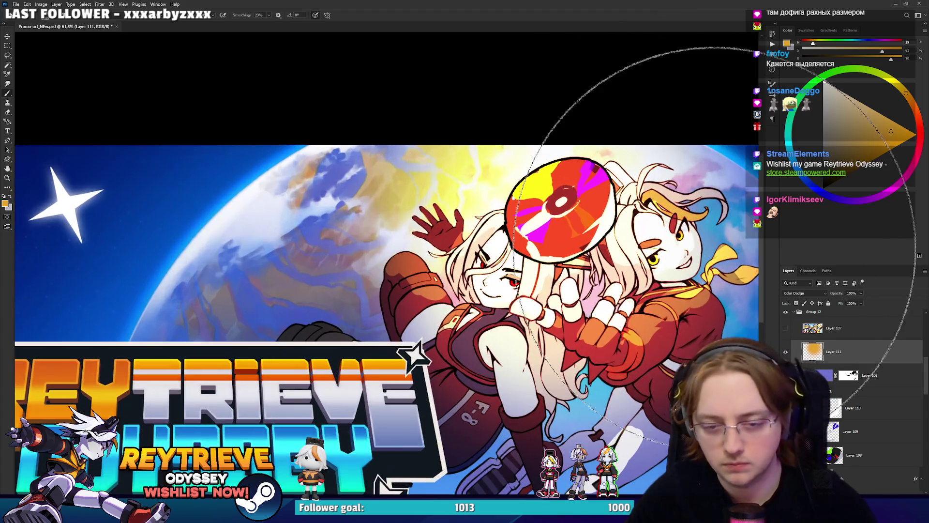
Step: Use Hue/Saturation to darken the glow and shift its hue
{"action": "key", "text": "ctrl+u"}
{"action": "left_click_drag", "start_coordinate": [802, 218], "coordinate": [788, 221]}
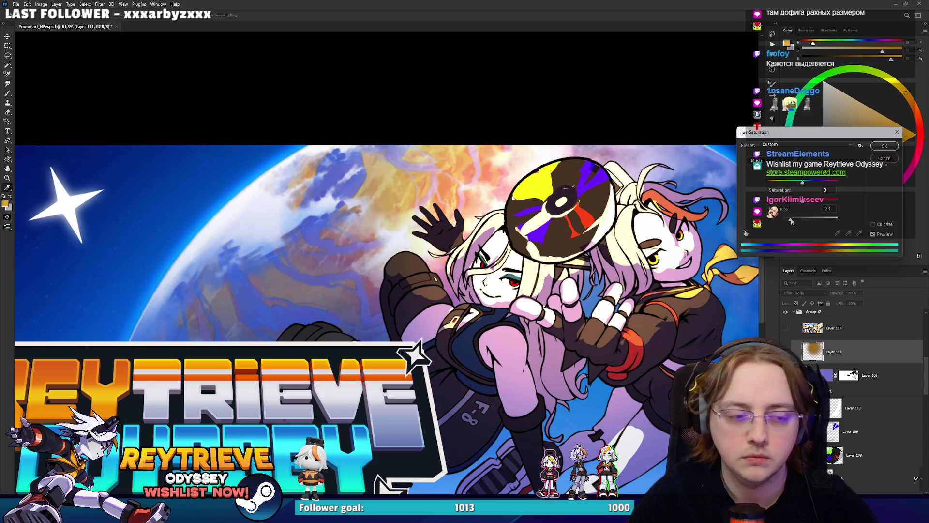
{"action": "mouse_move", "coordinate": [802, 184]}
{"action": "left_mouse_down"}
{"action": "mouse_move", "coordinate": [777, 185]}
{"action": "mouse_move", "coordinate": [829, 184]}
{"action": "mouse_move", "coordinate": [805, 186]}
{"action": "left_mouse_up"}
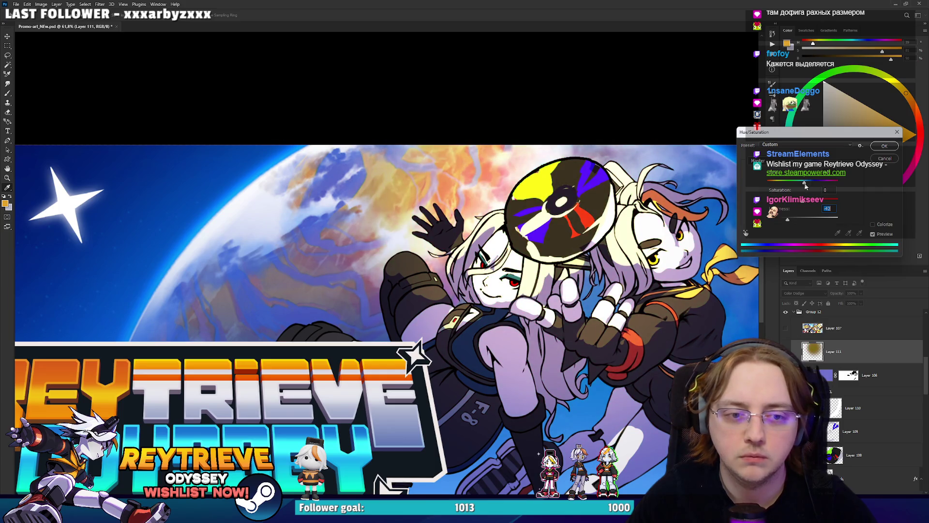
{"action": "left_click", "coordinate": [884, 146]}
{"action": "scroll", "coordinate": [600, 258], "scroll_direction": "down", "scroll_amount": 5}
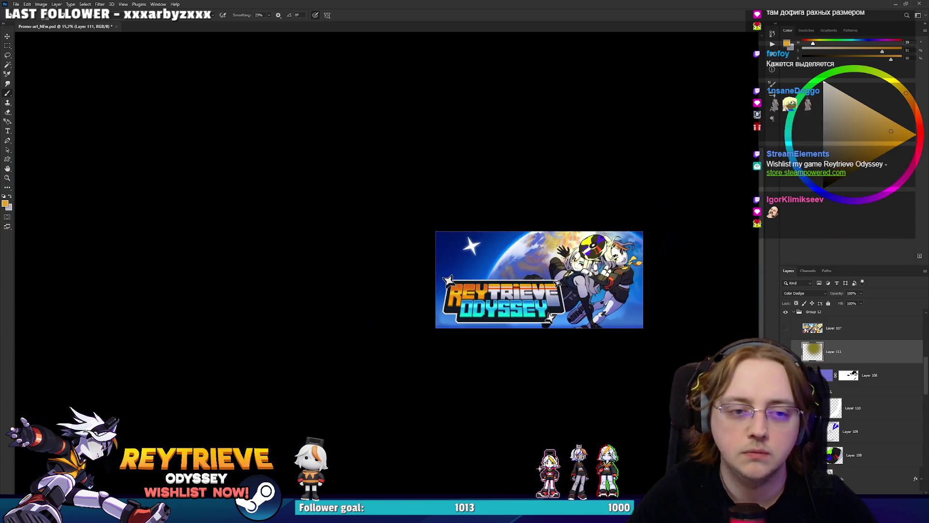
Step: Drag the Blend If Underlying Layer slider so the glow stays off darker areas
{"action": "scroll", "coordinate": [597, 271], "scroll_direction": "up", "scroll_amount": 4}
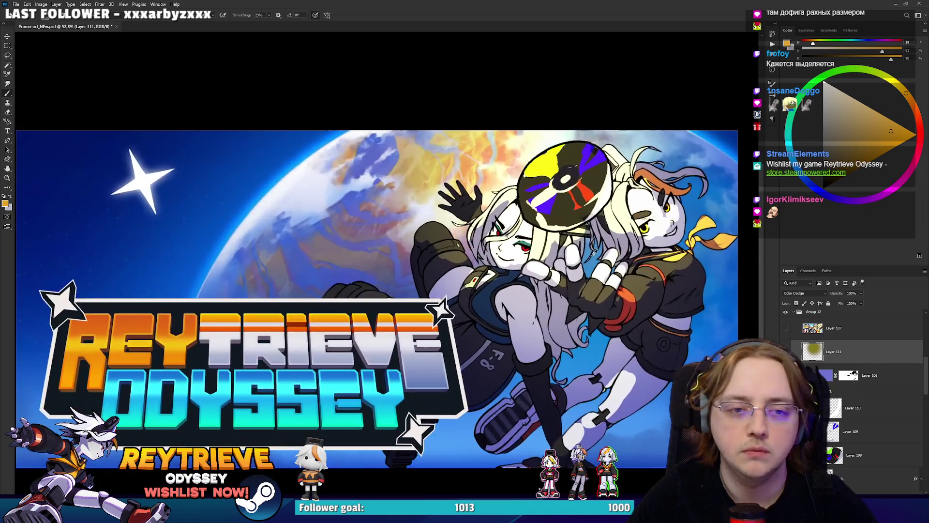
{"action": "key", "text": "ctrl+alt+b"}
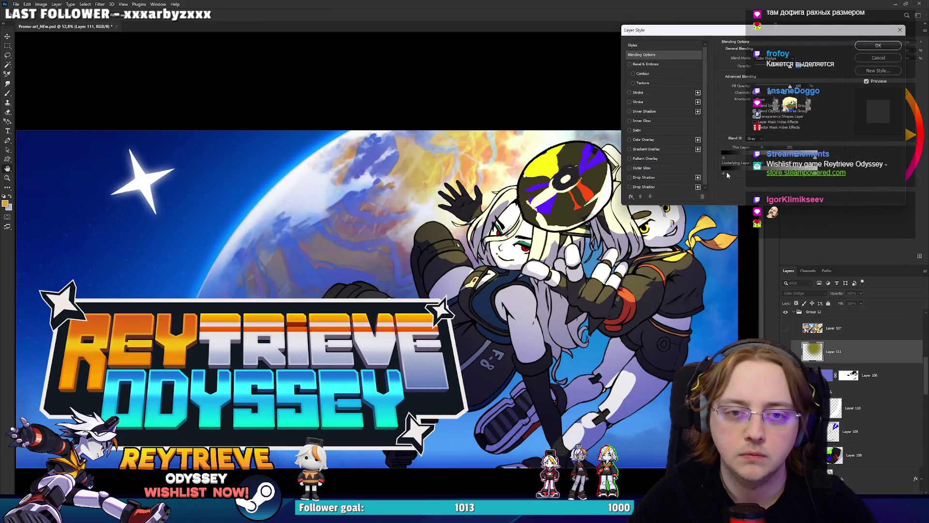
{"action": "left_click_drag", "start_coordinate": [726, 174], "coordinate": [734, 174]}
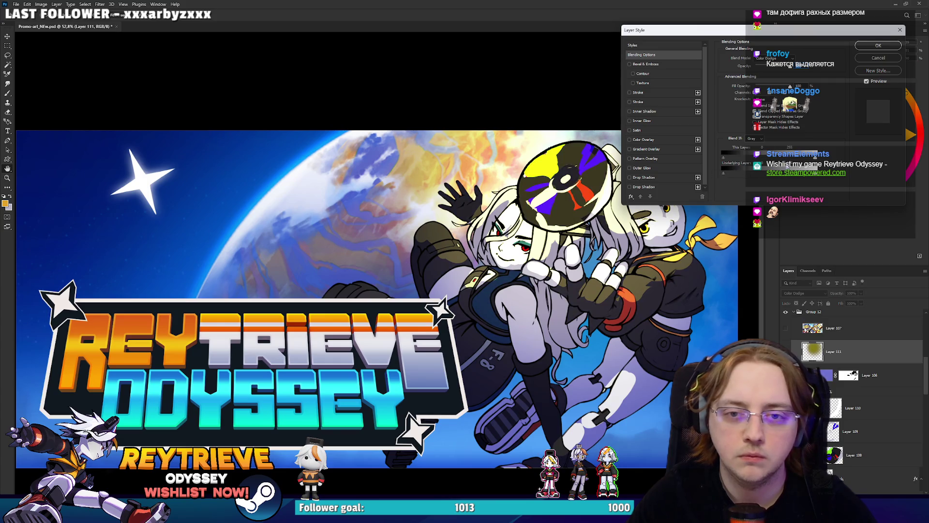
{"action": "left_click_drag", "start_coordinate": [727, 175], "coordinate": [750, 176]}
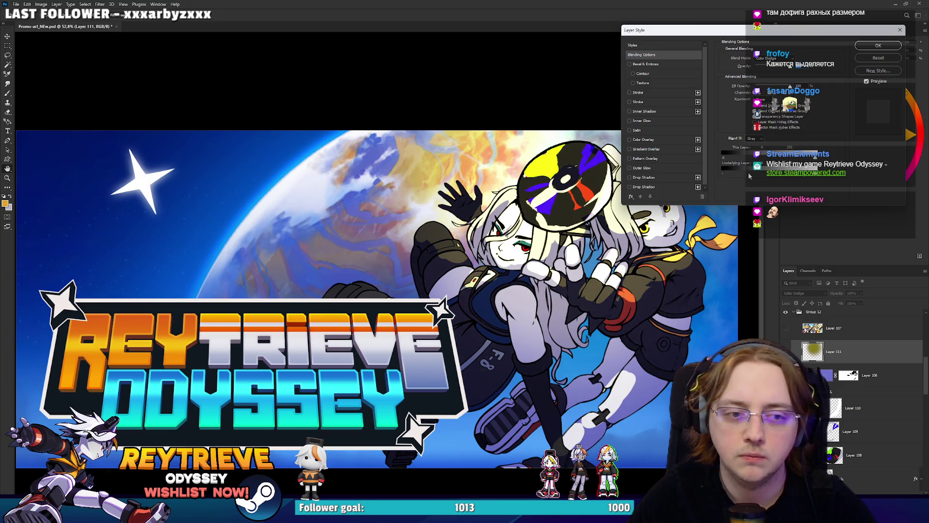
{"action": "left_click", "coordinate": [878, 45]}
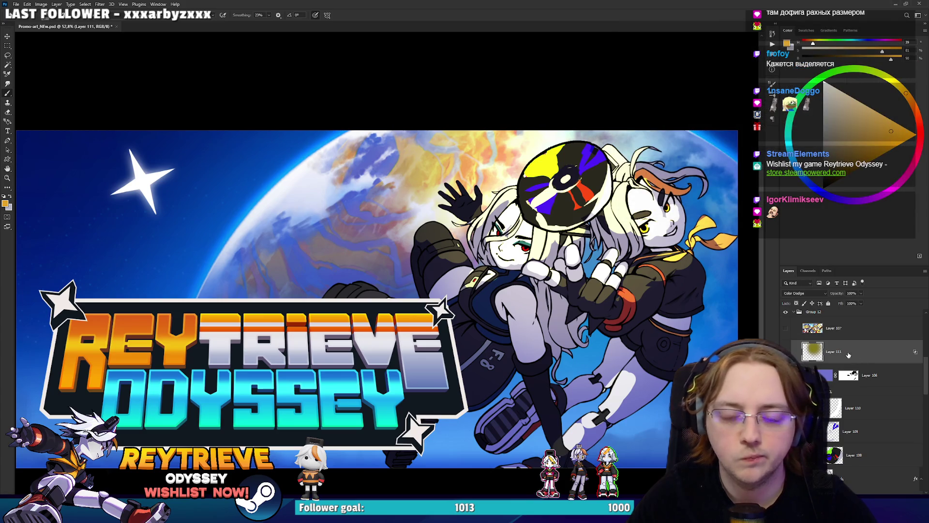
Step: Boost the glow's saturation to +71, shift its hue toward purple, and add a new empty layer
{"action": "key", "text": "ctrl+u"}
{"action": "mouse_move", "coordinate": [802, 199]}
{"action": "left_mouse_down"}
{"action": "mouse_move", "coordinate": [828, 201]}
{"action": "mouse_move", "coordinate": [795, 221]}
{"action": "left_mouse_up"}
{"action": "left_click_drag", "start_coordinate": [800, 188], "coordinate": [794, 185]}
{"action": "left_click", "coordinate": [884, 146]}
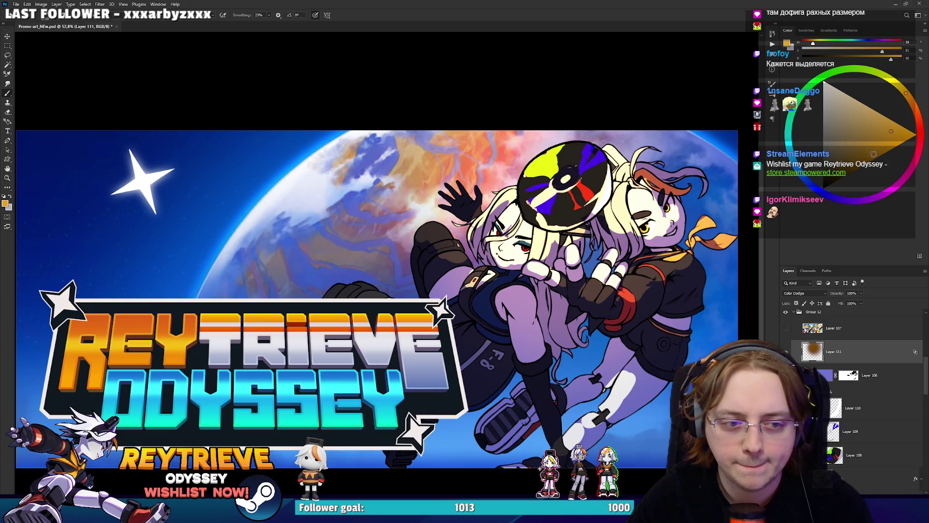
{"action": "key", "text": "ctrl+shift+alt+n"}
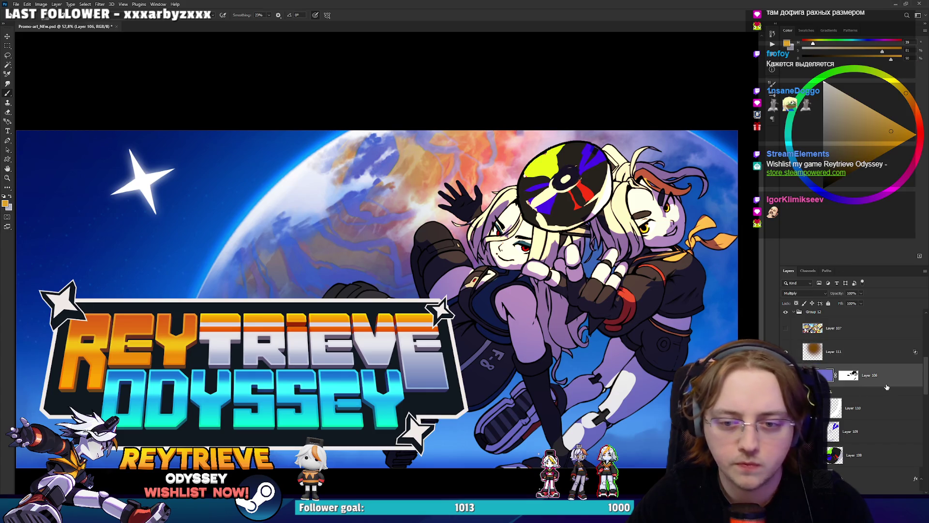
Step: Set white as the paint colour, choose a brush preset and tilt the canvas view
{"action": "key", "text": "d"}
{"action": "key", "text": "x"}
{"action": "scroll", "coordinate": [349, 244], "scroll_direction": "up", "scroll_amount": 3}
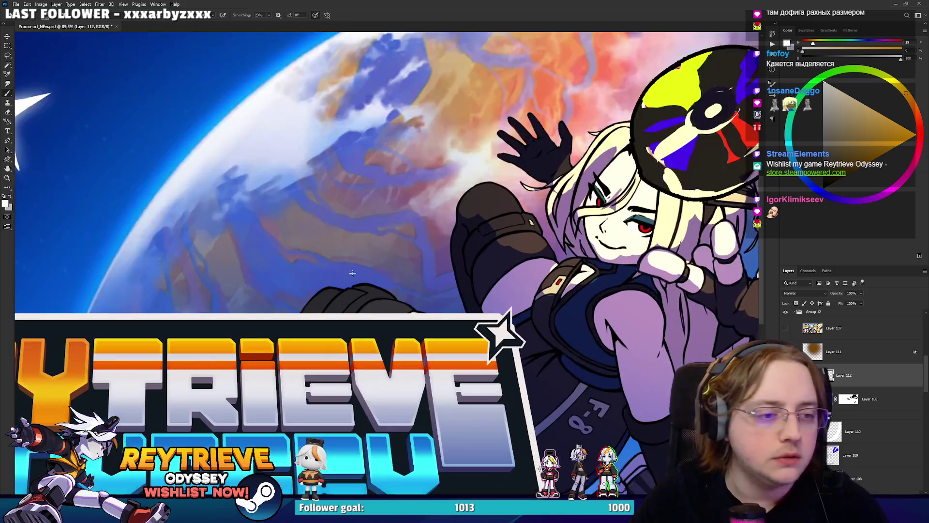
{"action": "right_click", "coordinate": [364, 274]}
{"action": "left_click", "coordinate": [392, 383]}
{"action": "scroll", "coordinate": [426, 290], "scroll_direction": "down", "scroll_amount": 3}
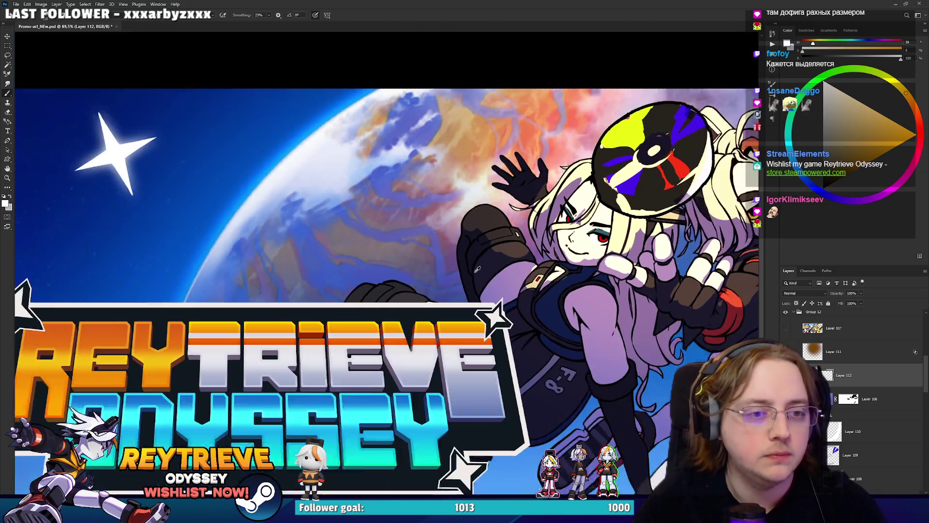
{"action": "key", "text": "r"}
{"action": "left_click_drag", "start_coordinate": [464, 271], "coordinate": [443, 221]}
{"action": "key", "text": "b"}
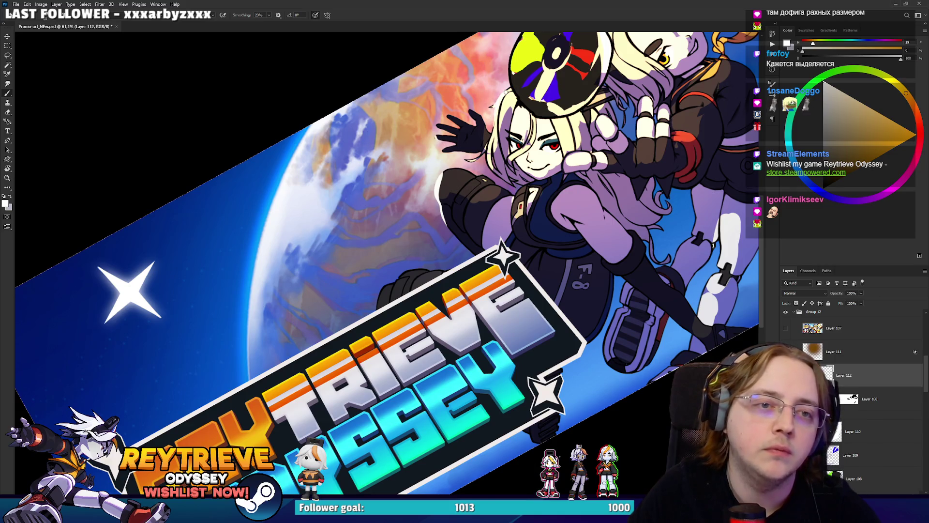
Step: Reframe the view over the disc and planet, then select Layer 112 for painting
{"action": "mouse_move", "coordinate": [574, 152]}
{"action": "left_mouse_down"}
{"action": "mouse_move", "coordinate": [605, 254]}
{"action": "mouse_move", "coordinate": [663, 257]}
{"action": "left_mouse_up"}
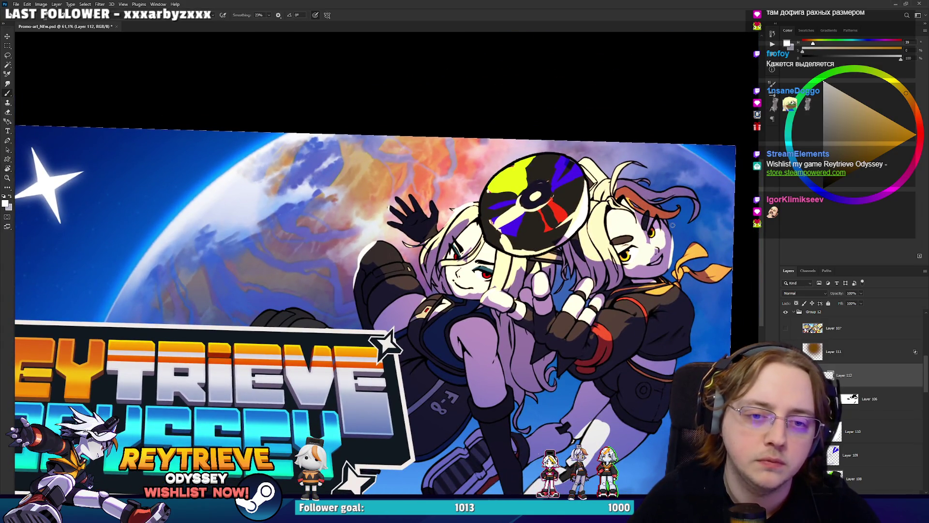
{"action": "left_click_drag", "start_coordinate": [722, 280], "coordinate": [681, 303]}
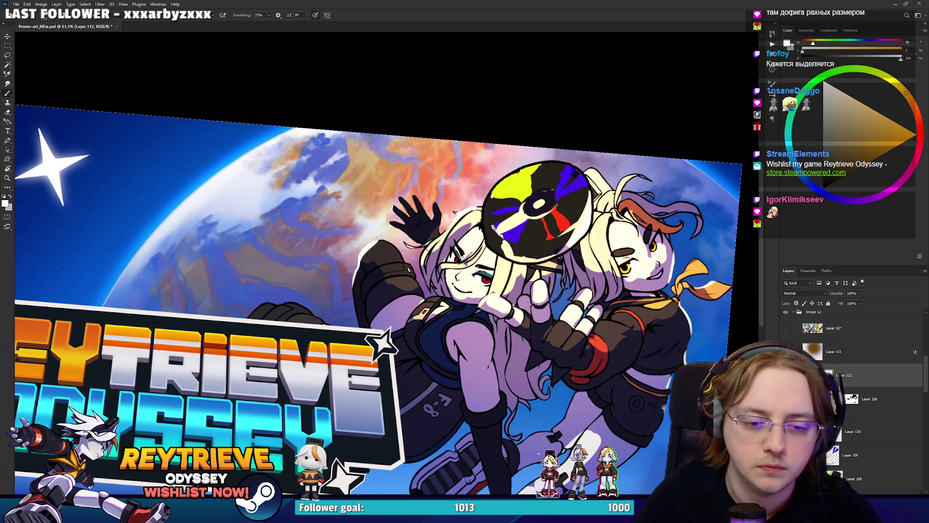
{"action": "left_click_drag", "start_coordinate": [589, 447], "coordinate": [608, 384]}
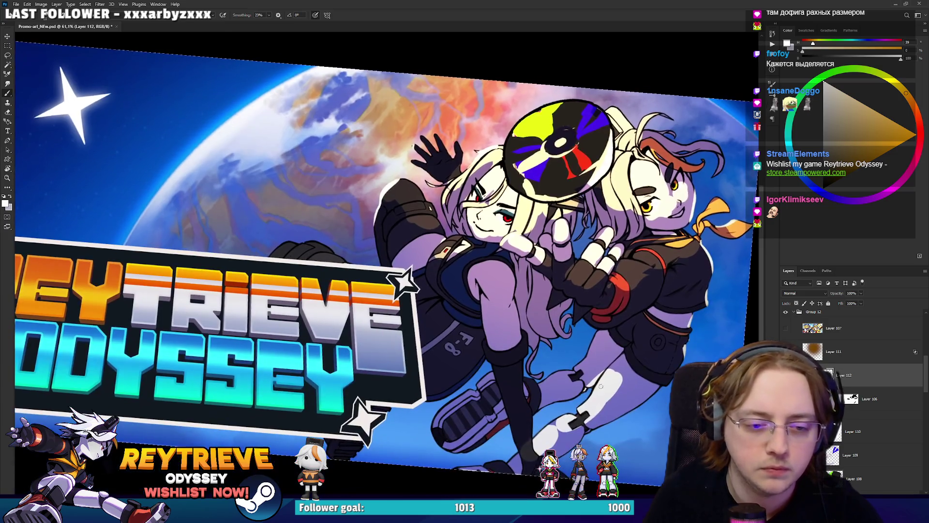
{"action": "left_click_drag", "start_coordinate": [571, 324], "coordinate": [580, 413]}
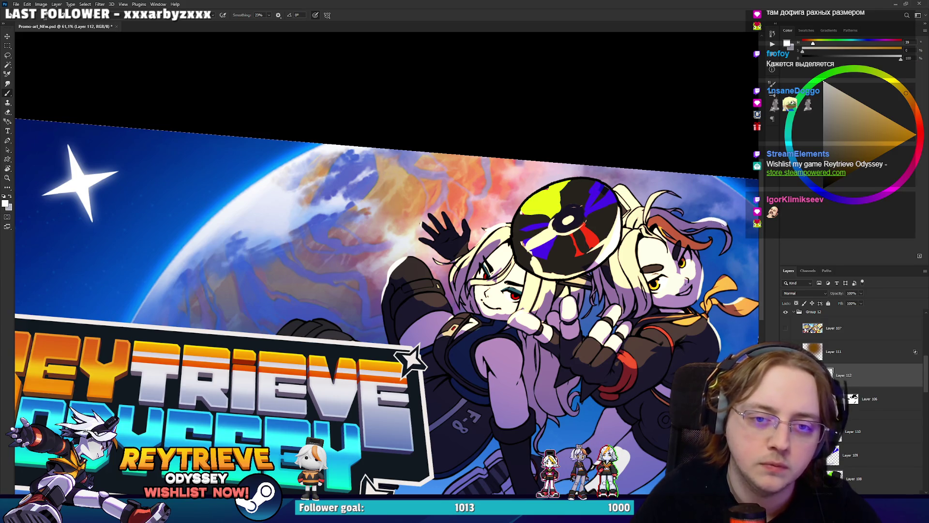
{"action": "left_click_drag", "start_coordinate": [714, 237], "coordinate": [709, 195]}
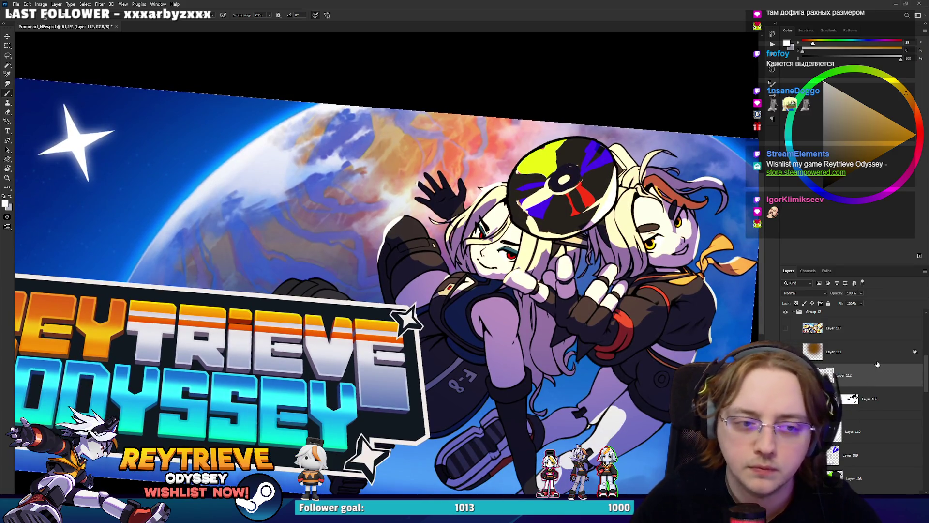
{"action": "left_click", "coordinate": [871, 354]}
{"action": "scroll", "coordinate": [606, 288], "scroll_direction": "down", "scroll_amount": 3}
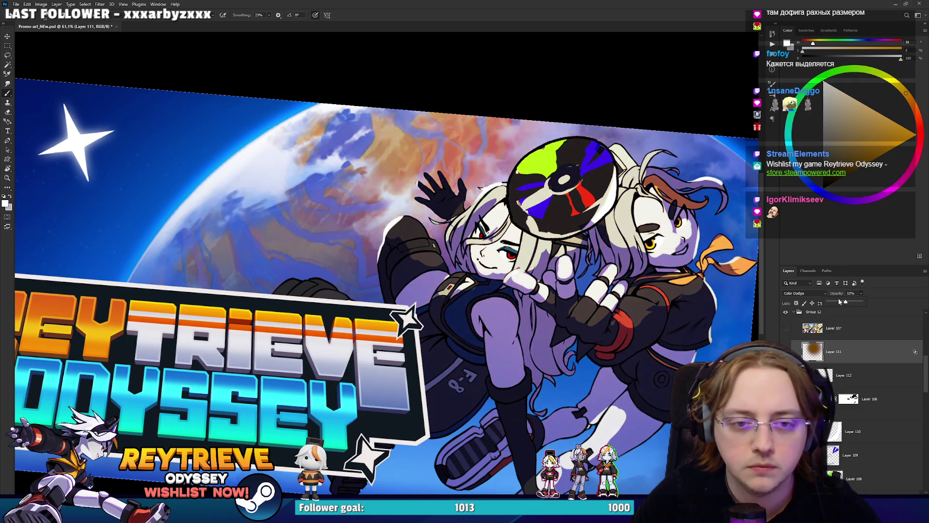
{"action": "scroll", "coordinate": [610, 276], "scroll_direction": "up", "scroll_amount": 3}
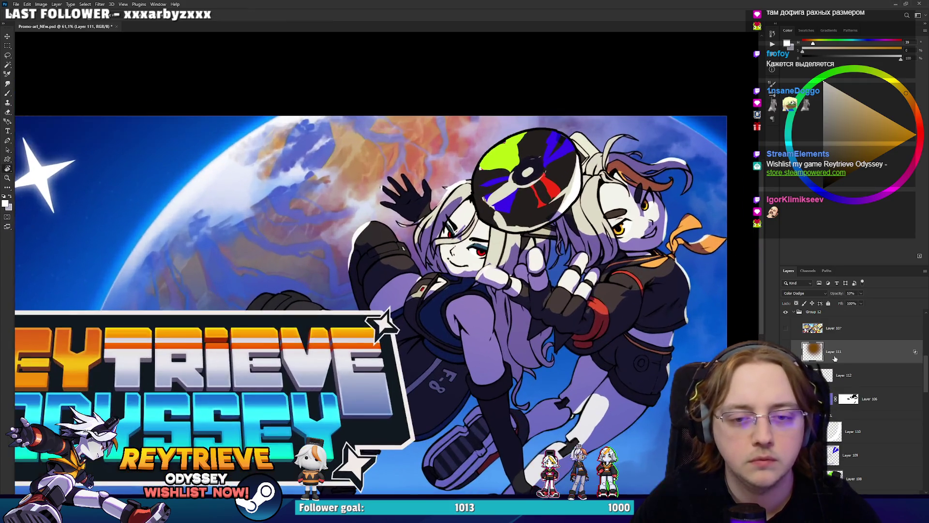
{"action": "left_click", "coordinate": [847, 375]}
Step: Retouch the disc's lime-green segment and the front character's face on a tilted view with brush and eraser
{"action": "mouse_move", "coordinate": [427, 194]}
{"action": "left_mouse_down"}
{"action": "mouse_move", "coordinate": [377, 179]}
{"action": "mouse_move", "coordinate": [357, 259]}
{"action": "left_mouse_up"}
{"action": "key", "text": "b"}
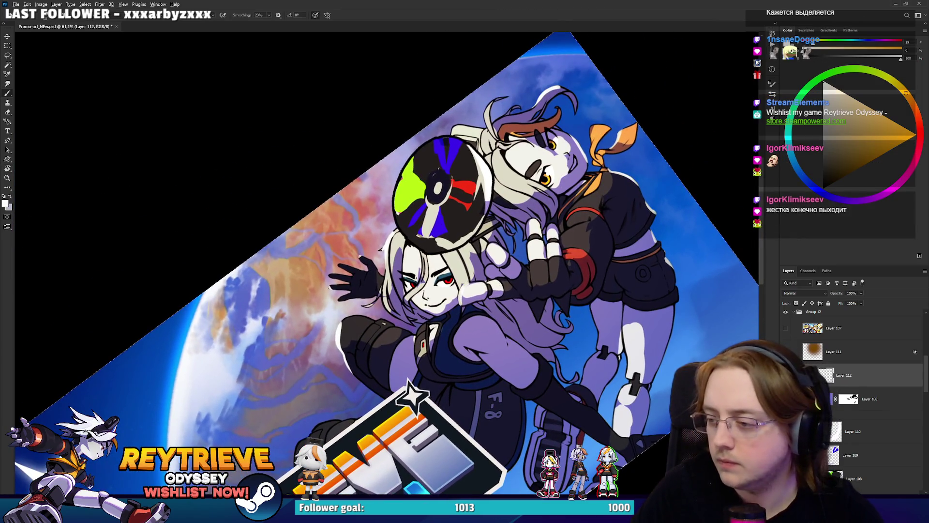
{"action": "key", "text": "e"}
{"action": "scroll", "coordinate": [493, 232], "scroll_direction": "up", "scroll_amount": 2}
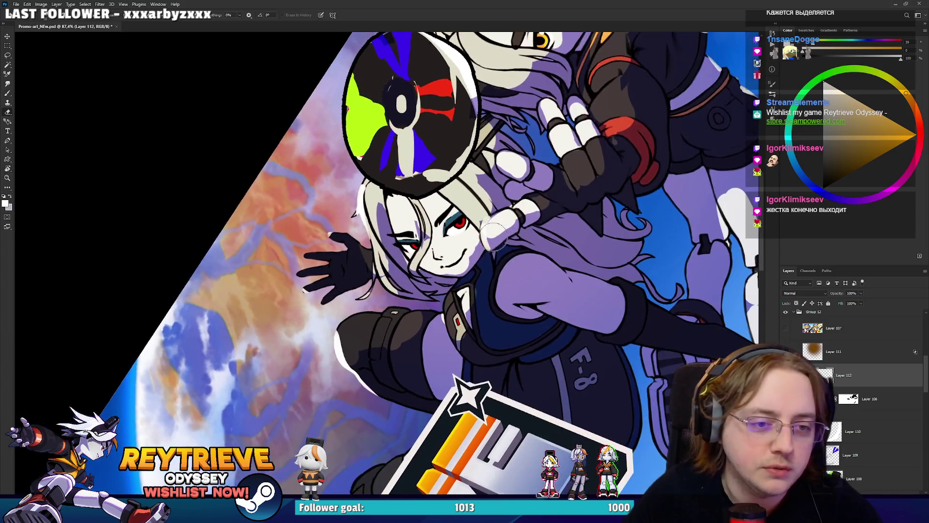
{"action": "key", "text": "b"}
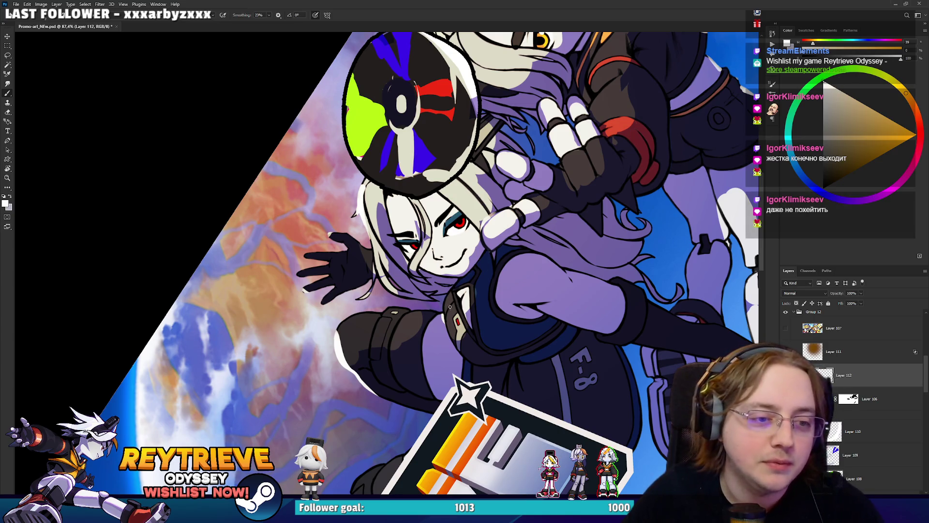
{"action": "key", "text": "r"}
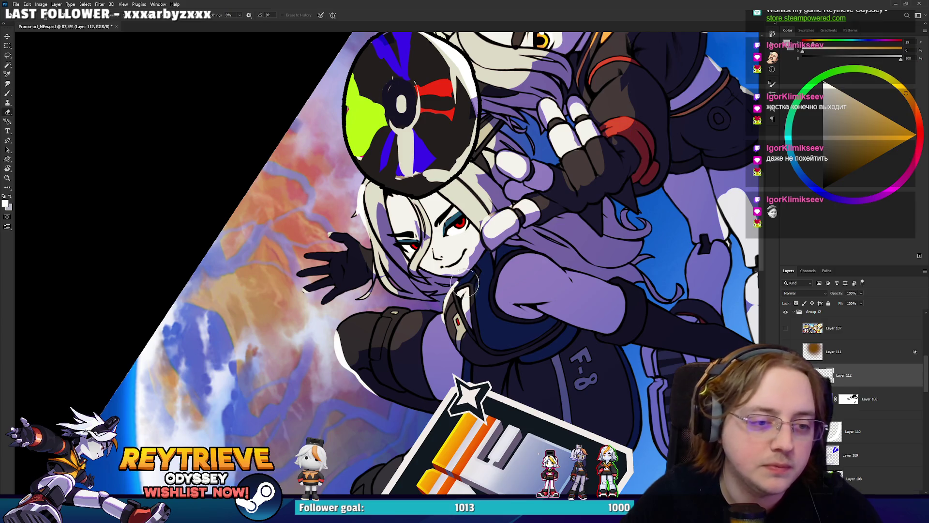
{"action": "left_click_drag", "start_coordinate": [531, 259], "coordinate": [426, 329]}
{"action": "key", "text": "e"}
{"action": "key", "text": "b"}
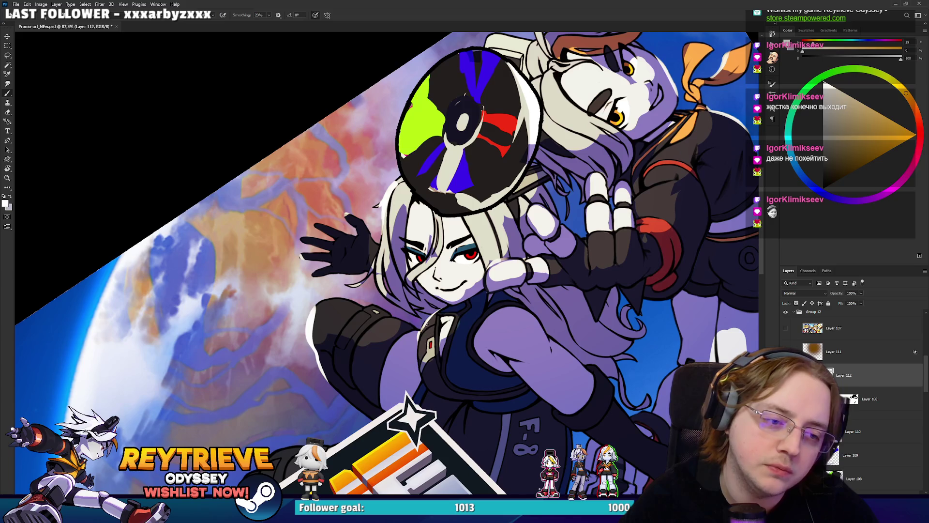
Step: Reset the view rotation to upright, zoom out, and resume painting
{"action": "key", "text": "r"}
{"action": "key", "text": "ctrl+0"}
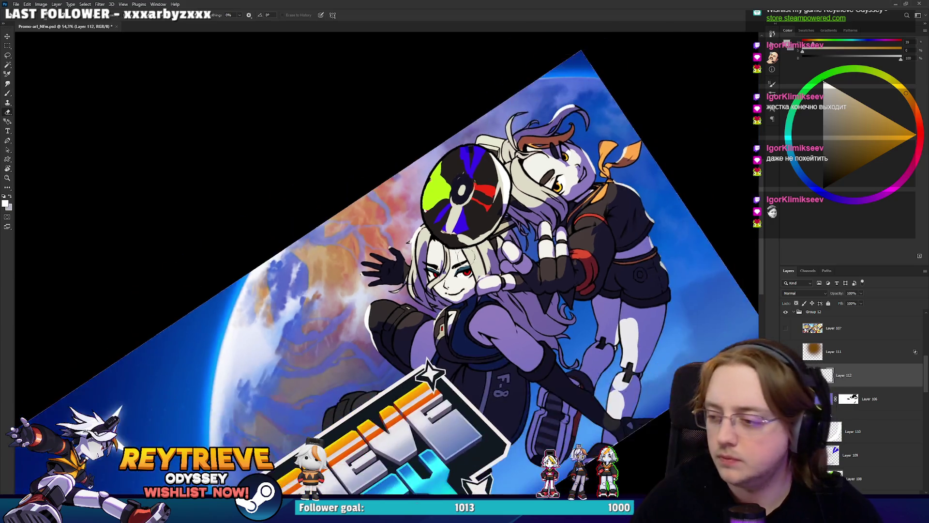
{"action": "key", "text": "Escape"}
{"action": "scroll", "coordinate": [516, 256], "scroll_direction": "up", "scroll_amount": 5}
{"action": "key", "text": "b"}
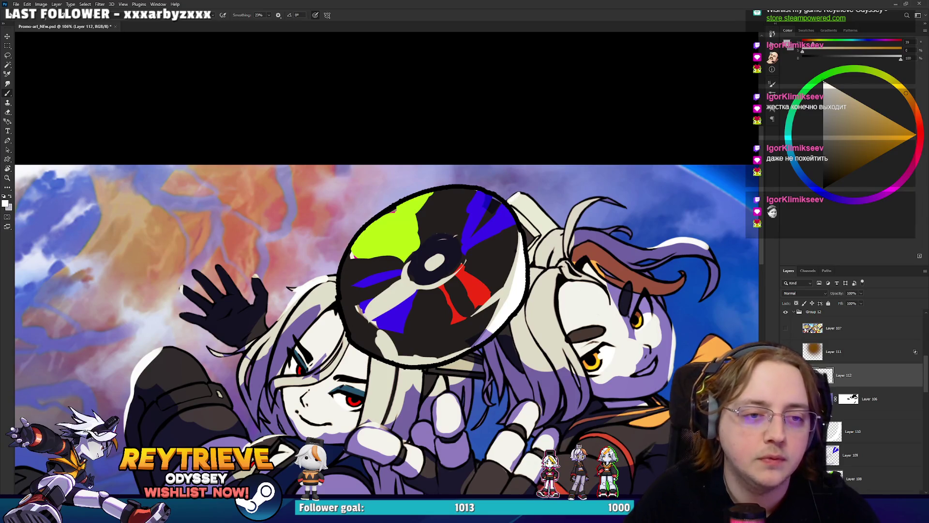
{"action": "scroll", "coordinate": [542, 242], "scroll_direction": "down", "scroll_amount": 5}
{"action": "scroll", "coordinate": [542, 241], "scroll_direction": "up", "scroll_amount": 3}
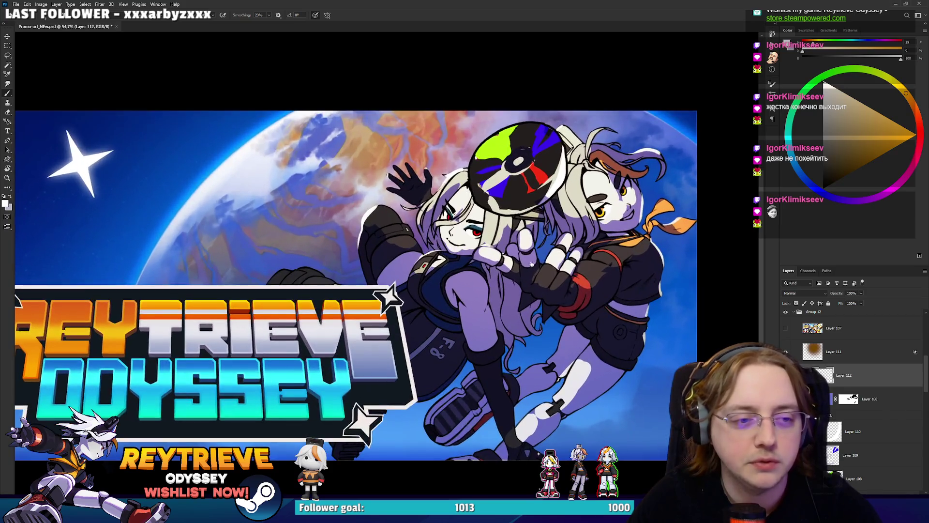
{"action": "scroll", "coordinate": [541, 238], "scroll_direction": "up", "scroll_amount": 1}
Step: Tilt the canvas steeply for more retouching, then level it again
{"action": "left_click_drag", "start_coordinate": [541, 238], "coordinate": [348, 338]}
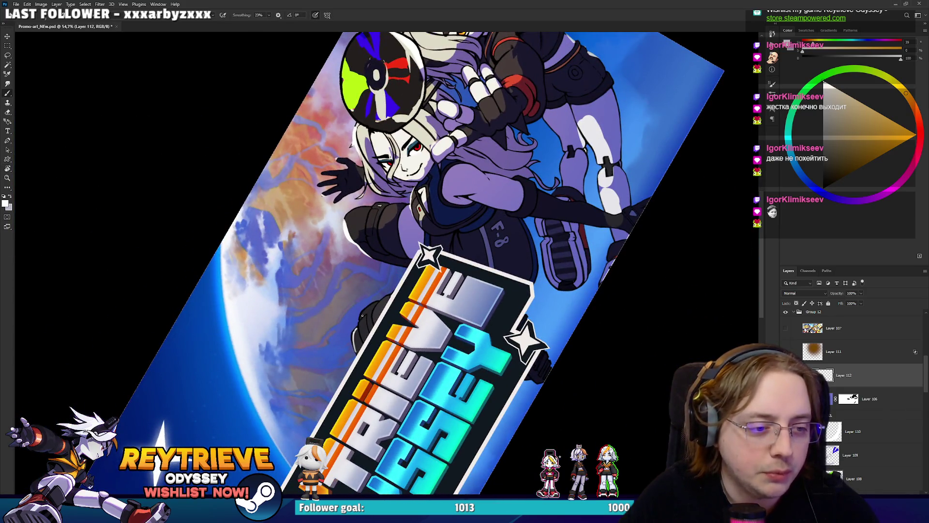
{"action": "key", "text": "r"}
{"action": "key", "text": "Escape"}
{"action": "scroll", "coordinate": [545, 269], "scroll_direction": "down", "scroll_amount": 5}
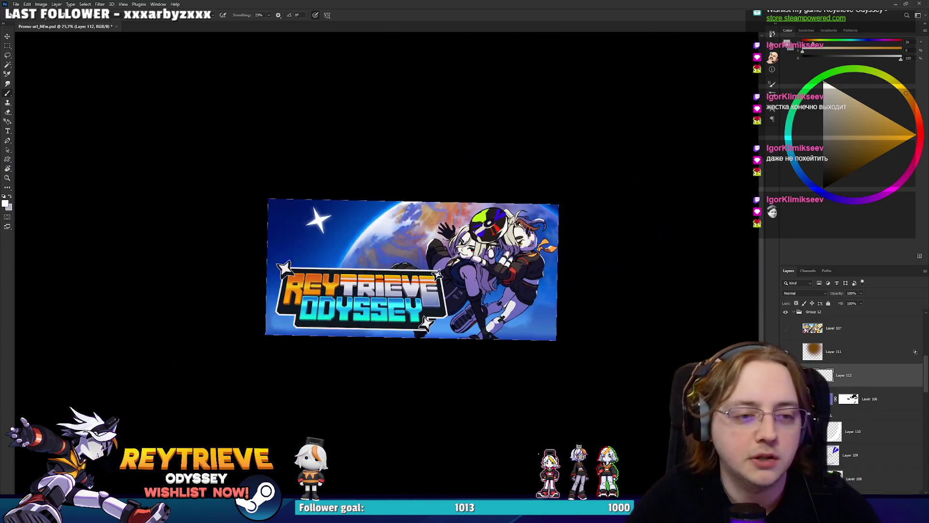
{"action": "scroll", "coordinate": [545, 270], "scroll_direction": "up", "scroll_amount": 6}
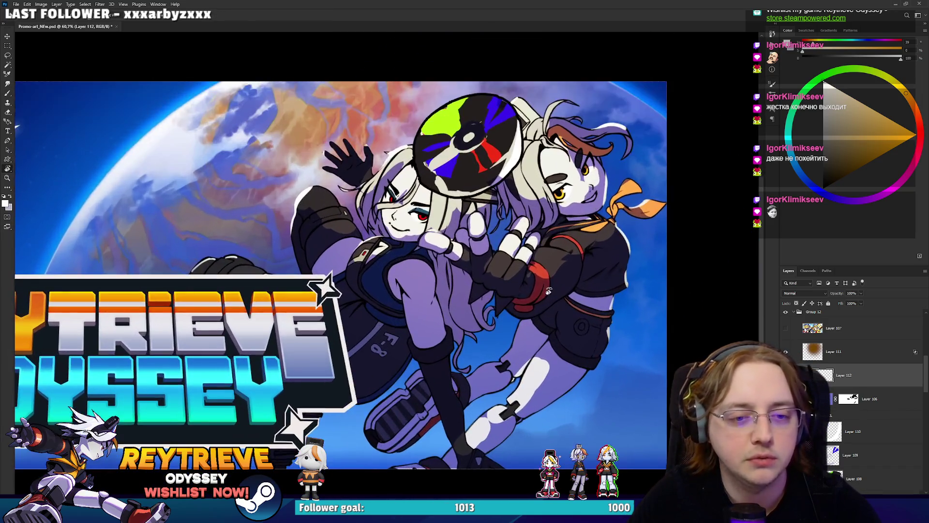
{"action": "scroll", "coordinate": [548, 291], "scroll_direction": "up", "scroll_amount": 2}
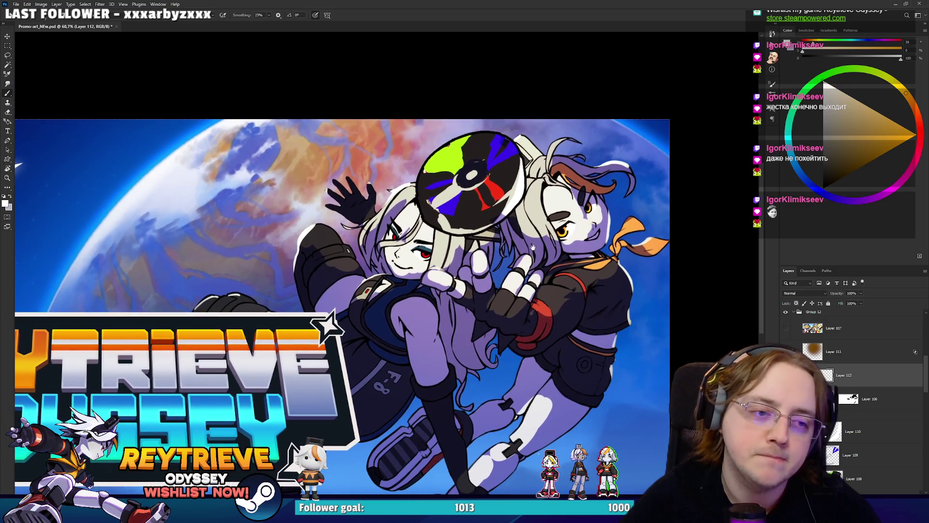
{"action": "scroll", "coordinate": [851, 479], "scroll_direction": "down", "scroll_amount": 3}
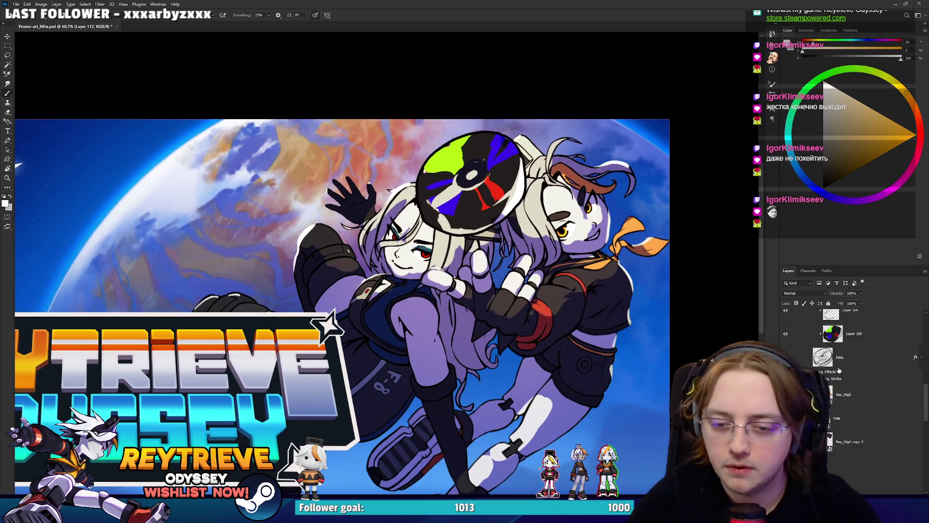
Step: Target Layer 106's mask and pick custom brush presets to paint the characters' shading
{"action": "left_click", "coordinate": [845, 375]}
{"action": "scroll", "coordinate": [847, 377], "scroll_direction": "up", "scroll_amount": 1}
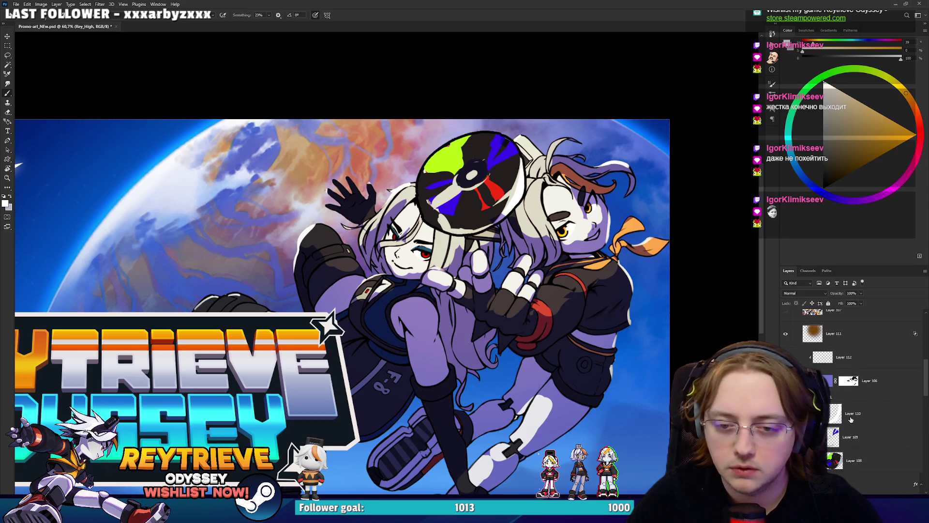
{"action": "left_click", "coordinate": [854, 380]}
{"action": "key", "text": "e"}
{"action": "right_click", "coordinate": [479, 282]}
{"action": "double_click", "coordinate": [529, 389]}
{"action": "key", "text": "b"}
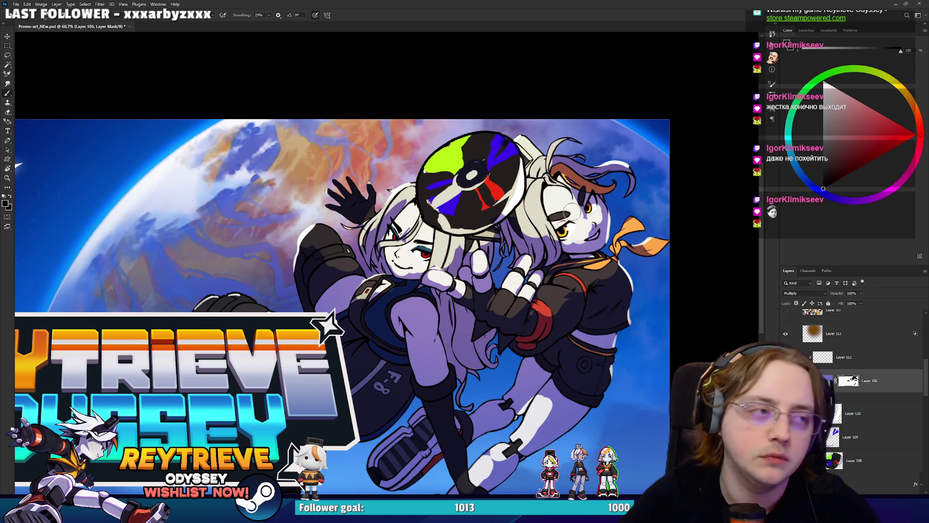
{"action": "right_click", "coordinate": [573, 212]}
{"action": "double_click", "coordinate": [630, 322]}
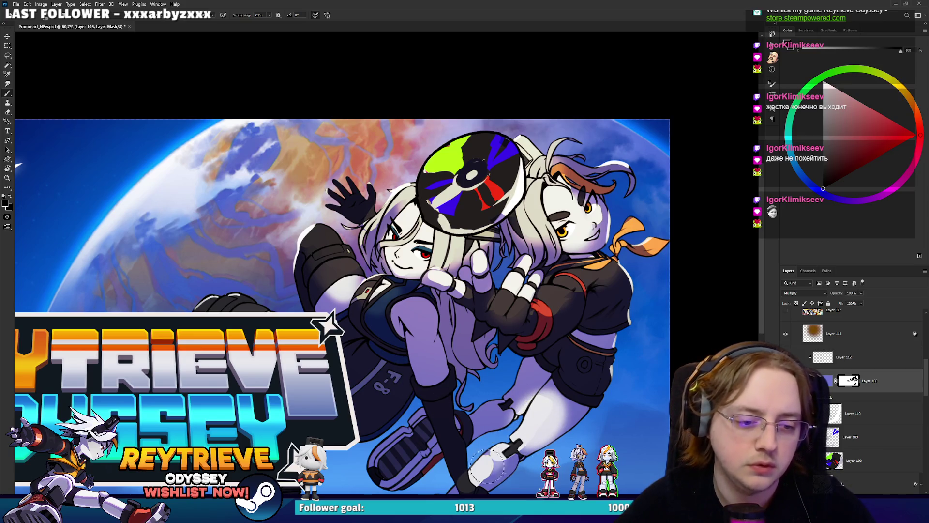
Step: Zoom out and centre the whole banner to check it, then switch to Discord
{"action": "scroll", "coordinate": [514, 345], "scroll_direction": "down", "scroll_amount": 5}
{"action": "scroll", "coordinate": [514, 344], "scroll_direction": "up", "scroll_amount": 4}
{"action": "scroll", "coordinate": [514, 344], "scroll_direction": "down", "scroll_amount": 2}
{"action": "scroll", "coordinate": [515, 345], "scroll_direction": "up", "scroll_amount": 2}
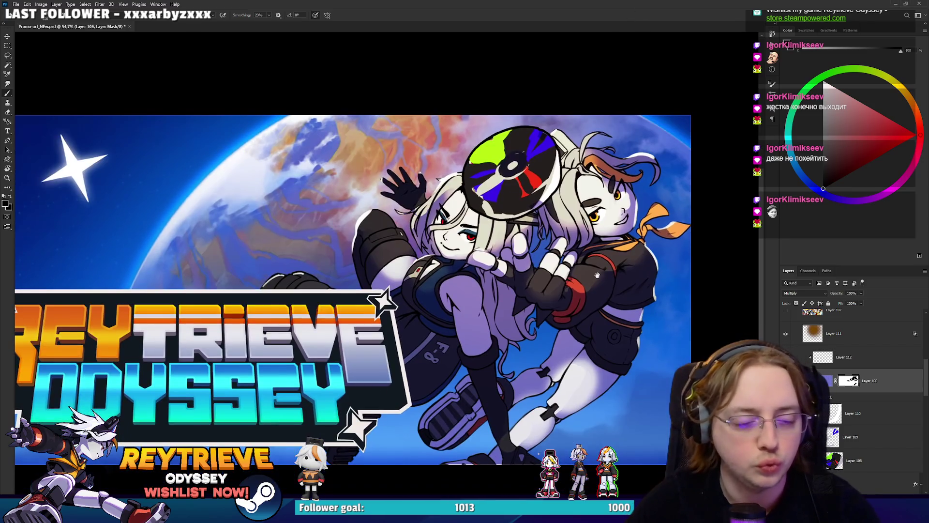
{"action": "left_click_drag", "start_coordinate": [552, 306], "coordinate": [593, 261]}
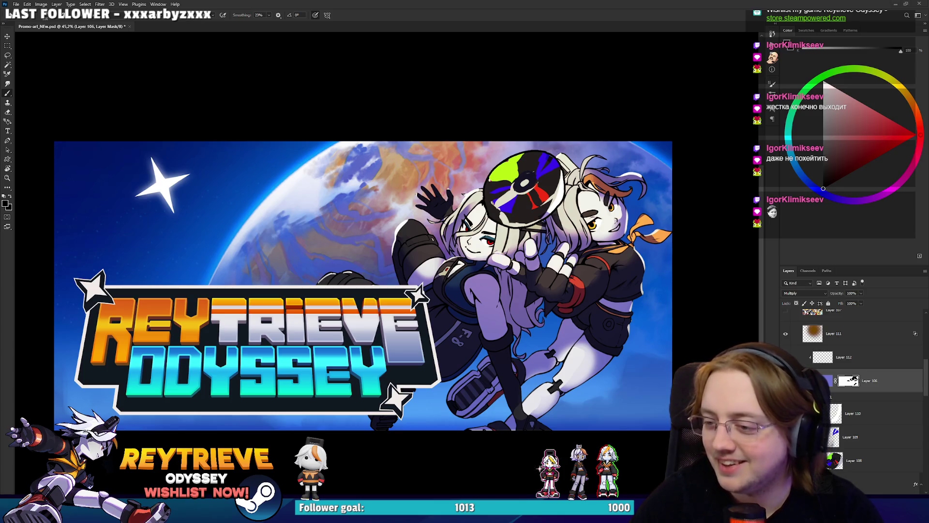
{"action": "key", "text": "alt+Tab"}
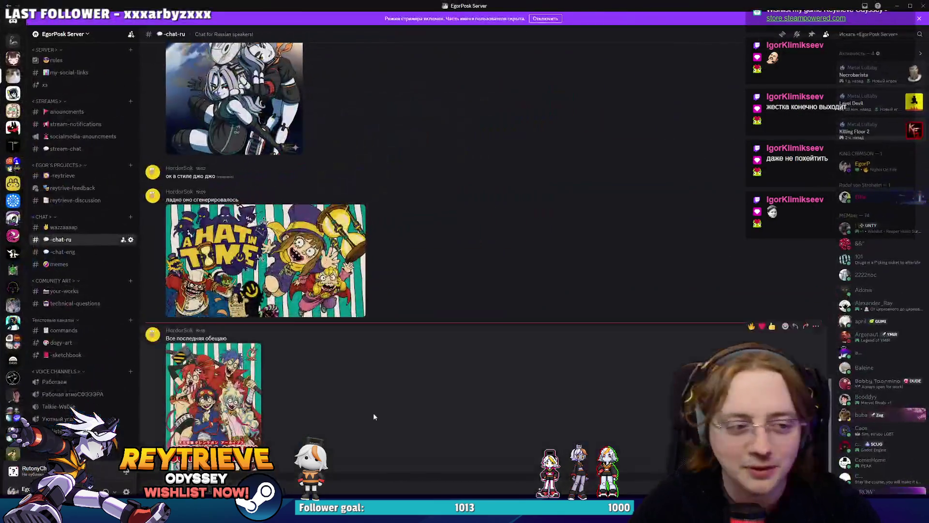
Step: Enlarge the Gurren Lagann cover in Discord, then move on to the Miro capsule grid
{"action": "left_click", "coordinate": [254, 393]}
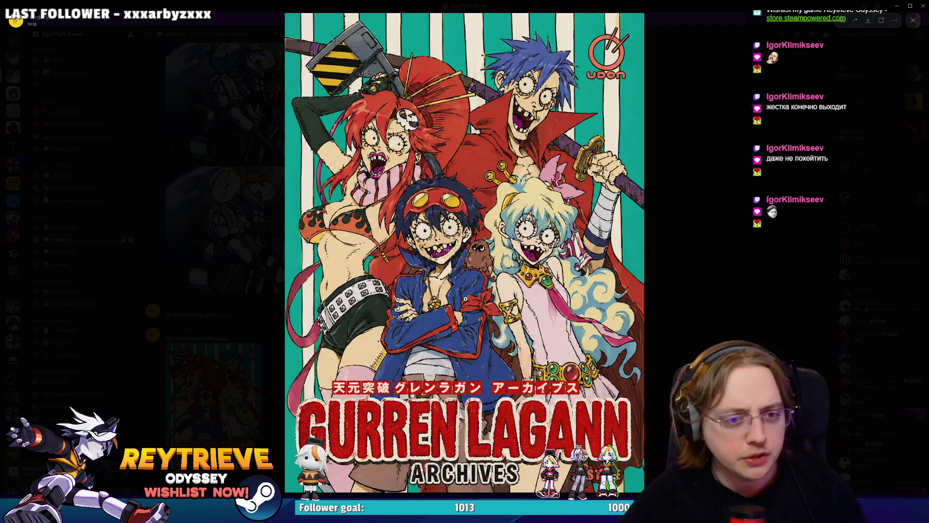
{"action": "left_click", "coordinate": [703, 272]}
{"action": "key", "text": "alt+Tab"}
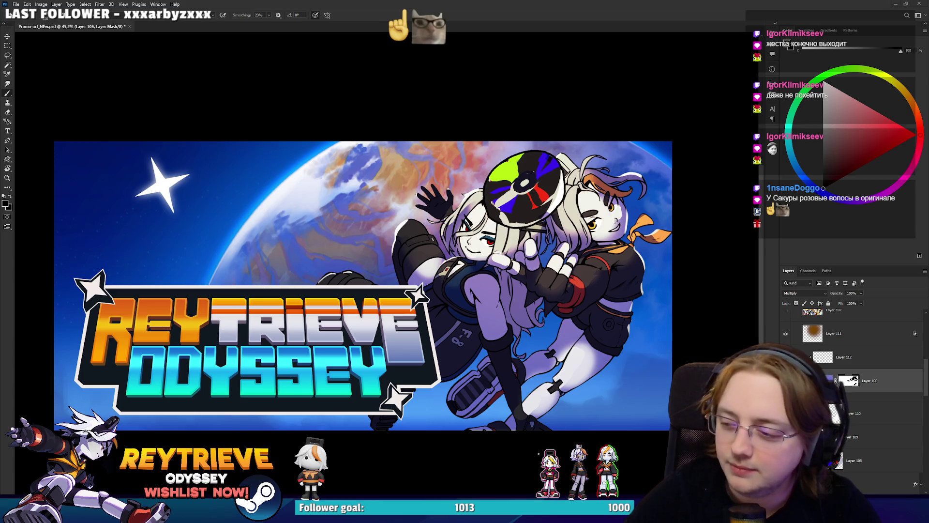
{"action": "key", "text": "alt+Tab"}
{"action": "scroll", "coordinate": [559, 239], "scroll_direction": "down", "scroll_amount": 3}
{"action": "scroll", "coordinate": [559, 239], "scroll_direction": "up", "scroll_amount": 3}
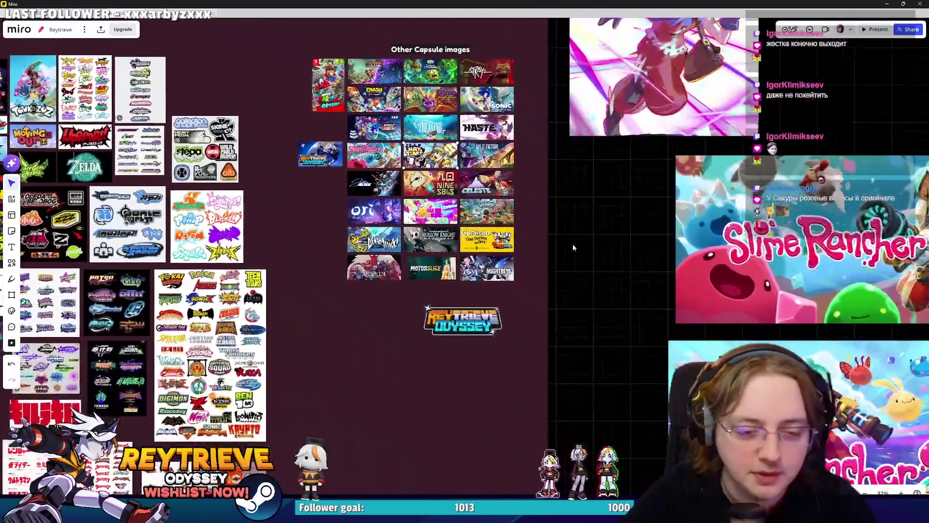
{"action": "scroll", "coordinate": [558, 239], "scroll_direction": "down", "scroll_amount": 5}
{"action": "scroll", "coordinate": [554, 149], "scroll_direction": "up", "scroll_amount": 2}
{"action": "scroll", "coordinate": [631, 254], "scroll_direction": "down", "scroll_amount": 1}
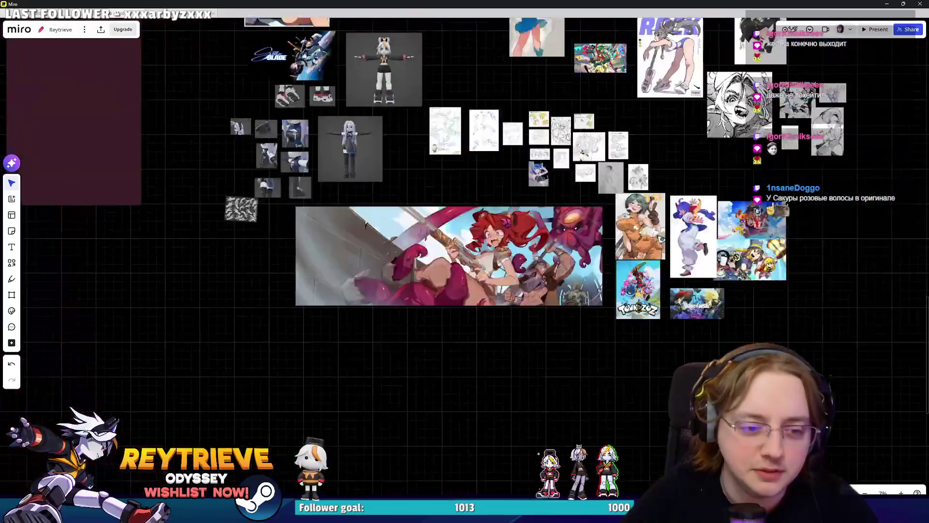
{"action": "scroll", "coordinate": [596, 330], "scroll_direction": "down", "scroll_amount": 3}
{"action": "scroll", "coordinate": [561, 252], "scroll_direction": "up", "scroll_amount": 2}
{"action": "scroll", "coordinate": [590, 373], "scroll_direction": "down", "scroll_amount": 2}
{"action": "scroll", "coordinate": [554, 292], "scroll_direction": "up", "scroll_amount": 2}
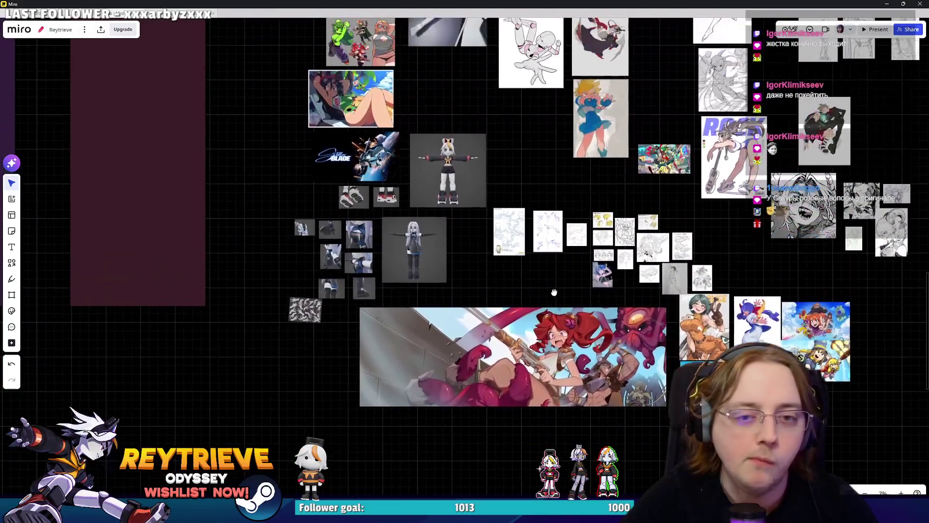
{"action": "scroll", "coordinate": [554, 292], "scroll_direction": "up", "scroll_amount": 2}
{"action": "scroll", "coordinate": [541, 310], "scroll_direction": "up", "scroll_amount": 2}
{"action": "left_click", "coordinate": [528, 304]}
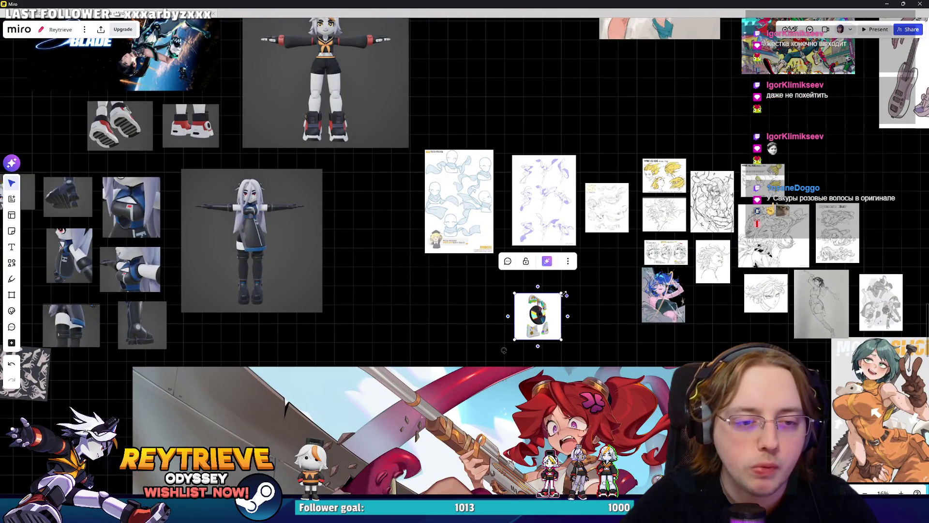
{"action": "scroll", "coordinate": [619, 292], "scroll_direction": "up", "scroll_amount": 3}
{"action": "key", "text": "alt+Tab"}
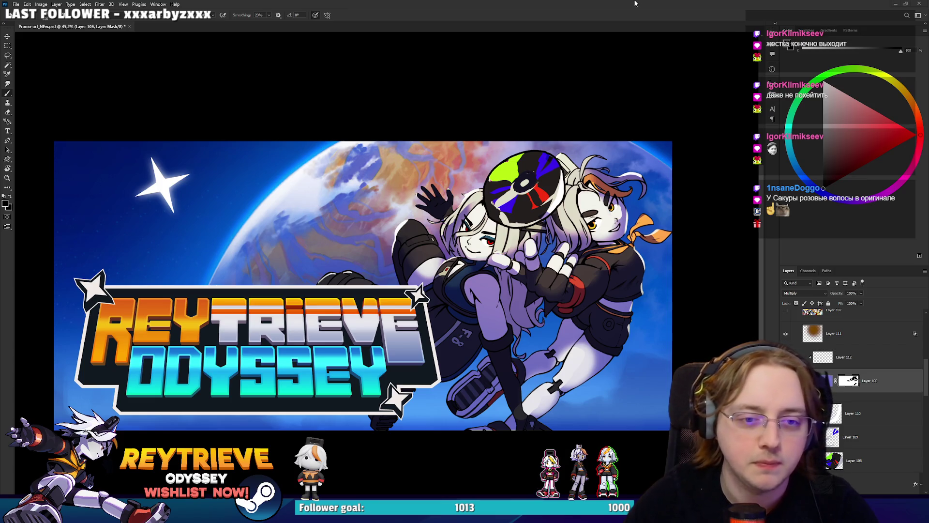
Step: Shift Layer 106's shading hue toward violet and raise its saturation with Hue/Saturation
{"action": "scroll", "coordinate": [555, 320], "scroll_direction": "up", "scroll_amount": 2}
{"action": "left_click", "coordinate": [829, 380]}
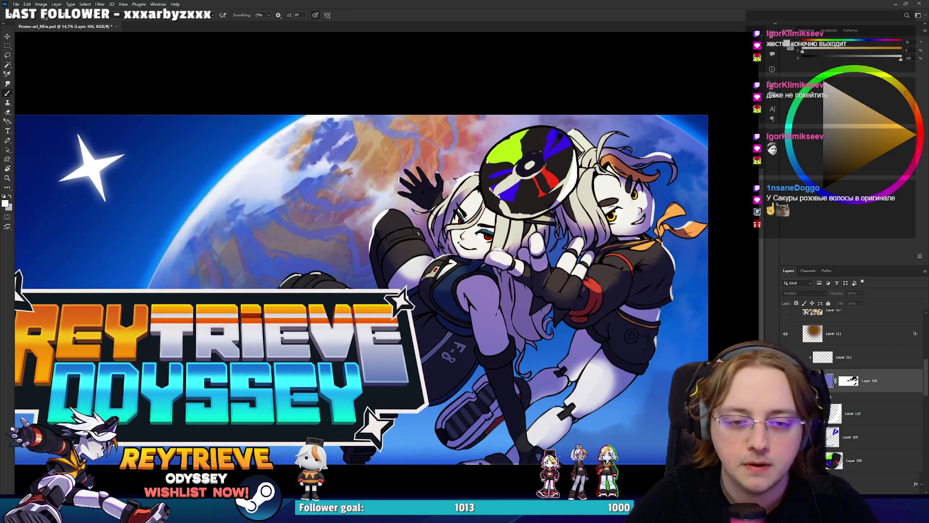
{"action": "key", "text": "ctrl+u"}
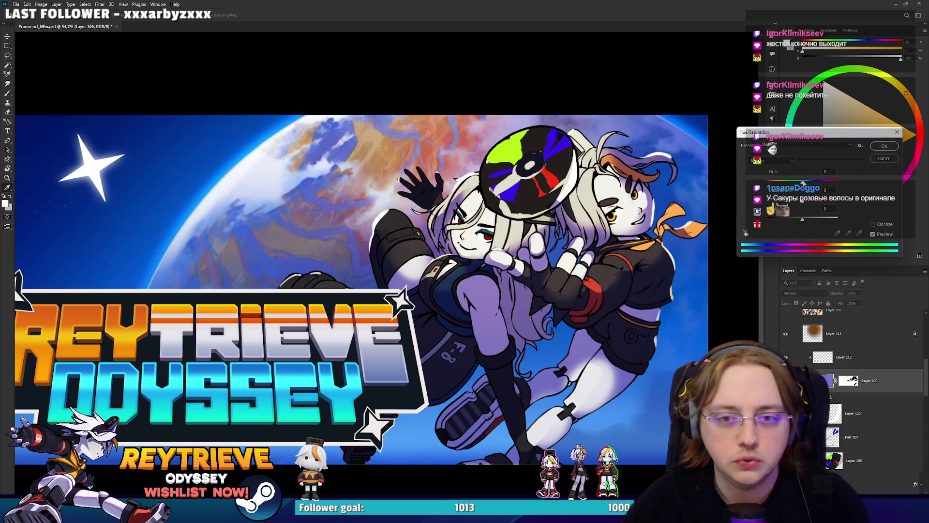
{"action": "mouse_move", "coordinate": [794, 181]}
{"action": "left_mouse_down"}
{"action": "mouse_move", "coordinate": [840, 182]}
{"action": "mouse_move", "coordinate": [804, 182]}
{"action": "left_mouse_up"}
{"action": "left_click", "coordinate": [817, 199]}
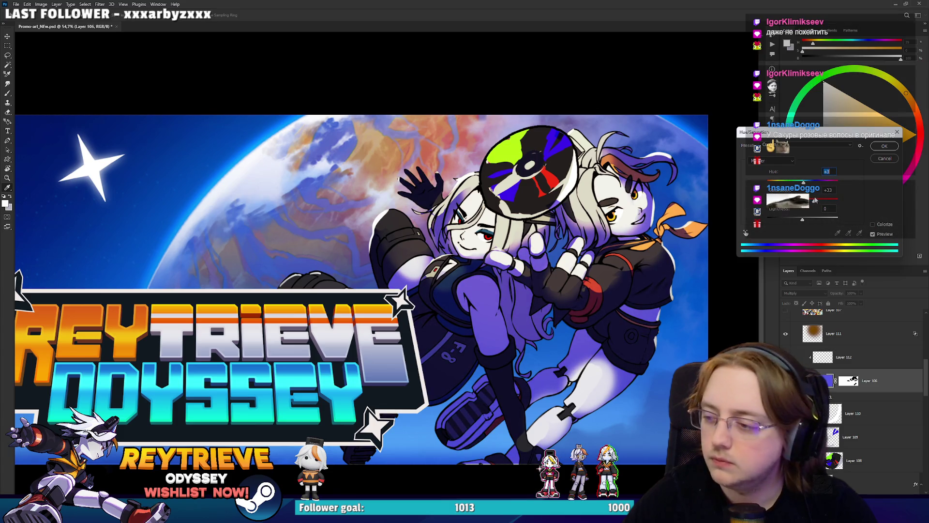
{"action": "left_click", "coordinate": [875, 148]}
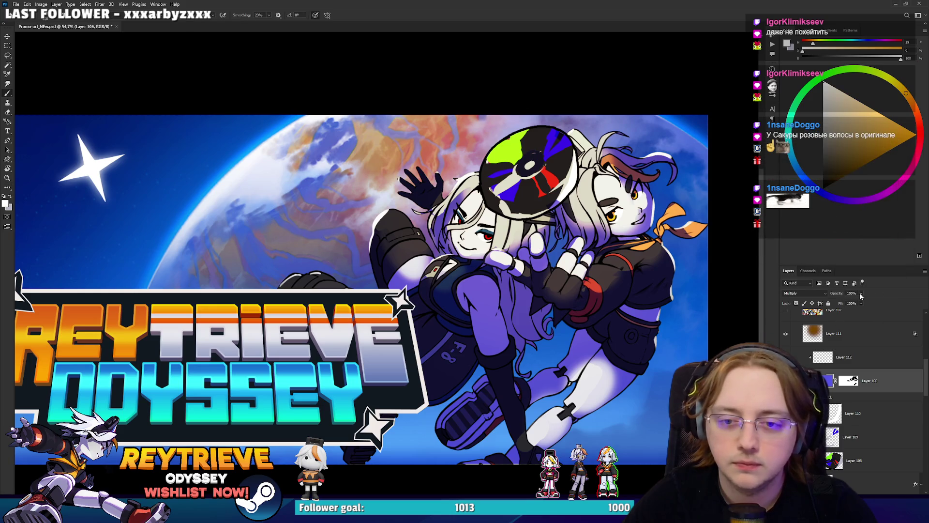
{"action": "key", "text": "ctrl+minus"}
Step: Reselect Layer 106 and create the new empty Layer 113 directly above it
{"action": "key", "text": "ctrl+0"}
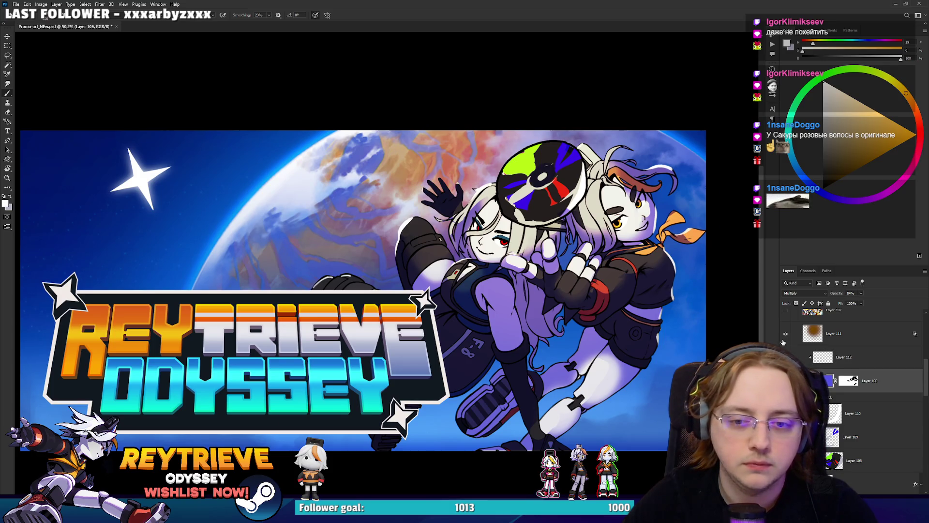
{"action": "left_click", "coordinate": [844, 357]}
{"action": "scroll", "coordinate": [629, 292], "scroll_direction": "up", "scroll_amount": 3}
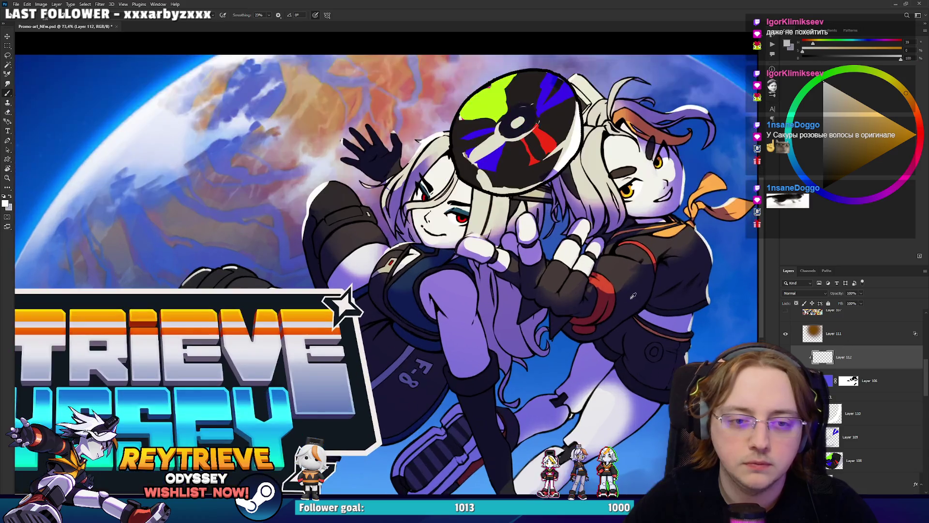
{"action": "scroll", "coordinate": [634, 296], "scroll_direction": "down", "scroll_amount": 2}
{"action": "left_click", "coordinate": [874, 380]}
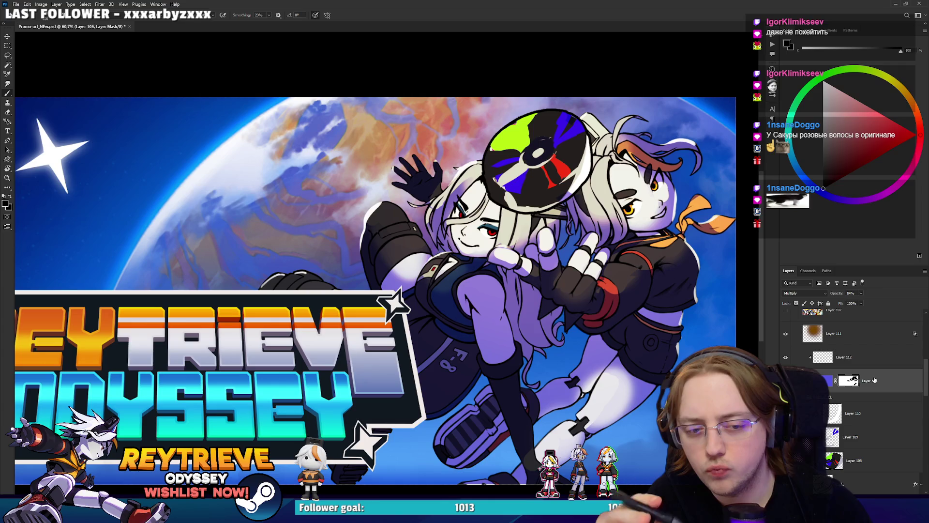
{"action": "key", "text": "ctrl+shift+alt+n"}
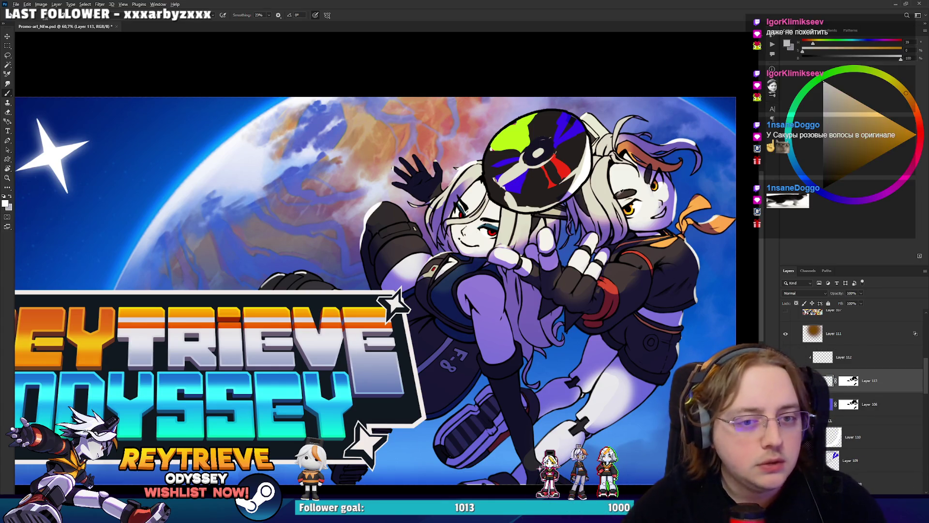
Step: Fill Layer 113 with cream over the characters and apply its layer mask permanently
{"action": "left_click", "coordinate": [617, 193], "text": "alt"}
{"action": "key", "text": "alt+BackSpace"}
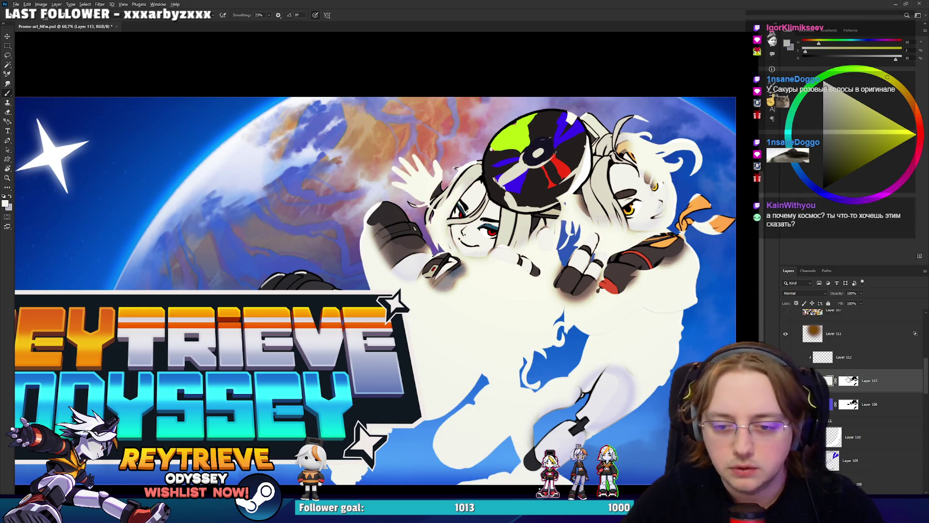
{"action": "right_click", "coordinate": [850, 382]}
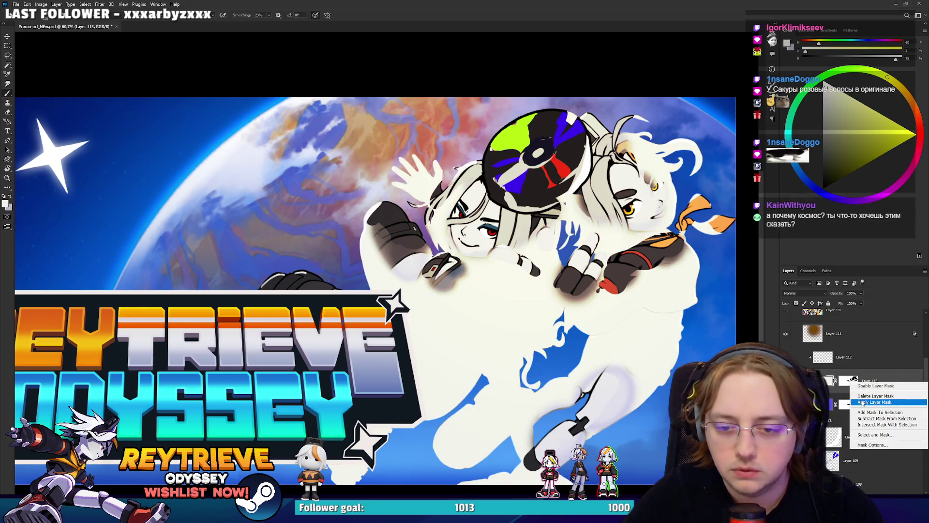
{"action": "left_click", "coordinate": [861, 402]}
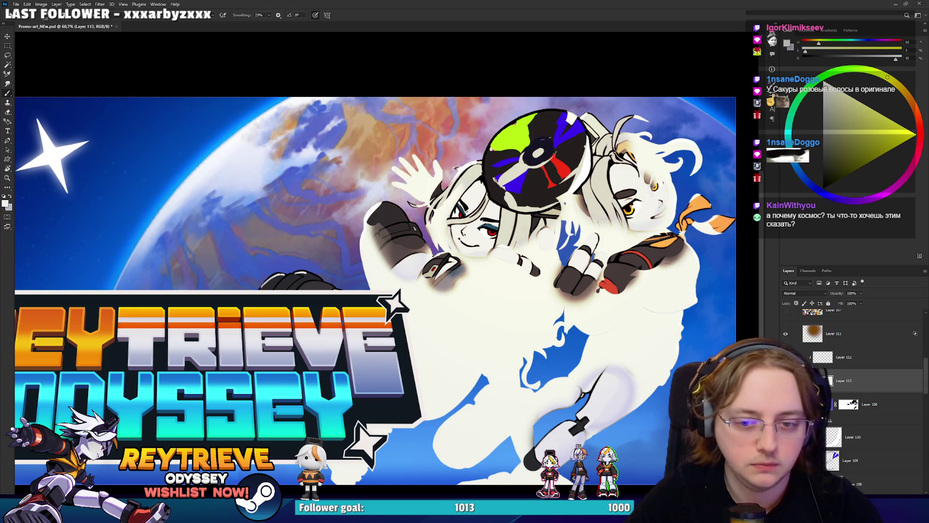
Step: Load the characters' shape from Layer 113 as a selection and smooth its outline
{"action": "left_click", "coordinate": [829, 380], "text": "ctrl"}
{"action": "left_click", "coordinate": [90, 4]}
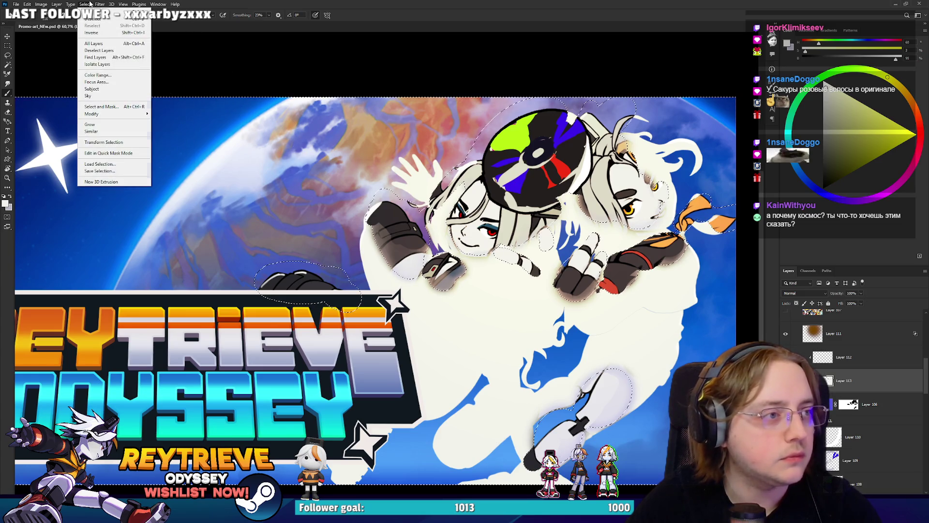
{"action": "mouse_move", "coordinate": [116, 114]}
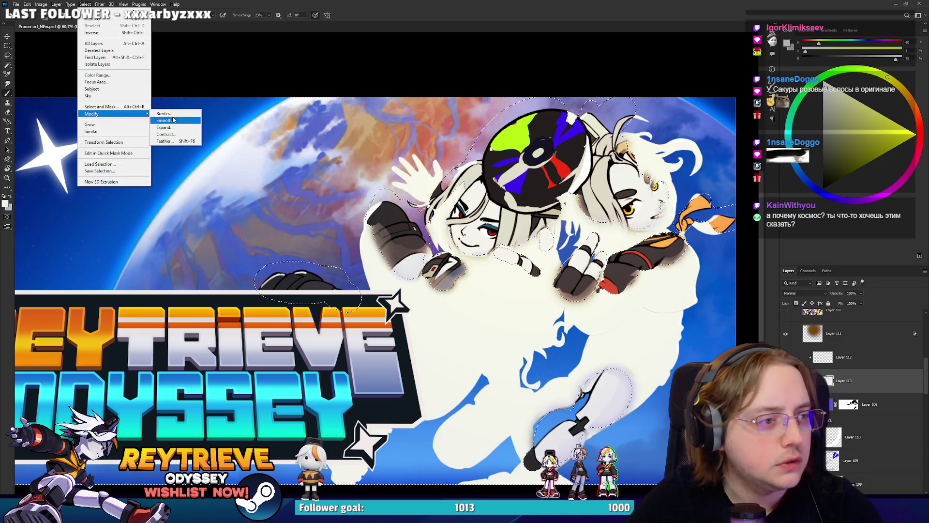
{"action": "left_click", "coordinate": [164, 121]}
{"action": "left_click", "coordinate": [493, 162]}
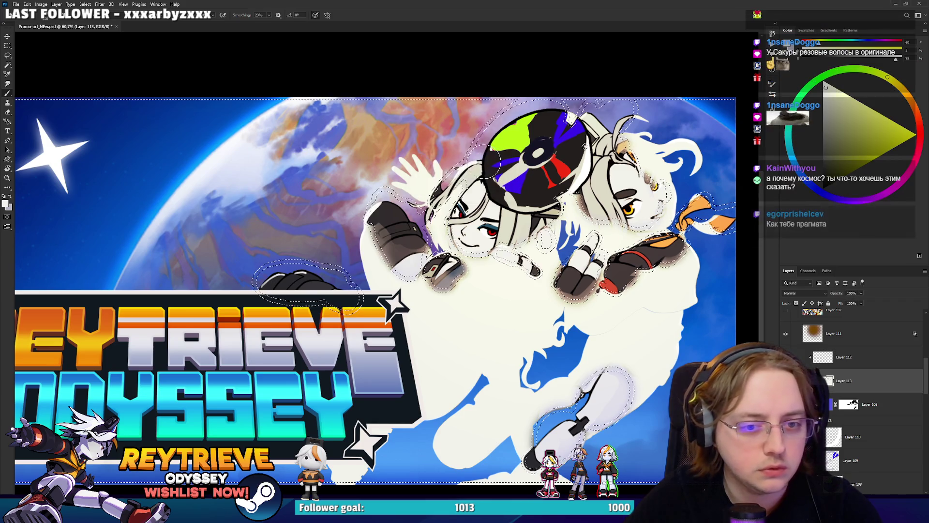
Step: Stroke the selection in red on new Layer 114 and blend it as Soft Light
{"action": "key", "text": "ctrl+j"}
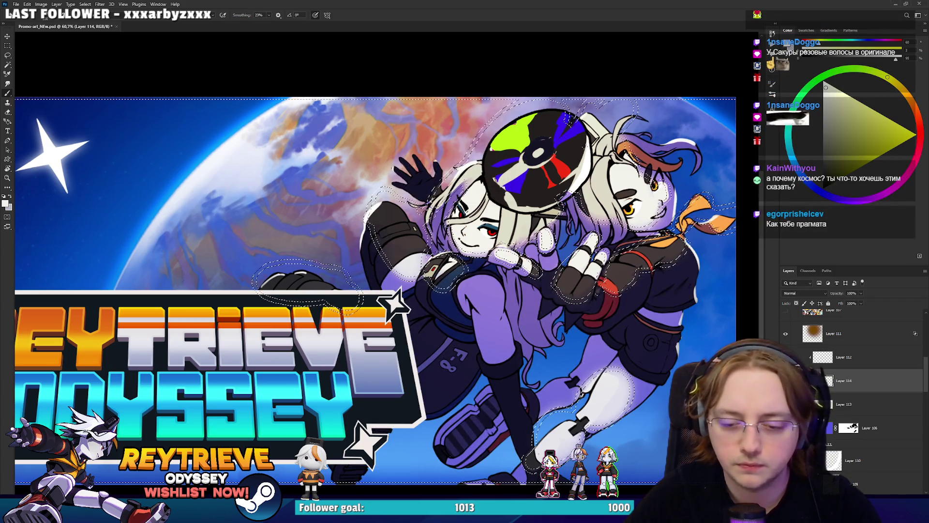
{"action": "left_click", "coordinate": [898, 127]}
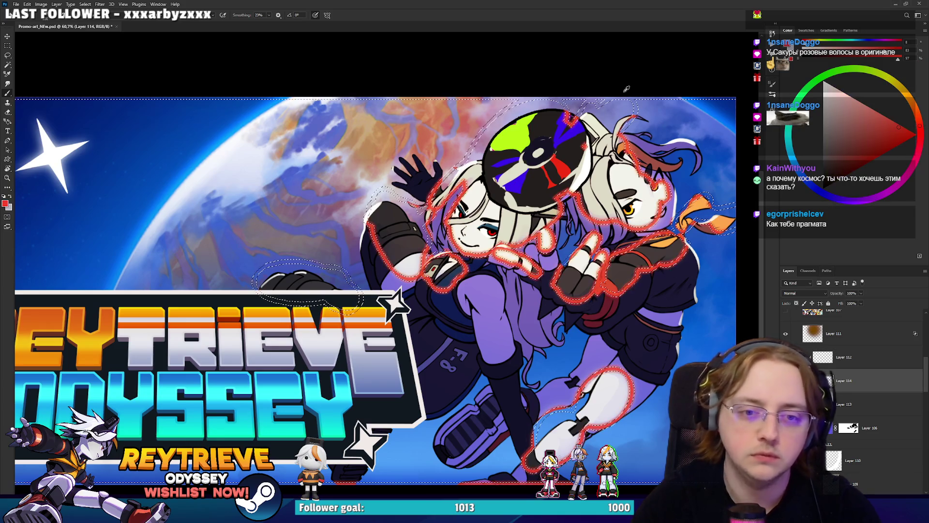
{"action": "key", "text": "ctrl+d"}
{"action": "scroll", "coordinate": [636, 360], "scroll_direction": "up", "scroll_amount": 2}
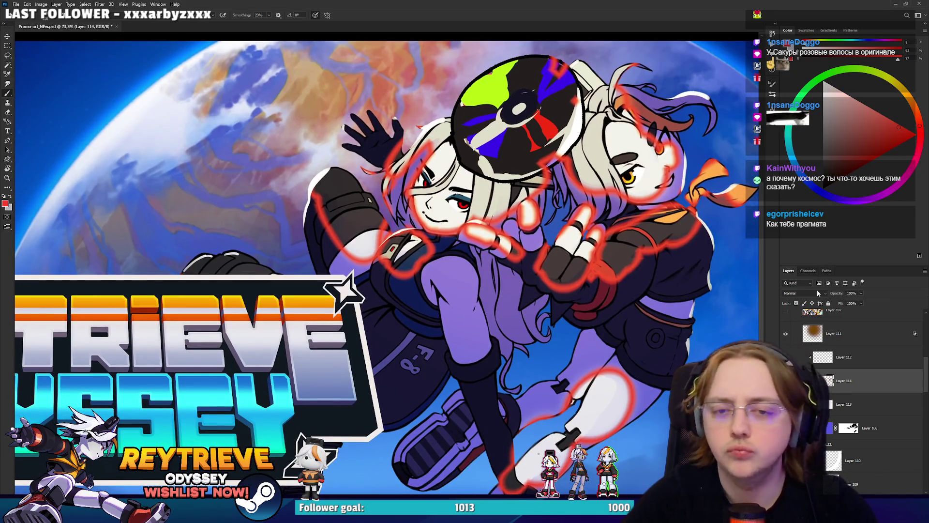
{"action": "left_click", "coordinate": [818, 292]}
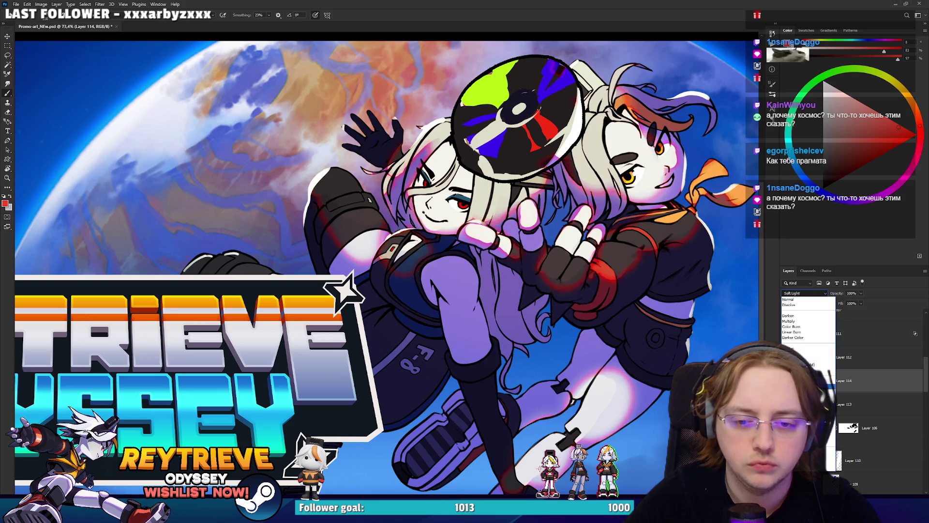
{"action": "left_click_drag", "start_coordinate": [655, 243], "coordinate": [633, 253]}
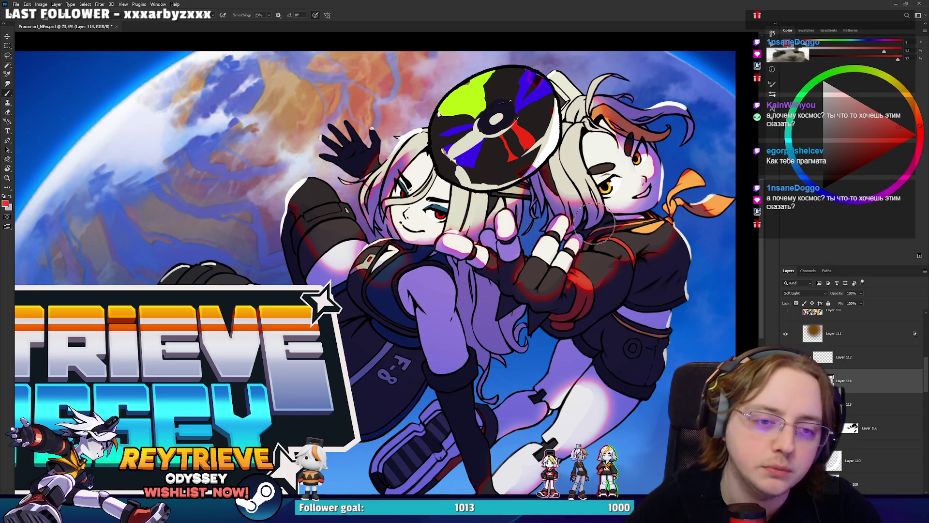
{"action": "scroll", "coordinate": [640, 209], "scroll_direction": "down", "scroll_amount": 1}
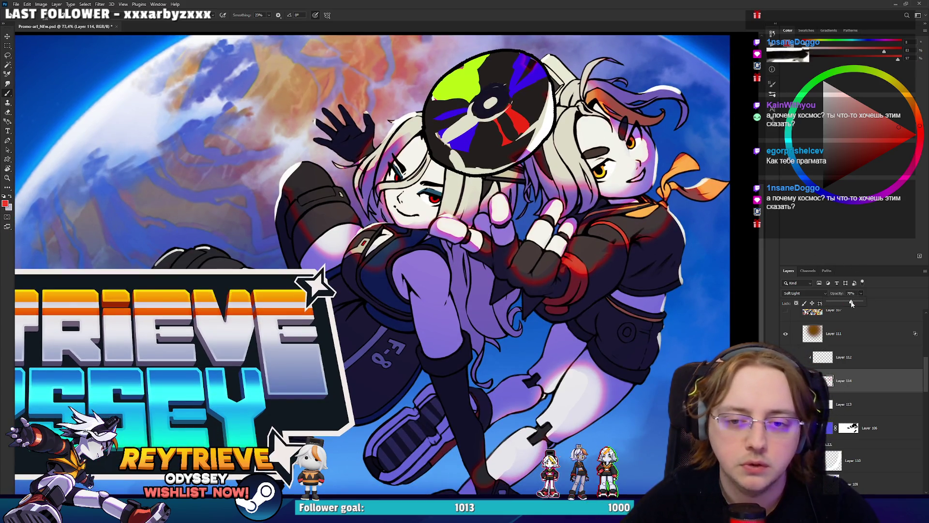
{"action": "key", "text": "ctrl+u"}
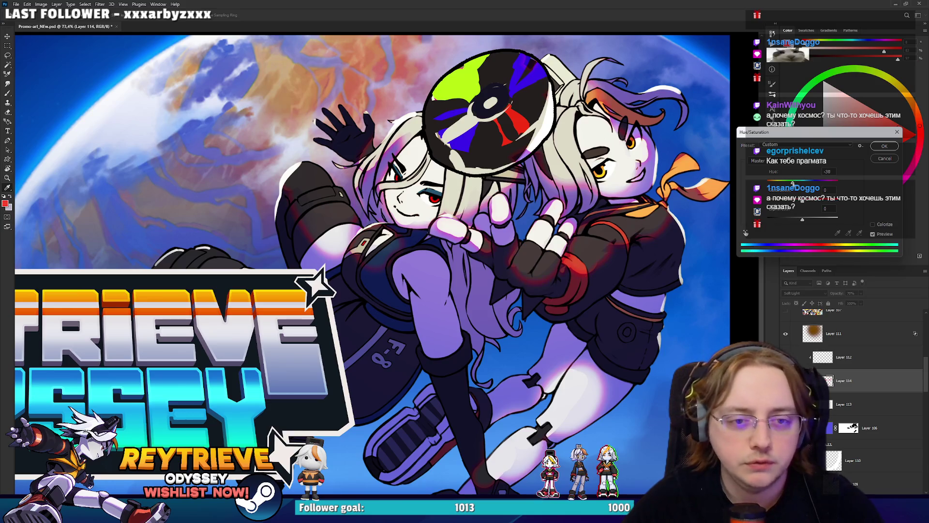
Step: Shift the red outline's hue from -90 to -43, then zoom in and out to review
{"action": "left_click_drag", "start_coordinate": [780, 182], "coordinate": [788, 185]}
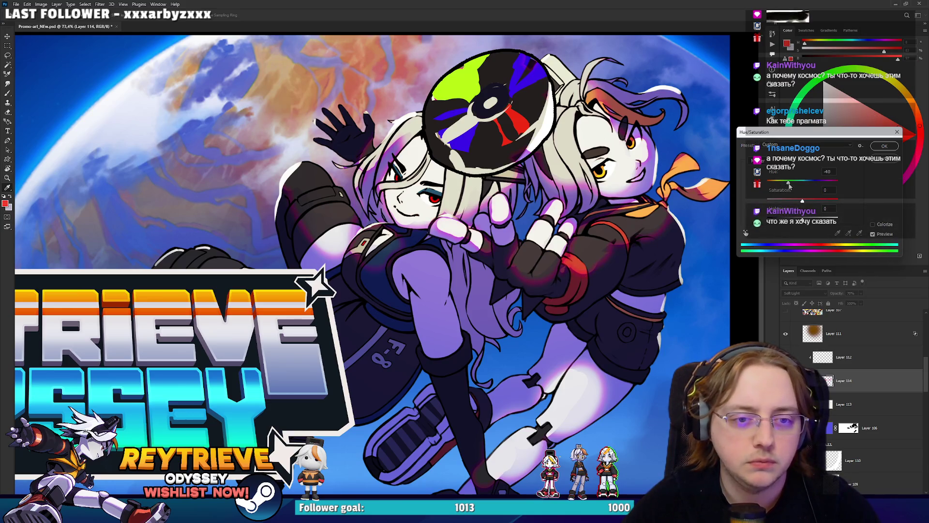
{"action": "left_click", "coordinate": [884, 146]}
{"action": "key", "text": "b"}
{"action": "scroll", "coordinate": [633, 177], "scroll_direction": "down", "scroll_amount": 3}
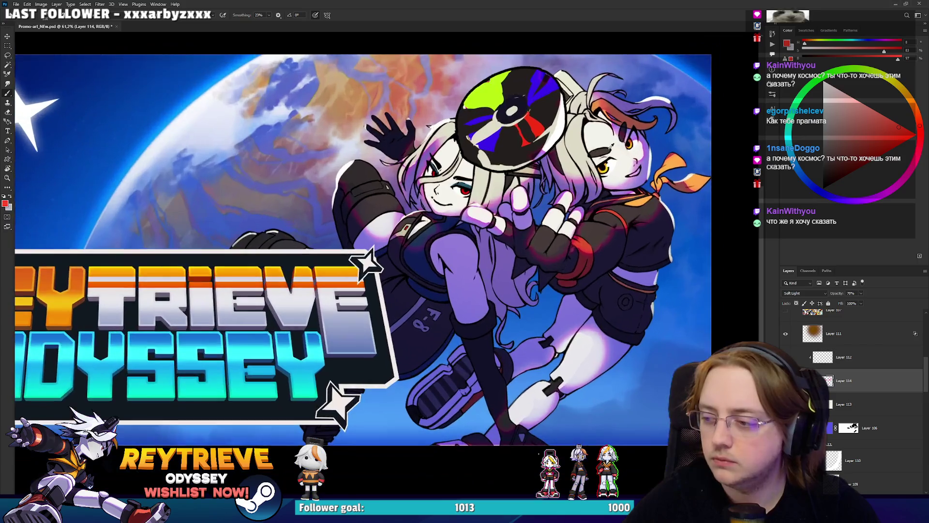
{"action": "scroll", "coordinate": [632, 177], "scroll_direction": "up", "scroll_amount": 3}
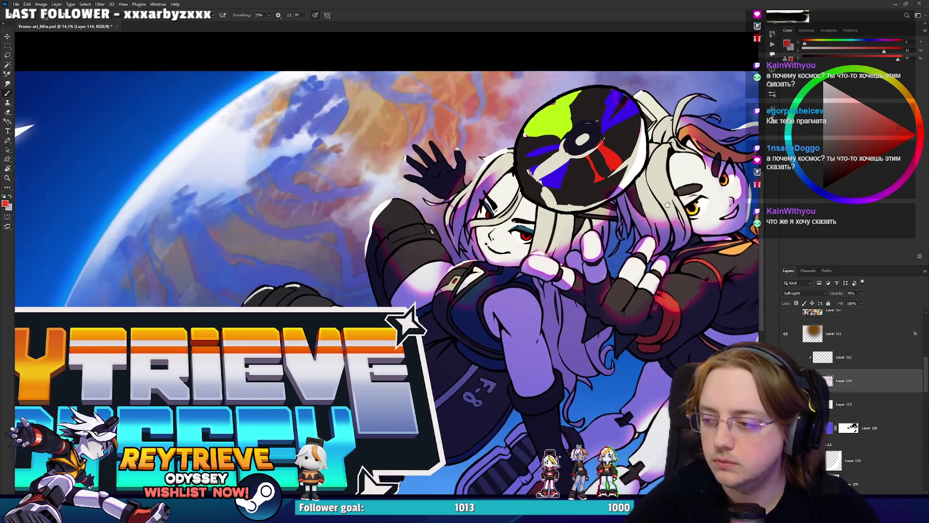
{"action": "scroll", "coordinate": [667, 201], "scroll_direction": "down", "scroll_amount": 5}
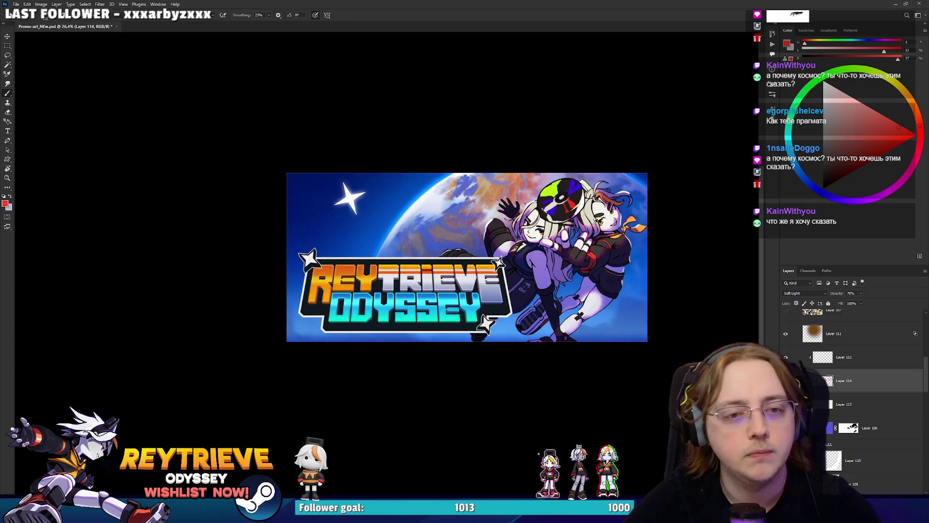
{"action": "scroll", "coordinate": [600, 225], "scroll_direction": "up", "scroll_amount": 4}
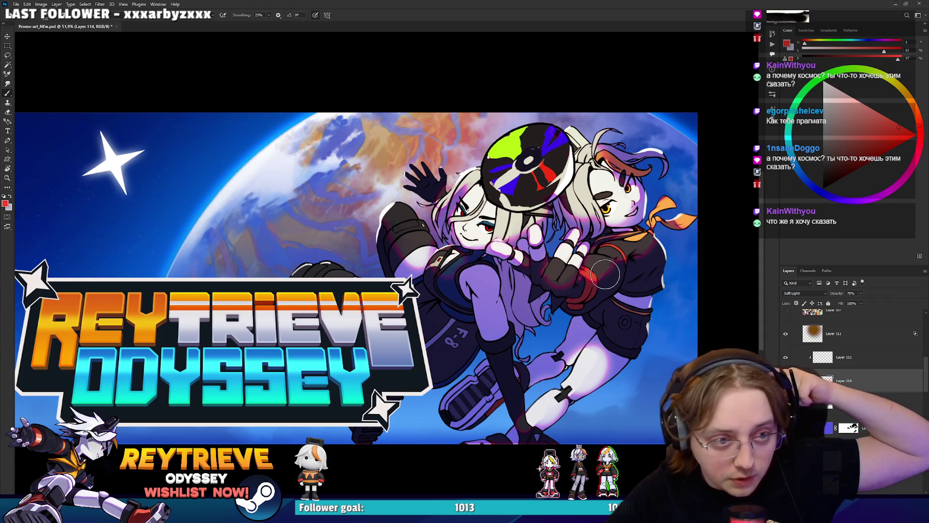
{"action": "scroll", "coordinate": [603, 285], "scroll_direction": "up", "scroll_amount": 2}
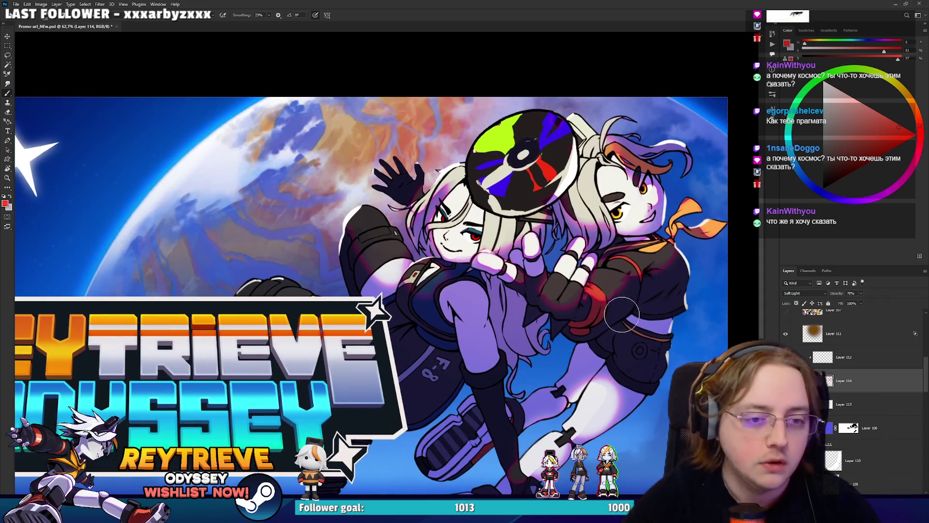
{"action": "scroll", "coordinate": [524, 282], "scroll_direction": "down", "scroll_amount": 3}
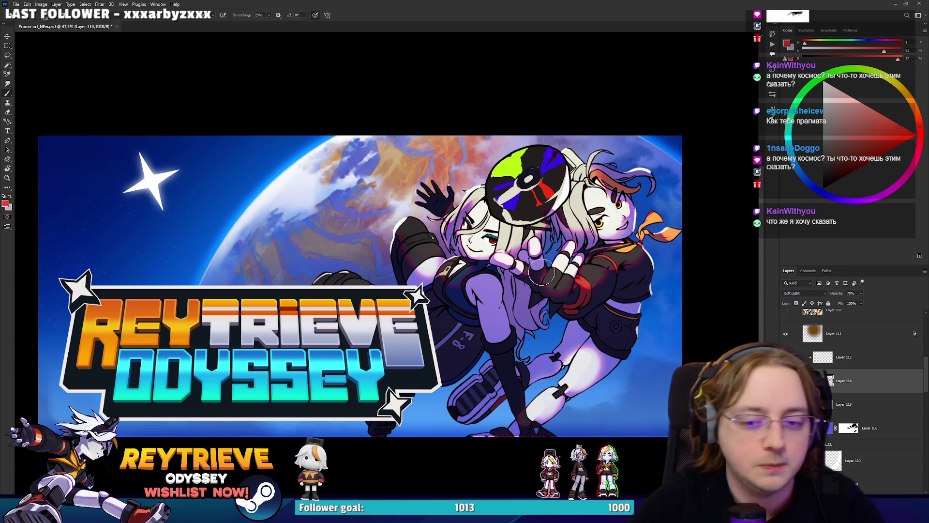
Step: Move the planet background right, then widen Layer 38 further left across the sky
{"action": "key", "text": "v"}
{"action": "mouse_move", "coordinate": [428, 228]}
{"action": "left_mouse_down"}
{"action": "mouse_move", "coordinate": [697, 245]}
{"action": "mouse_move", "coordinate": [590, 237]}
{"action": "mouse_move", "coordinate": [637, 238]}
{"action": "left_mouse_up"}
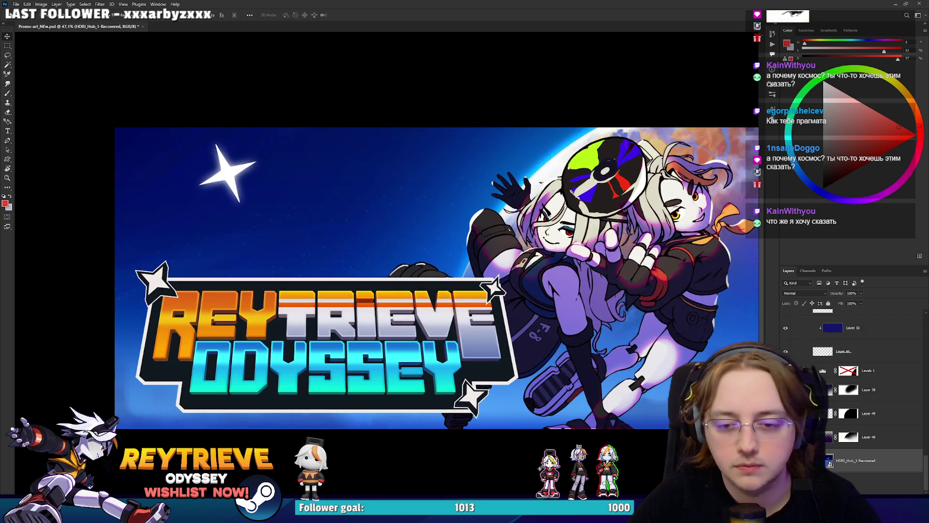
{"action": "left_click", "coordinate": [882, 390]}
{"action": "key", "text": "ctrl+t"}
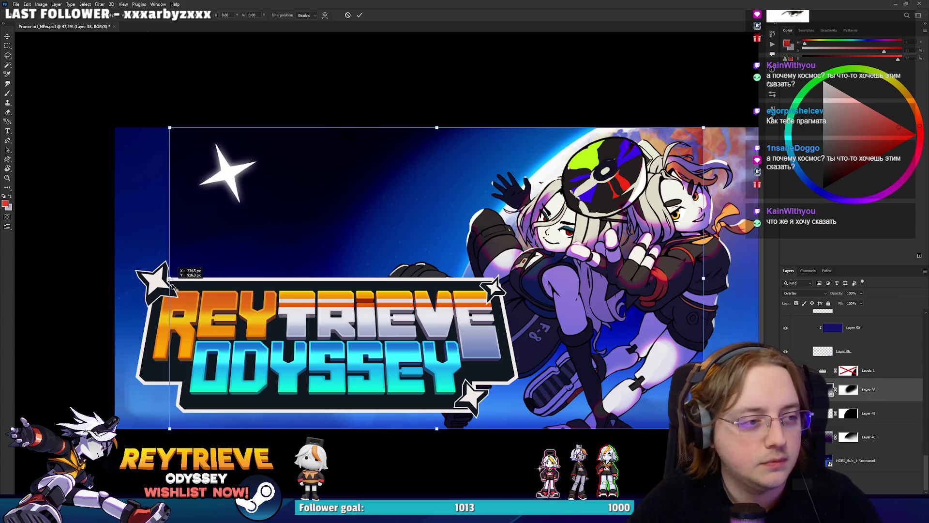
{"action": "mouse_move", "coordinate": [155, 281]}
{"action": "left_mouse_down"}
{"action": "mouse_move", "coordinate": [55, 284]}
{"action": "mouse_move", "coordinate": [144, 269]}
{"action": "left_mouse_up"}
{"action": "key", "text": "Return"}
{"action": "key", "text": "alt+Tab"}
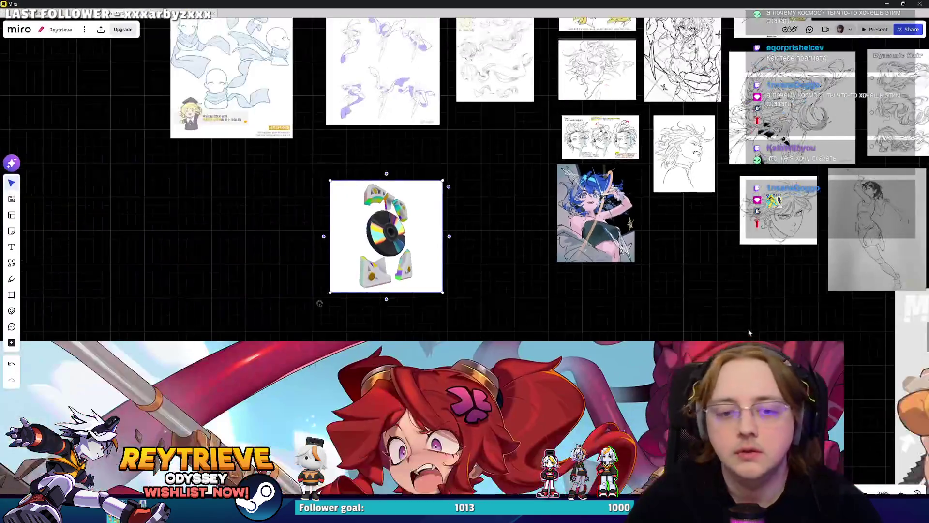
Step: Scroll the Miro board to inspect the Town of Zoz capsule art
{"action": "scroll", "coordinate": [687, 222], "scroll_direction": "down", "scroll_amount": 5}
{"action": "scroll", "coordinate": [687, 222], "scroll_direction": "down", "scroll_amount": 2}
{"action": "scroll", "coordinate": [624, 280], "scroll_direction": "up", "scroll_amount": 6}
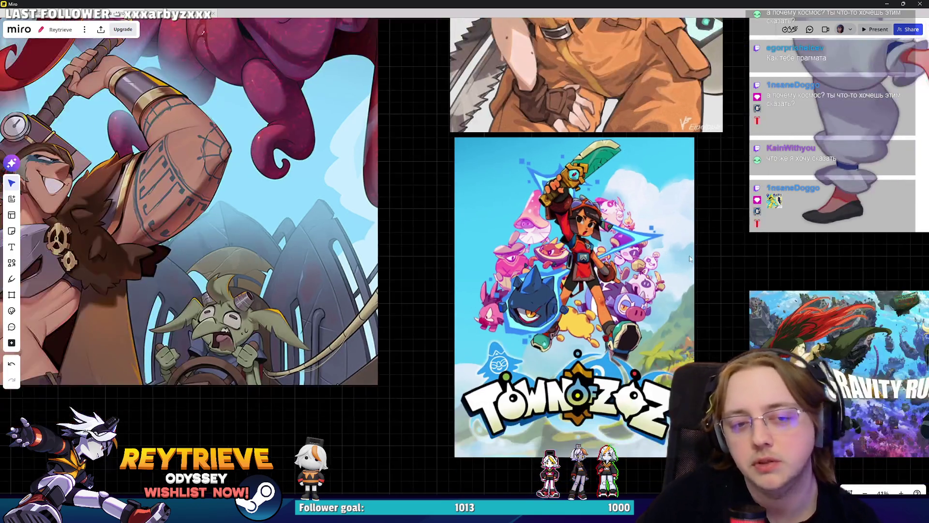
{"action": "scroll", "coordinate": [629, 271], "scroll_direction": "down", "scroll_amount": 3}
{"action": "scroll", "coordinate": [632, 267], "scroll_direction": "up", "scroll_amount": 2}
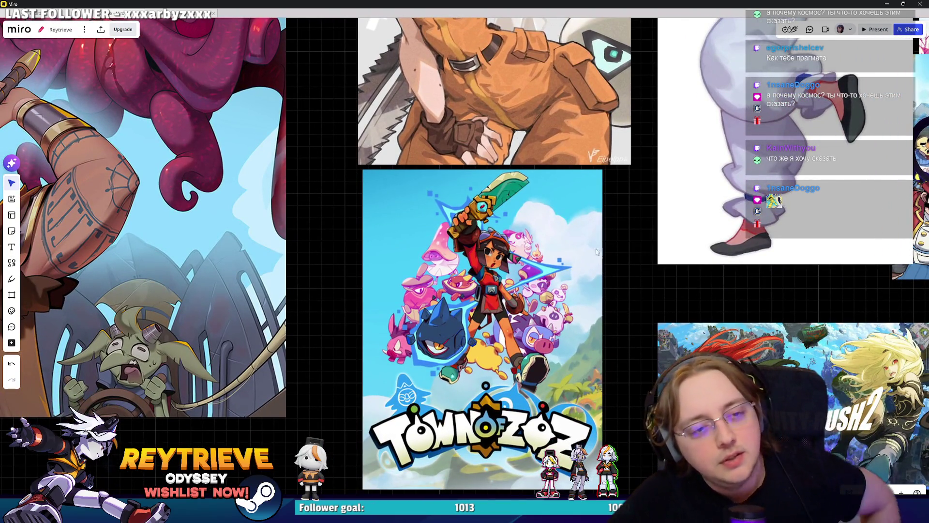
Step: Back in Photoshop, bring the image's right edge into view and target Layer 38's mask
{"action": "key", "text": "alt+Tab"}
{"action": "left_click_drag", "start_coordinate": [436, 266], "coordinate": [390, 276]}
{"action": "left_click", "coordinate": [848, 389]}
Step: Paint black on Layer 38's mask to hide the blue glow left of the characters
{"action": "key", "text": "e"}
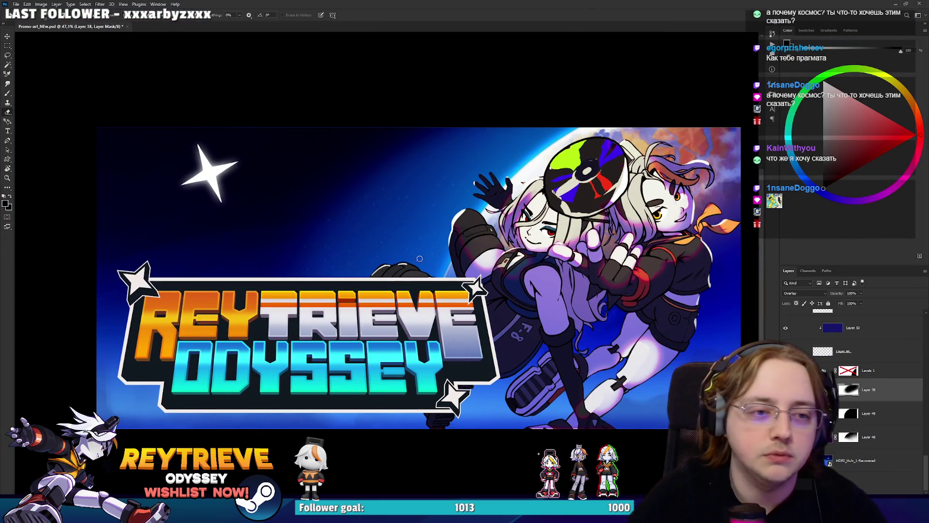
{"action": "mouse_move", "coordinate": [369, 224]}
{"action": "left_mouse_down"}
{"action": "mouse_move", "coordinate": [315, 184]}
{"action": "mouse_move", "coordinate": [341, 178]}
{"action": "mouse_move", "coordinate": [317, 186]}
{"action": "mouse_move", "coordinate": [335, 228]}
{"action": "left_mouse_up"}
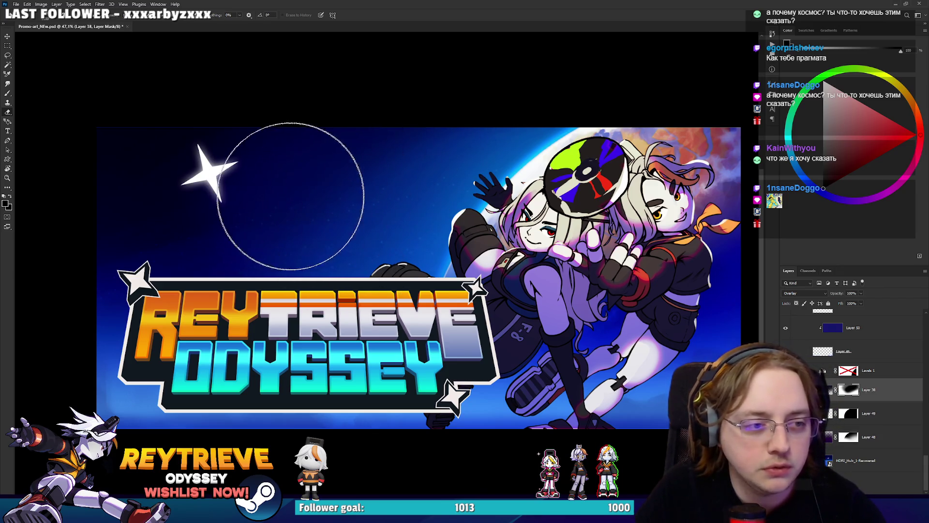
{"action": "left_click", "coordinate": [845, 136]}
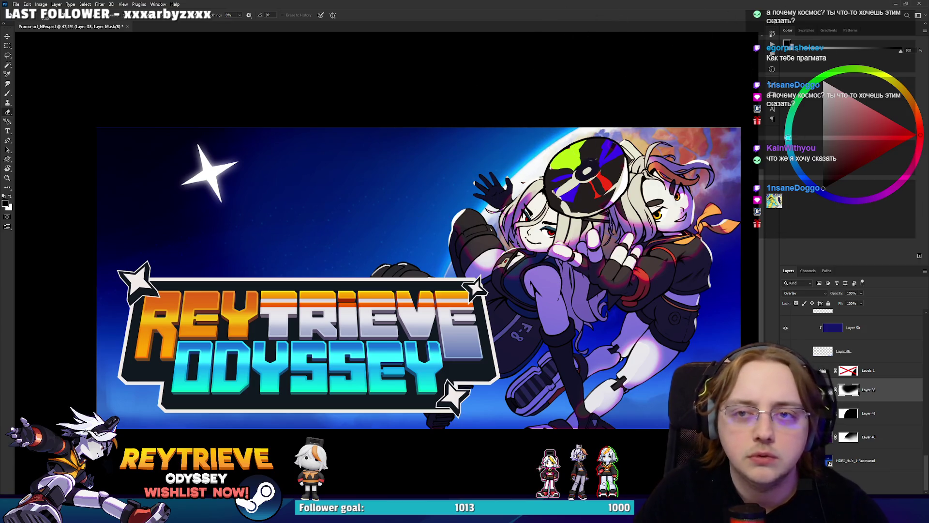
{"action": "key", "text": "x"}
{"action": "key", "text": "d"}
{"action": "mouse_move", "coordinate": [288, 183]}
{"action": "left_mouse_down"}
{"action": "mouse_move", "coordinate": [269, 155]}
{"action": "mouse_move", "coordinate": [369, 155]}
{"action": "mouse_move", "coordinate": [491, 83]}
{"action": "left_mouse_up"}
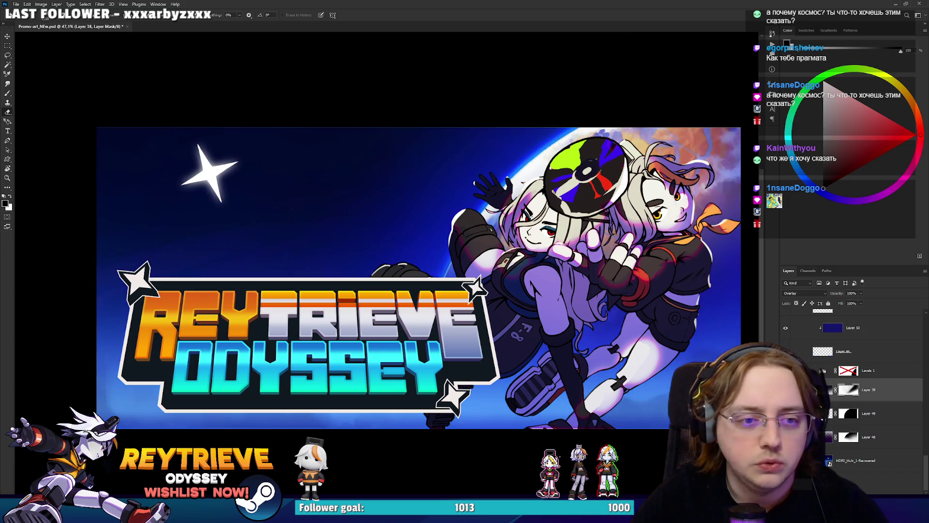
{"action": "left_click", "coordinate": [829, 389]}
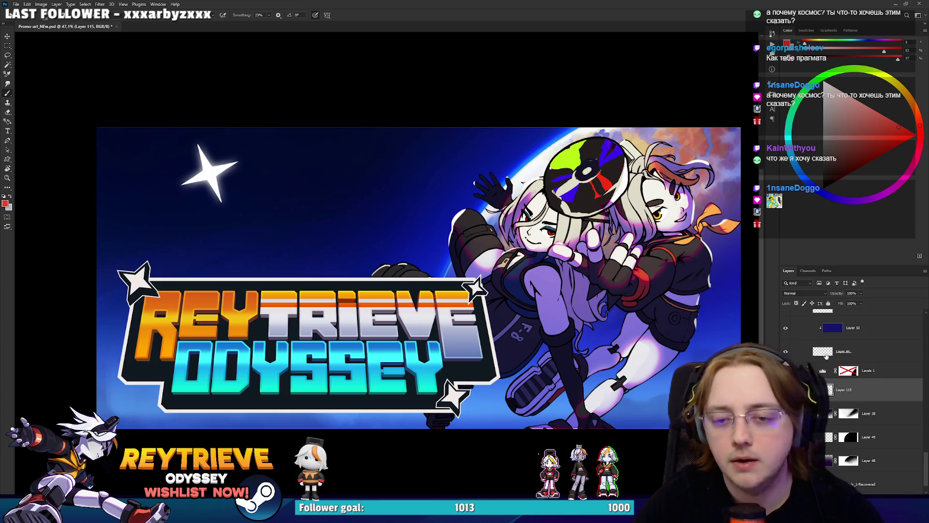
Step: Enlarge the brush and lower Layer 115's opacity to 79%
{"action": "key", "text": "bracketright"}
{"action": "key", "text": "bracketright"}
{"action": "key", "text": "bracketright"}
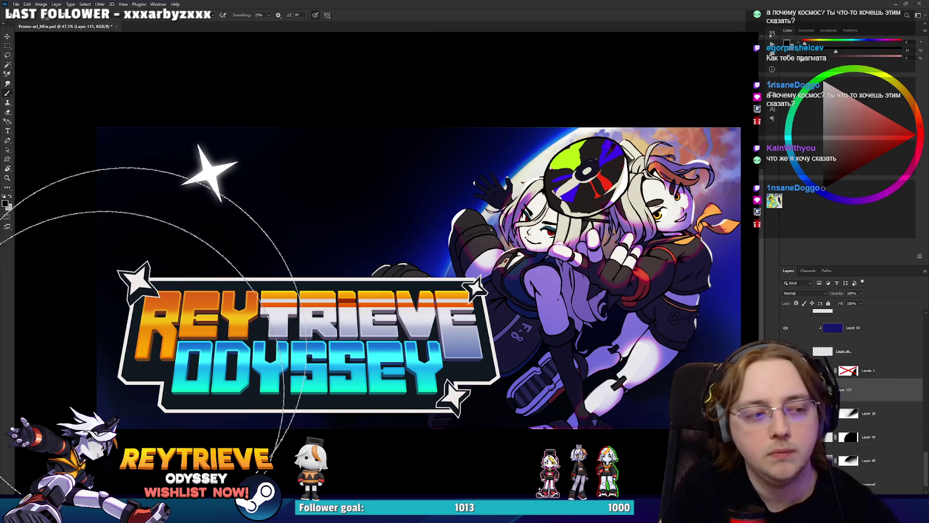
{"action": "key", "text": "e"}
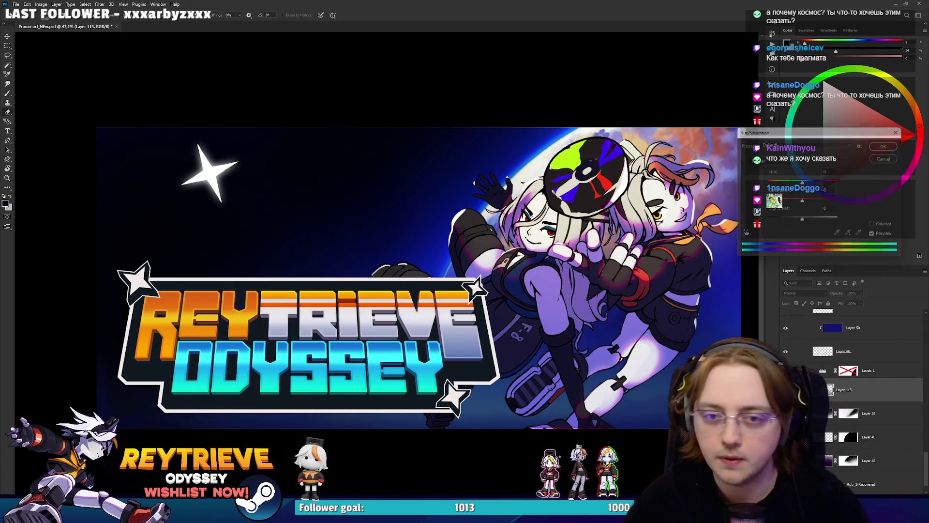
{"action": "left_click_drag", "start_coordinate": [859, 301], "coordinate": [854, 302]}
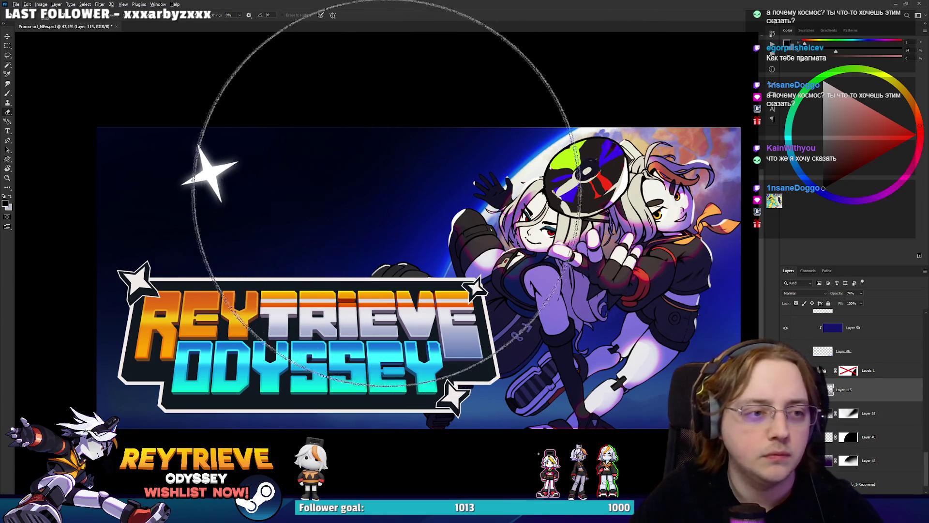
Step: Add new empty Layer 116 above Layer 115 and switch to the Brush tool
{"action": "key", "text": "ctrl+shift+alt+n"}
{"action": "scroll", "coordinate": [482, 141], "scroll_direction": "up", "scroll_amount": 2}
{"action": "key", "text": "b"}
{"action": "right_click", "coordinate": [586, 251]}
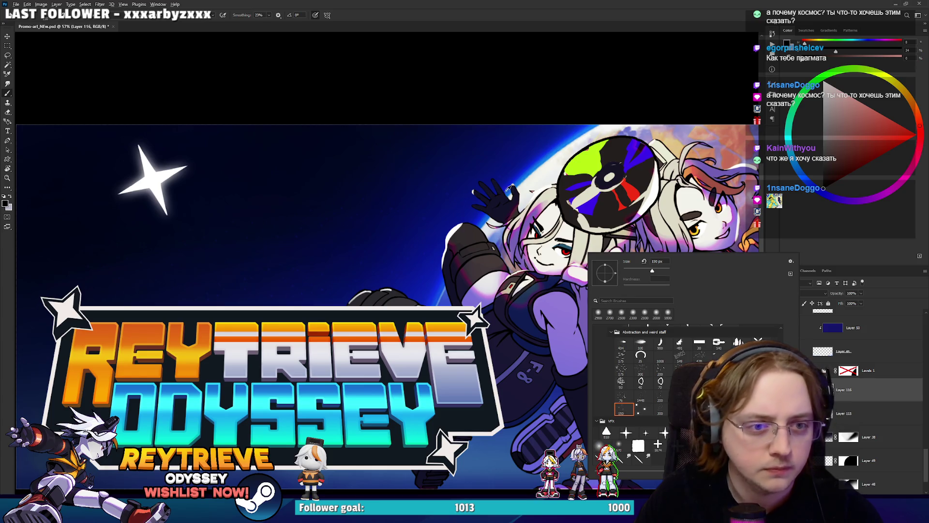
Step: With the 800 px scatter brush in white, dab star-dust speckles over the sky on Layer 116
{"action": "key", "text": "Return"}
{"action": "key", "text": "x"}
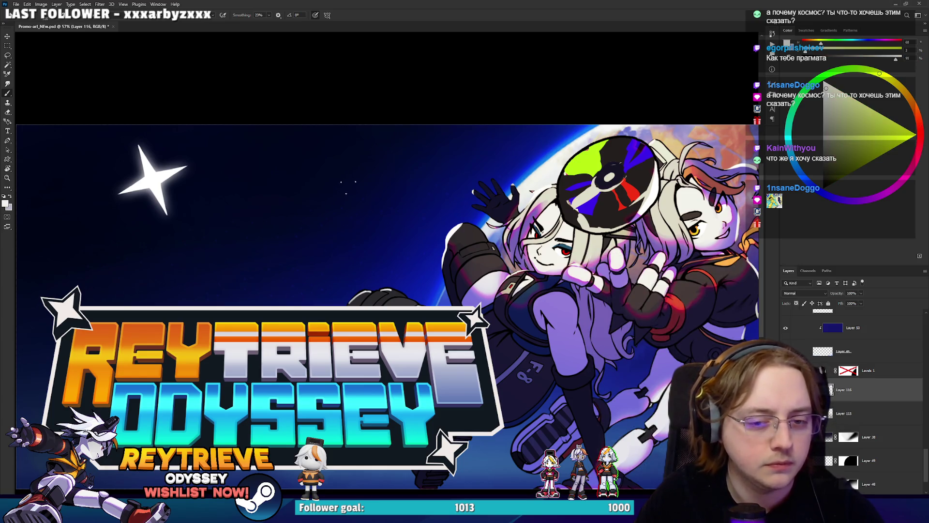
{"action": "right_click", "coordinate": [413, 233]}
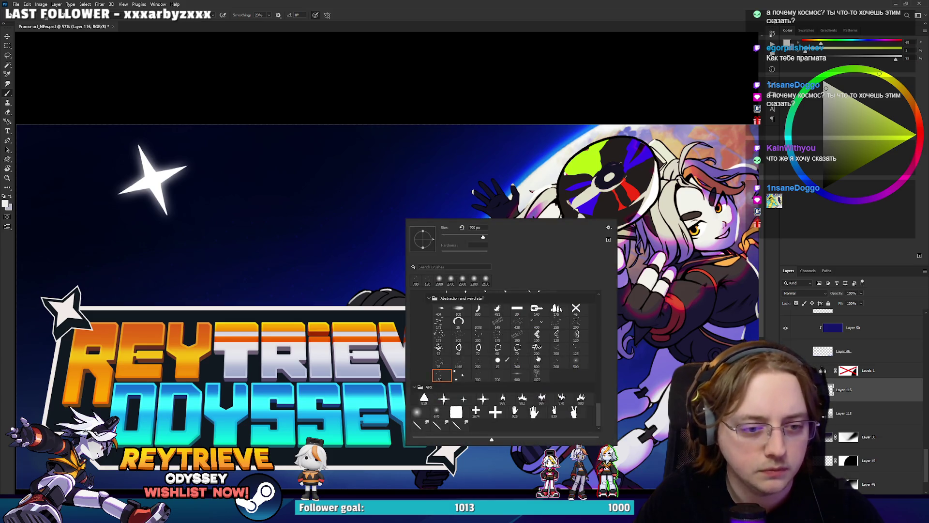
{"action": "double_click", "coordinate": [539, 359]}
{"action": "right_click", "coordinate": [431, 253]}
{"action": "double_click", "coordinate": [574, 381]}
{"action": "left_click", "coordinate": [213, 169]}
{"action": "left_click", "coordinate": [334, 184]}
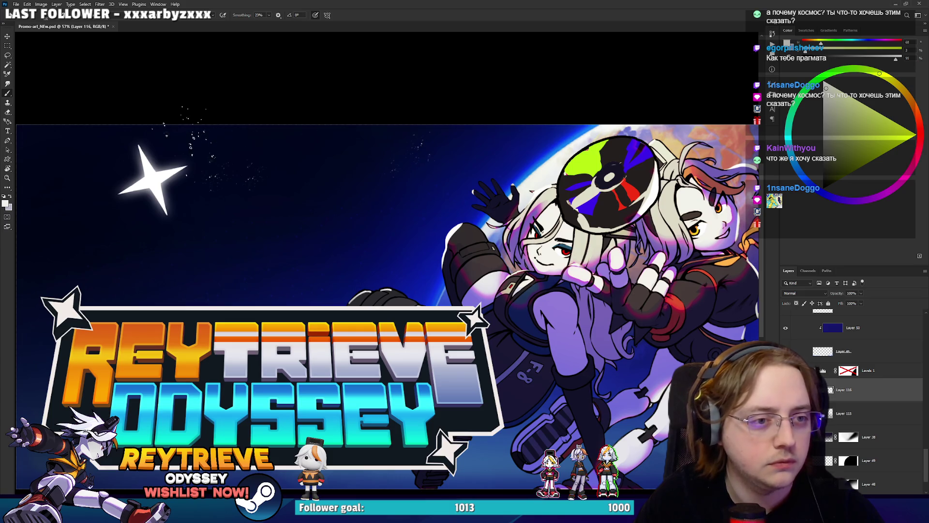
{"action": "left_click_drag", "start_coordinate": [387, 290], "coordinate": [518, 290]}
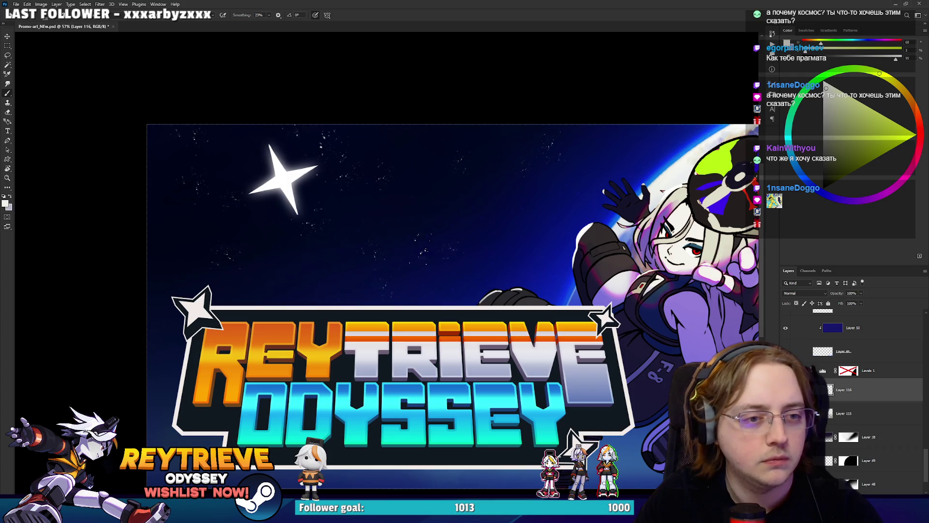
{"action": "key", "text": "e"}
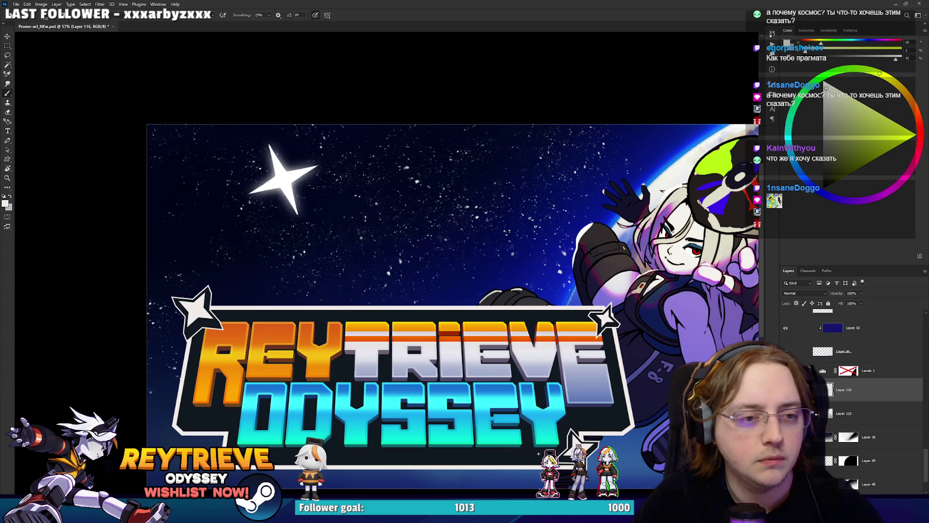
Step: Add a white layer mask to Layer 116 with colours reset to black and white
{"action": "key", "text": "e"}
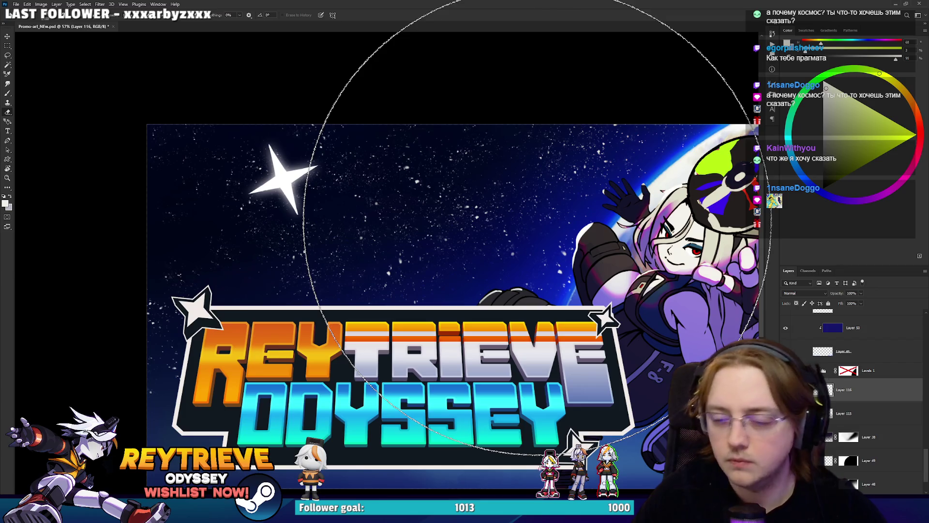
{"action": "key", "text": "d"}
{"action": "right_click", "coordinate": [588, 273]}
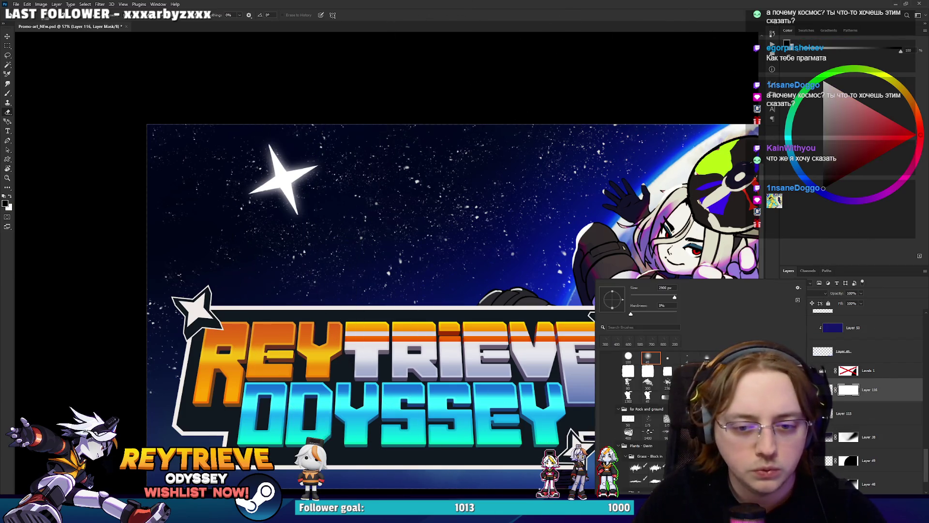
{"action": "key", "text": "Escape"}
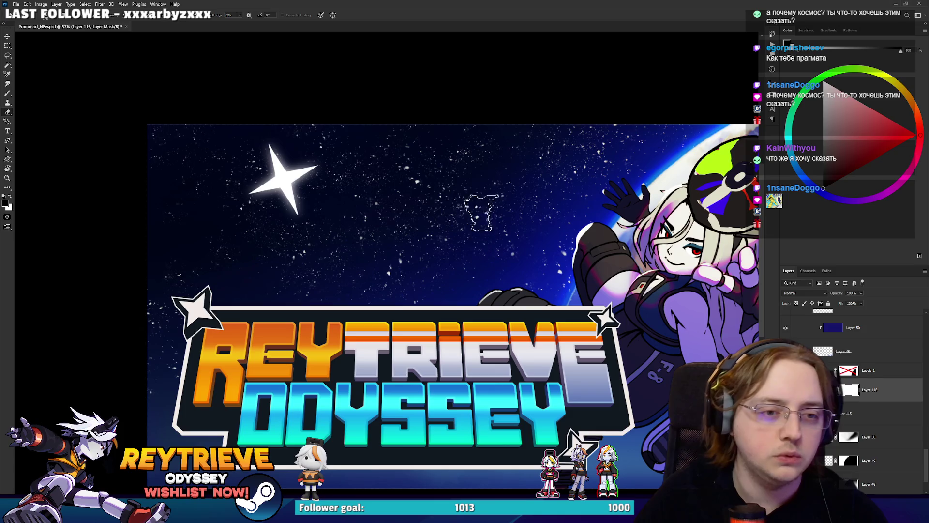
{"action": "key", "text": "x"}
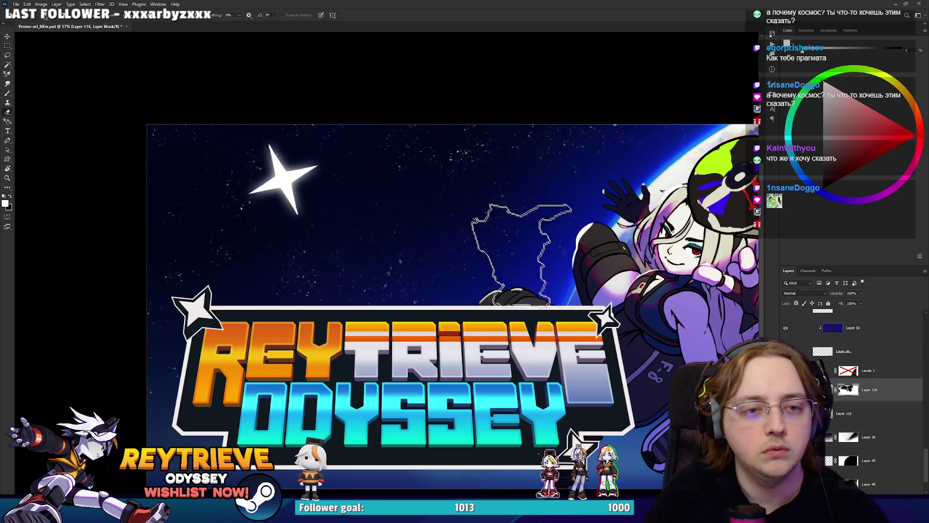
Step: Move the big white star on Layer 52 copy right to sit behind the characters
{"action": "scroll", "coordinate": [541, 256], "scroll_direction": "down", "scroll_amount": 2, "text": "alt"}
{"action": "scroll", "coordinate": [545, 259], "scroll_direction": "up", "scroll_amount": 1, "text": "alt"}
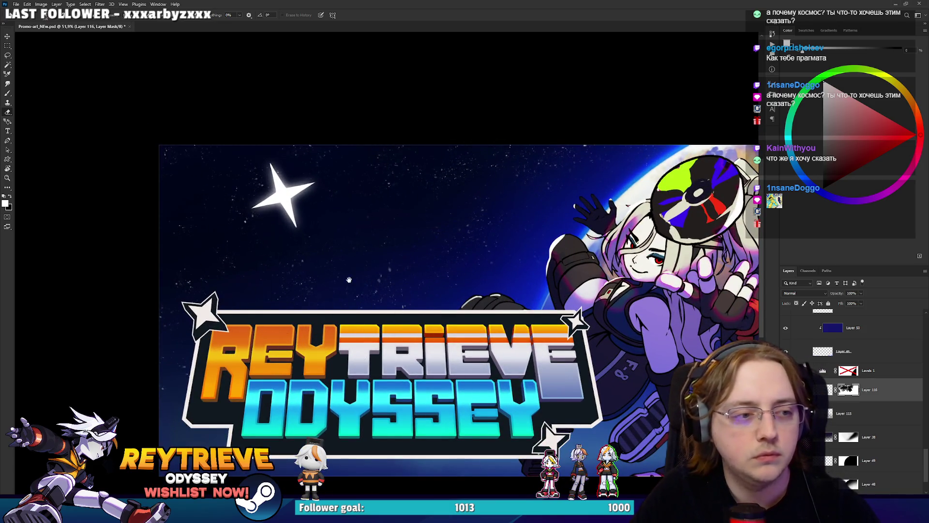
{"action": "left_click_drag", "start_coordinate": [340, 286], "coordinate": [270, 243]}
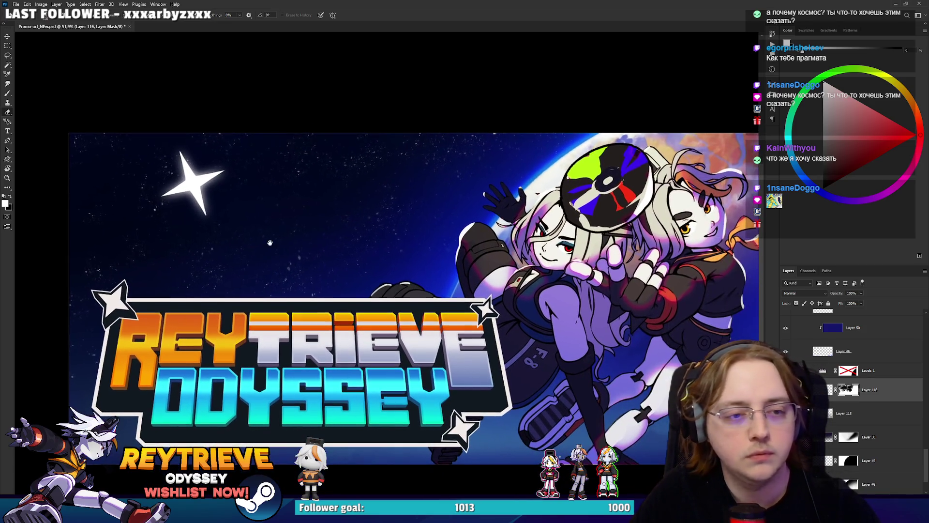
{"action": "left_click", "coordinate": [152, 190], "text": "ctrl"}
{"action": "mouse_move", "coordinate": [543, 322]}
{"action": "left_mouse_down"}
{"action": "mouse_move", "coordinate": [680, 322]}
{"action": "mouse_move", "coordinate": [705, 296]}
{"action": "left_mouse_up"}
{"action": "scroll", "coordinate": [605, 300], "scroll_direction": "down", "scroll_amount": 6}
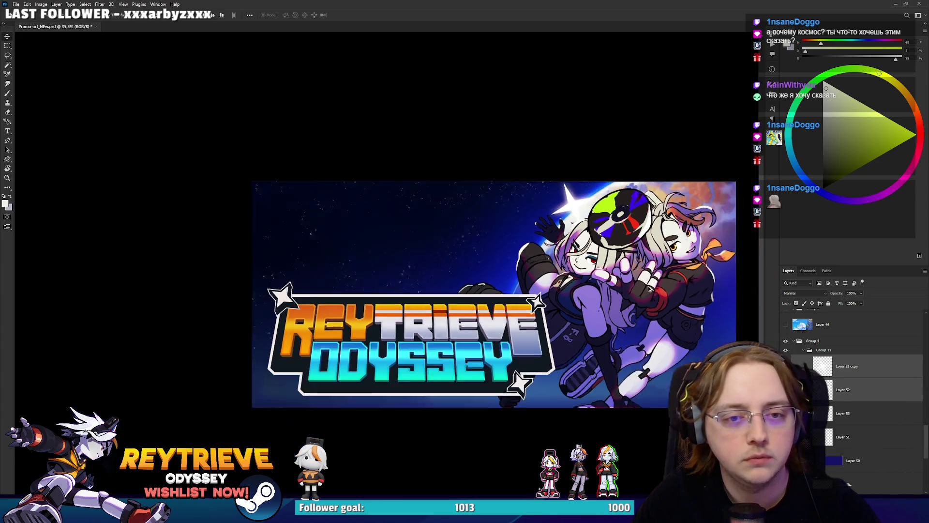
Step: Move the Reytrieve Odyssey - Logo Skew copy layer lower in the stack and check the art beneath
{"action": "scroll", "coordinate": [604, 308], "scroll_direction": "up", "scroll_amount": 5}
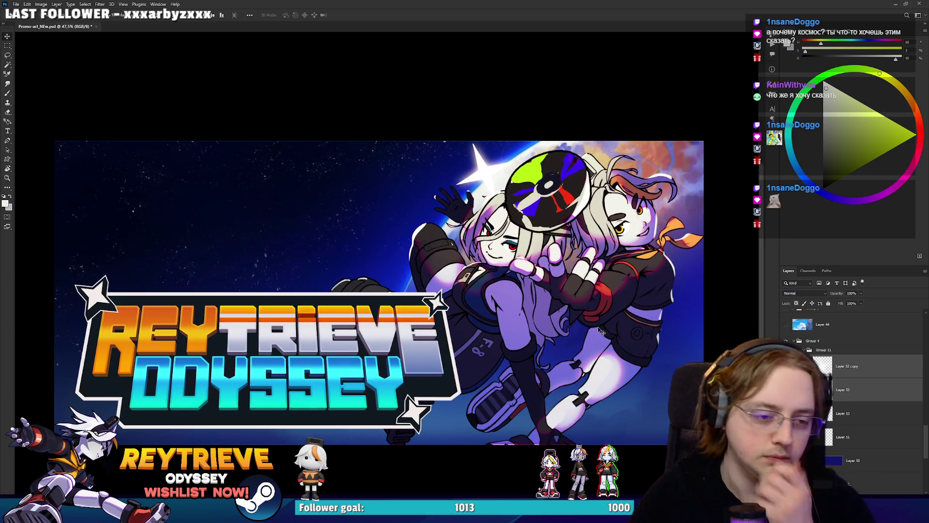
{"action": "left_click", "coordinate": [468, 344]}
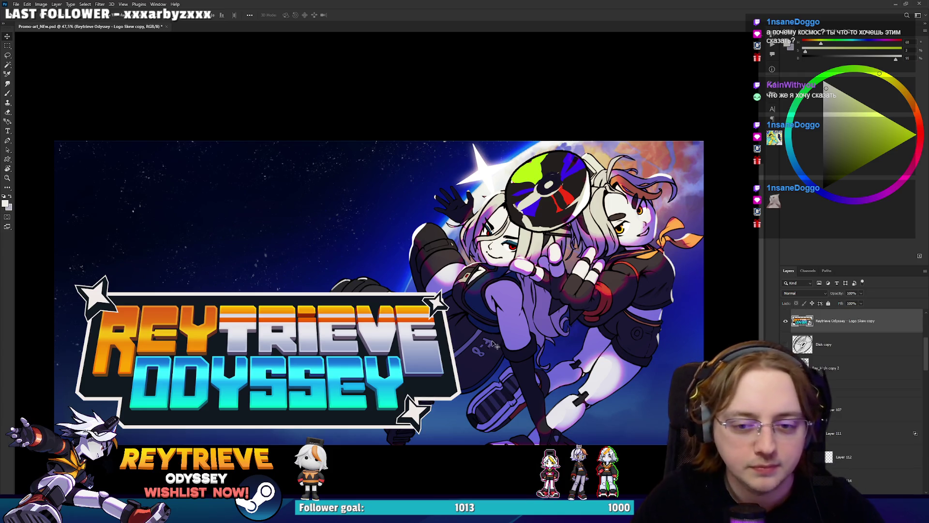
{"action": "mouse_move", "coordinate": [850, 321]}
{"action": "left_mouse_down"}
{"action": "mouse_move", "coordinate": [854, 486]}
{"action": "mouse_move", "coordinate": [856, 347]}
{"action": "left_mouse_up"}
{"action": "left_click", "coordinate": [785, 335]}
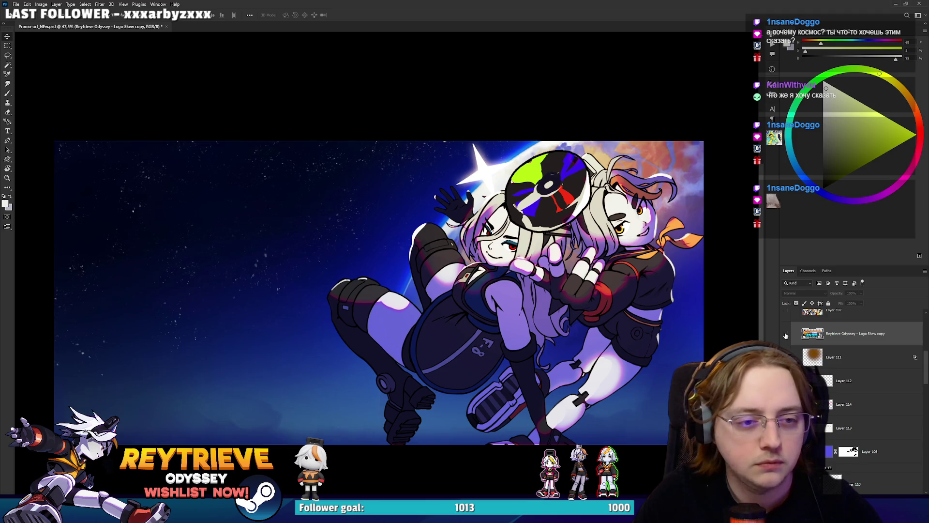
{"action": "left_click", "coordinate": [785, 334]}
Step: Zoom out on the capsule canvas to view the whole finished banner
{"action": "scroll", "coordinate": [522, 302], "scroll_direction": "up", "scroll_amount": 2}
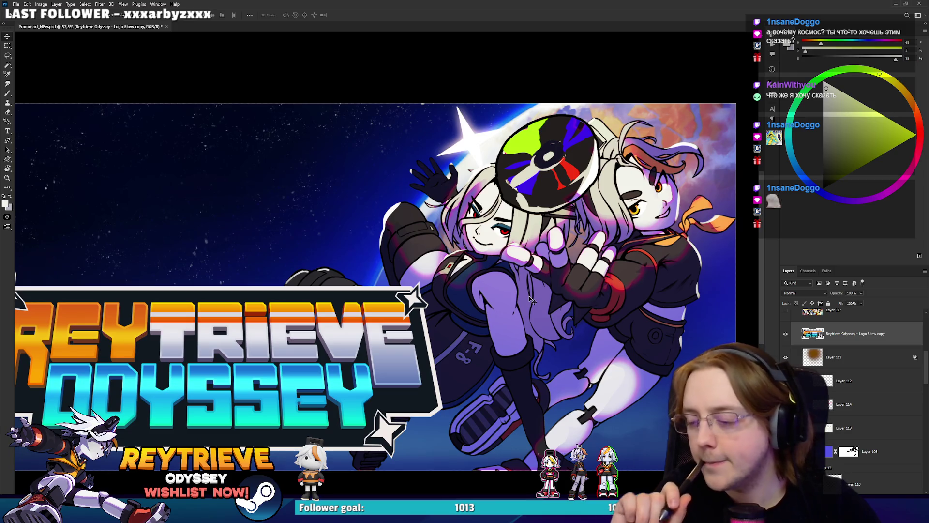
{"action": "scroll", "coordinate": [530, 295], "scroll_direction": "down", "scroll_amount": 1}
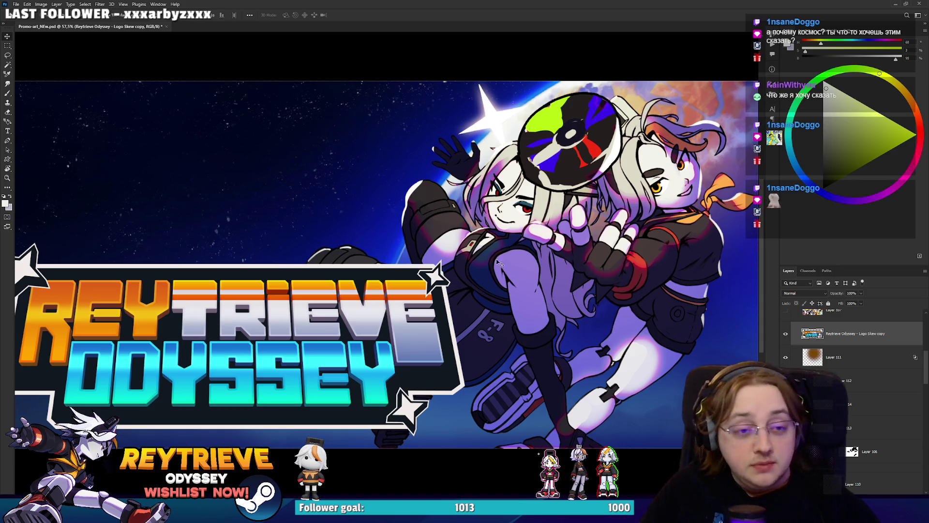
{"action": "scroll", "coordinate": [523, 137], "scroll_direction": "down", "scroll_amount": 2}
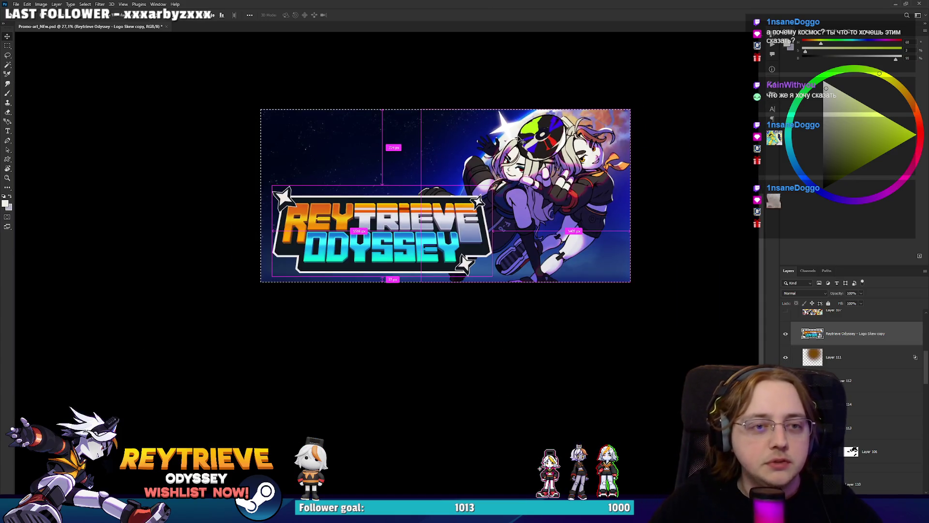
{"action": "scroll", "coordinate": [586, 369], "scroll_direction": "down", "scroll_amount": 10}
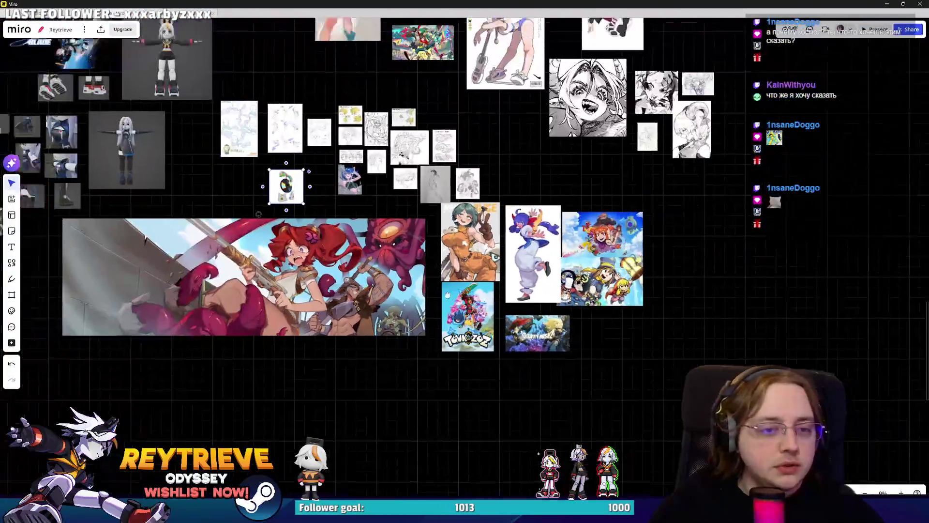
Step: Paste the capsule art onto the Miro board and move it up beside the reference images
{"action": "scroll", "coordinate": [623, 363], "scroll_direction": "up", "scroll_amount": 3}
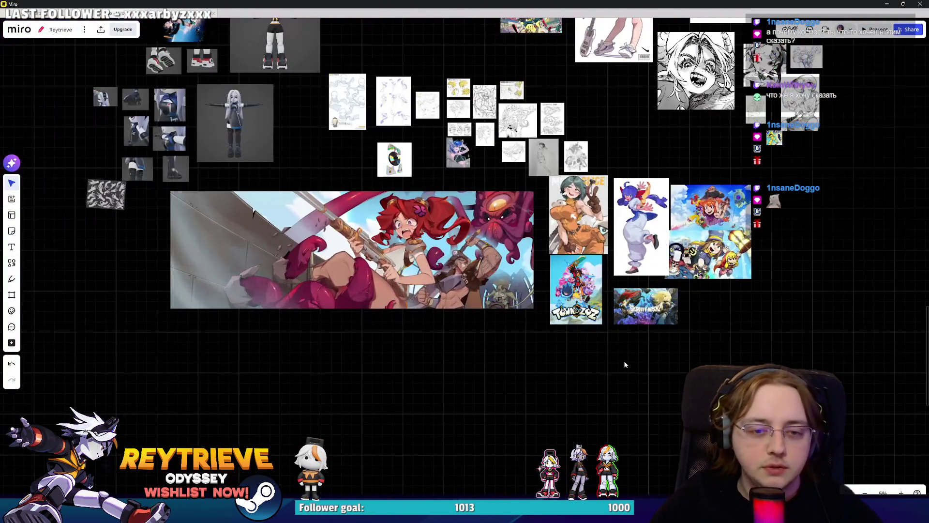
{"action": "key", "text": "ctrl+v"}
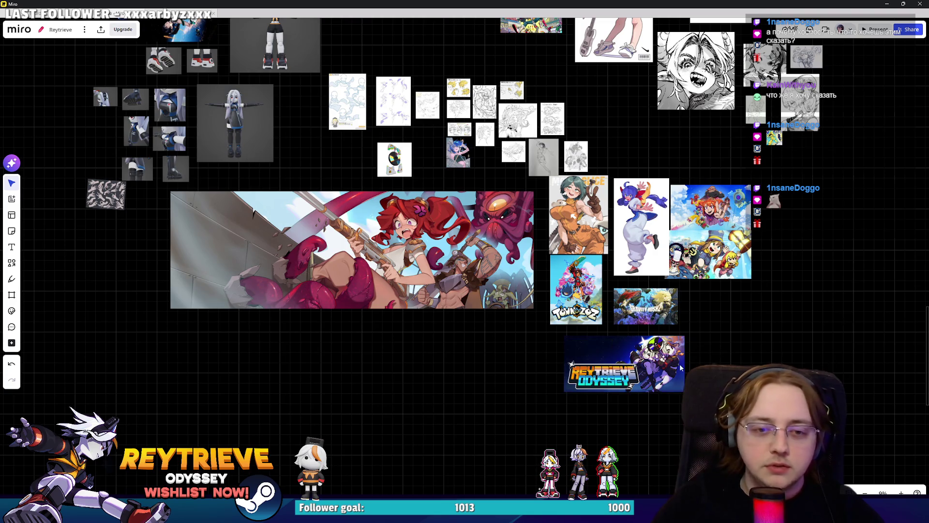
{"action": "scroll", "coordinate": [687, 368], "scroll_direction": "up", "scroll_amount": 2}
{"action": "left_click_drag", "start_coordinate": [619, 373], "coordinate": [674, 361]}
{"action": "scroll", "coordinate": [722, 352], "scroll_direction": "down", "scroll_amount": 5}
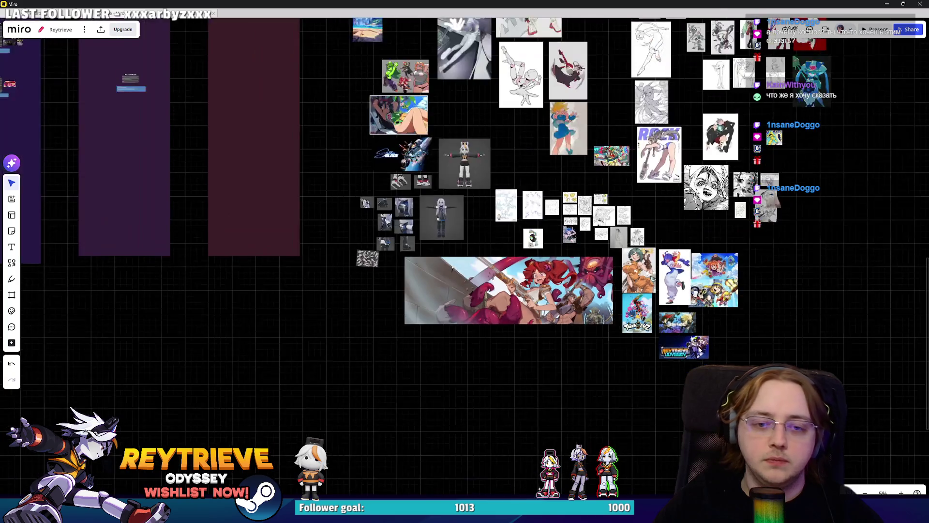
{"action": "scroll", "coordinate": [569, 227], "scroll_direction": "up", "scroll_amount": 5}
{"action": "scroll", "coordinate": [637, 253], "scroll_direction": "up", "scroll_amount": 10}
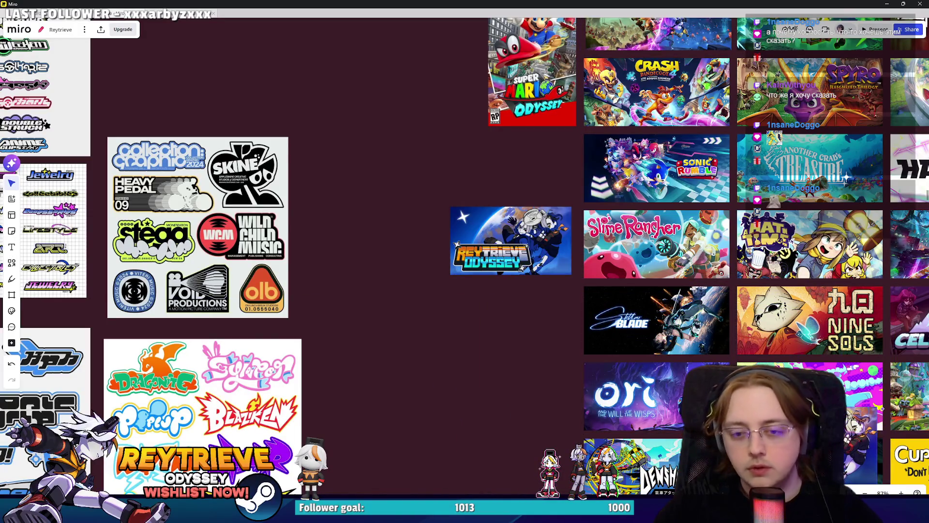
Step: Paste the newer capsule version, line it up below Stellar Blade, and shrink it to match the tiles
{"action": "key", "text": "ctrl+v"}
{"action": "mouse_move", "coordinate": [498, 275]}
{"action": "left_mouse_down"}
{"action": "mouse_move", "coordinate": [504, 220]}
{"action": "mouse_move", "coordinate": [504, 244]}
{"action": "left_mouse_up"}
{"action": "scroll", "coordinate": [504, 244], "scroll_direction": "down", "scroll_amount": 3}
{"action": "left_click_drag", "start_coordinate": [476, 272], "coordinate": [362, 227]}
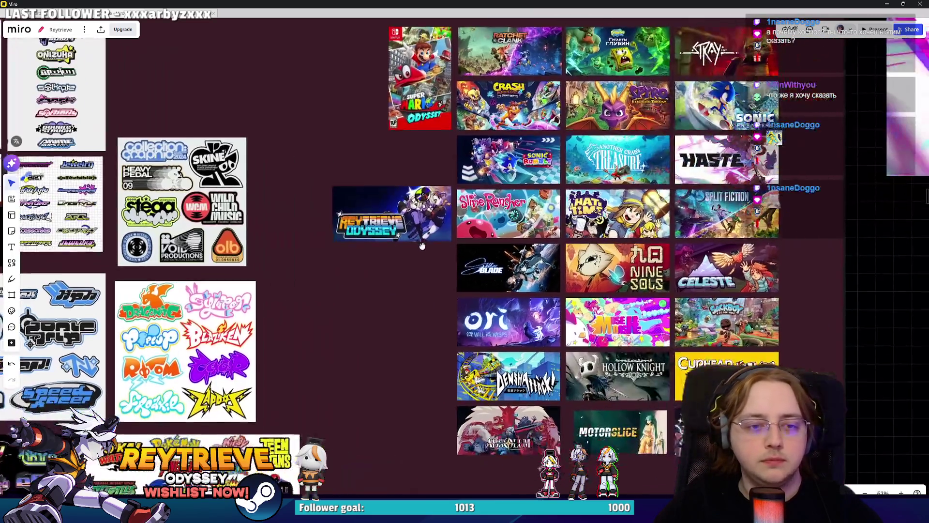
{"action": "scroll", "coordinate": [421, 236], "scroll_direction": "up", "scroll_amount": 2}
{"action": "mouse_move", "coordinate": [421, 232]}
{"action": "left_mouse_down"}
{"action": "mouse_move", "coordinate": [583, 382]}
{"action": "mouse_move", "coordinate": [590, 362]}
{"action": "left_mouse_up"}
{"action": "scroll", "coordinate": [583, 383], "scroll_direction": "up", "scroll_amount": 3}
{"action": "scroll", "coordinate": [571, 370], "scroll_direction": "up", "scroll_amount": 4}
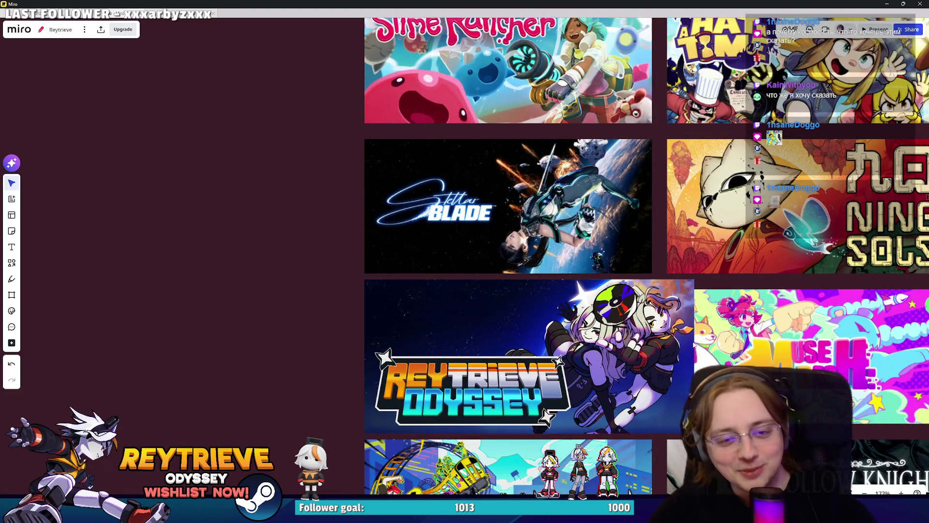
{"action": "mouse_move", "coordinate": [694, 356]}
{"action": "left_mouse_down"}
{"action": "mouse_move", "coordinate": [614, 347]}
{"action": "mouse_move", "coordinate": [579, 305]}
{"action": "mouse_move", "coordinate": [481, 303]}
{"action": "left_mouse_up"}
Step: Bring the capsule back over the game capsule grid and onto the Split Fiction slot
{"action": "scroll", "coordinate": [613, 347], "scroll_direction": "down", "scroll_amount": 5}
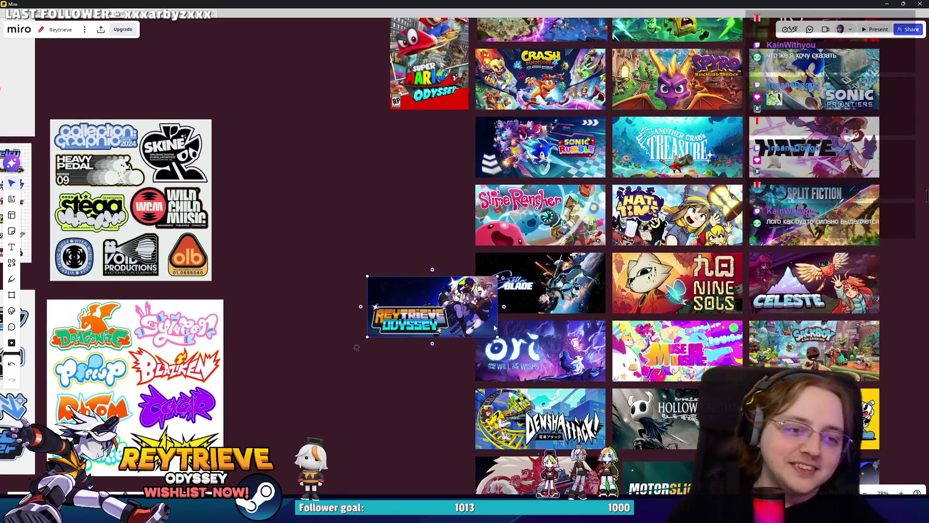
{"action": "scroll", "coordinate": [303, 354], "scroll_direction": "up", "scroll_amount": 2}
{"action": "mouse_move", "coordinate": [420, 300]}
{"action": "left_mouse_down"}
{"action": "mouse_move", "coordinate": [606, 368]}
{"action": "mouse_move", "coordinate": [532, 340]}
{"action": "mouse_move", "coordinate": [511, 371]}
{"action": "mouse_move", "coordinate": [710, 353]}
{"action": "mouse_move", "coordinate": [660, 368]}
{"action": "left_mouse_up"}
{"action": "scroll", "coordinate": [606, 367], "scroll_direction": "down", "scroll_amount": 2}
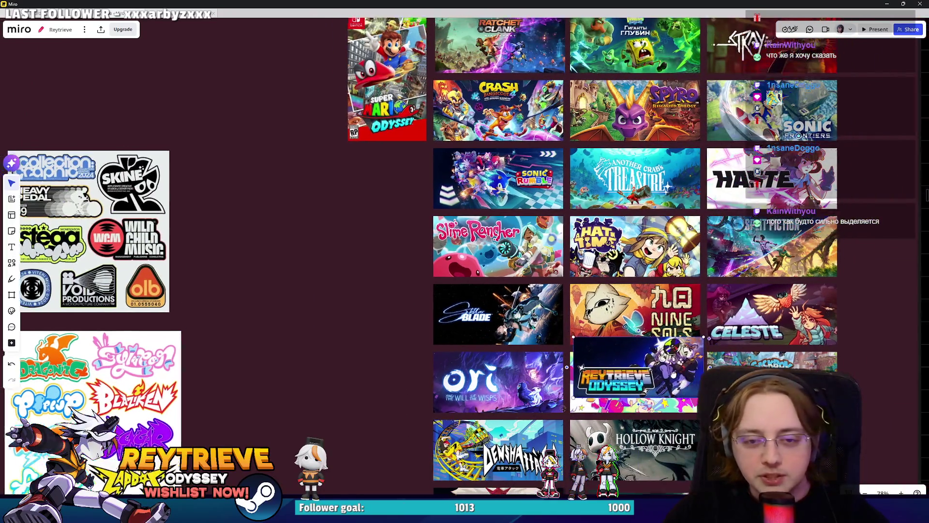
{"action": "scroll", "coordinate": [477, 193], "scroll_direction": "down", "scroll_amount": 3}
{"action": "scroll", "coordinate": [640, 240], "scroll_direction": "up", "scroll_amount": 3}
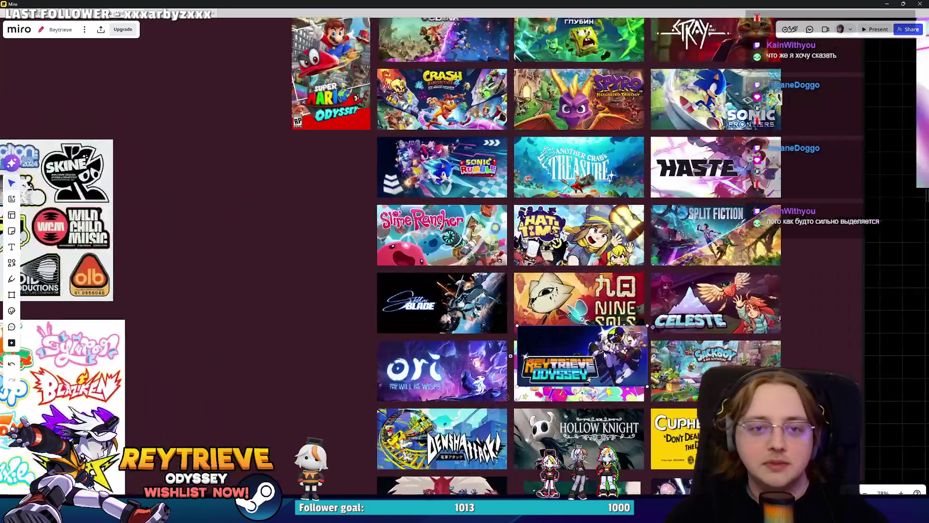
{"action": "mouse_move", "coordinate": [588, 394]}
{"action": "left_mouse_down"}
{"action": "mouse_move", "coordinate": [605, 241]}
{"action": "mouse_move", "coordinate": [725, 248]}
{"action": "mouse_move", "coordinate": [660, 359]}
{"action": "mouse_move", "coordinate": [692, 279]}
{"action": "mouse_move", "coordinate": [794, 273]}
{"action": "mouse_move", "coordinate": [757, 246]}
{"action": "mouse_move", "coordinate": [627, 186]}
{"action": "mouse_move", "coordinate": [545, 182]}
{"action": "mouse_move", "coordinate": [503, 123]}
{"action": "left_mouse_up"}
{"action": "scroll", "coordinate": [639, 191], "scroll_direction": "down", "scroll_amount": 1}
{"action": "scroll", "coordinate": [506, 141], "scroll_direction": "down", "scroll_amount": 5}
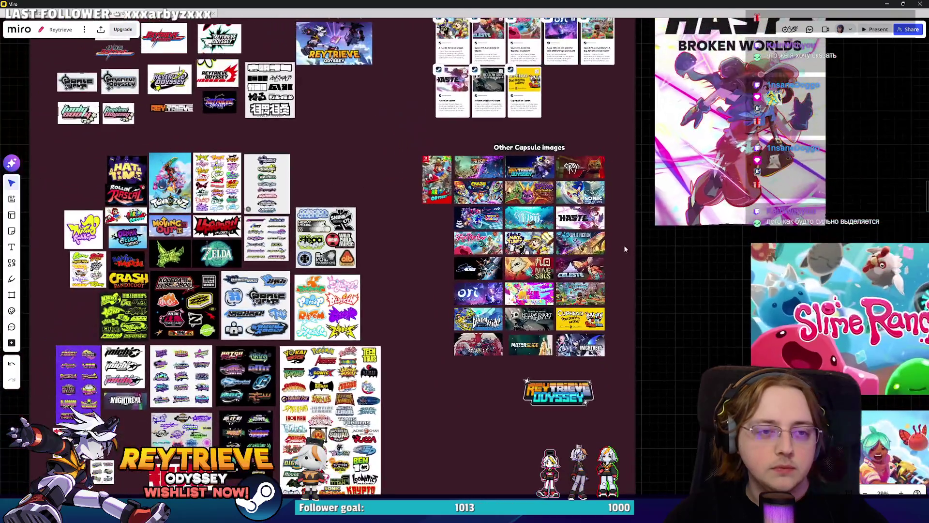
Step: Try the capsule on Sonic's and Haste's slots, then set it aside right of the grid
{"action": "scroll", "coordinate": [544, 194], "scroll_direction": "up", "scroll_amount": 3}
{"action": "mouse_move", "coordinate": [505, 143]}
{"action": "left_mouse_down"}
{"action": "mouse_move", "coordinate": [556, 183]}
{"action": "mouse_move", "coordinate": [591, 194]}
{"action": "mouse_move", "coordinate": [554, 169]}
{"action": "left_mouse_up"}
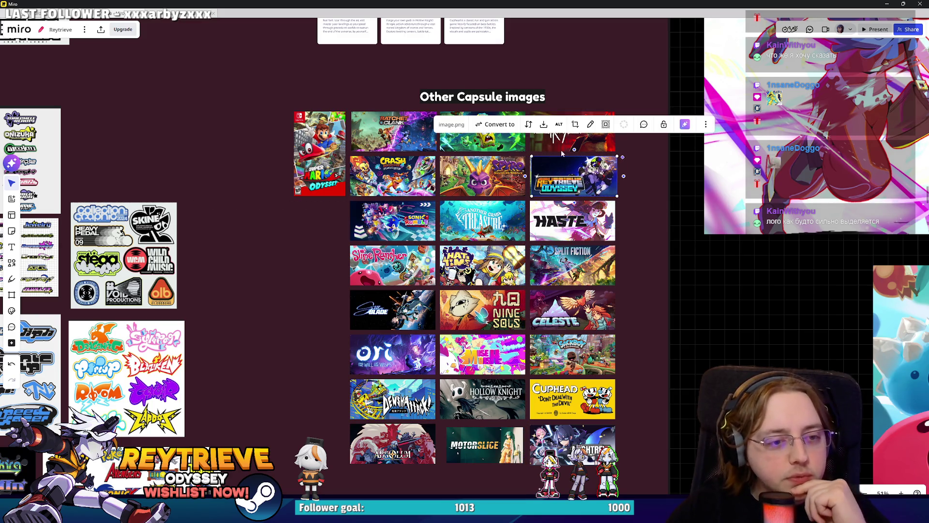
{"action": "mouse_move", "coordinate": [559, 165]}
{"action": "left_mouse_down"}
{"action": "mouse_move", "coordinate": [557, 210]}
{"action": "mouse_move", "coordinate": [617, 236]}
{"action": "mouse_move", "coordinate": [633, 275]}
{"action": "mouse_move", "coordinate": [590, 262]}
{"action": "mouse_move", "coordinate": [563, 224]}
{"action": "left_mouse_up"}
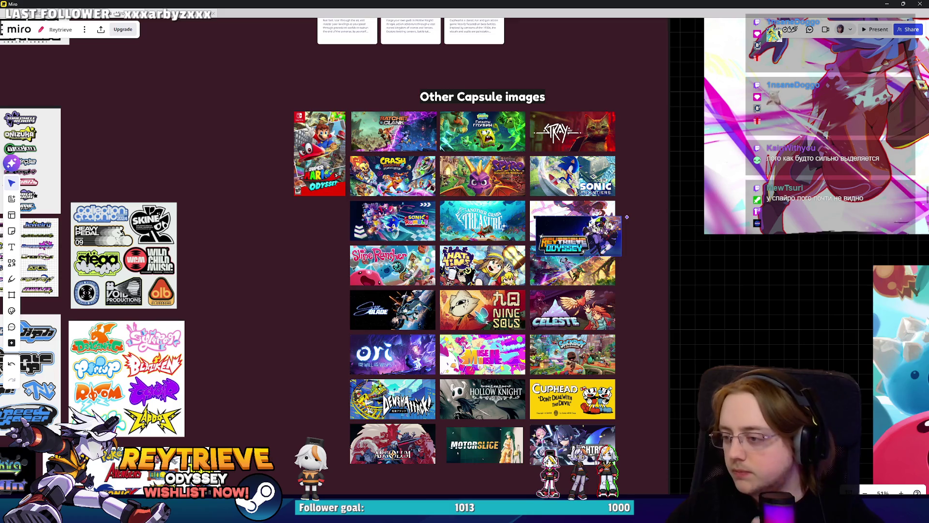
{"action": "left_click_drag", "start_coordinate": [569, 234], "coordinate": [697, 282]}
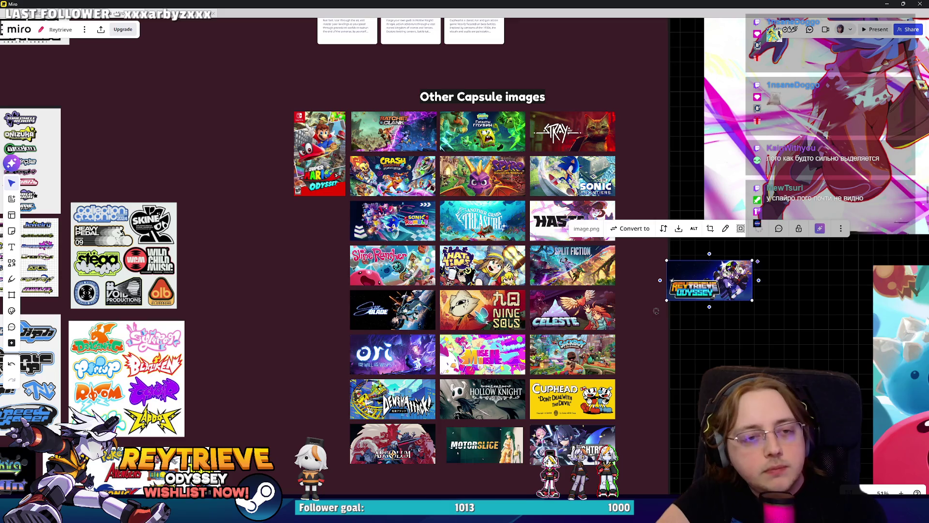
Step: Place the capsule beside Sackboy for comparison
{"action": "scroll", "coordinate": [494, 193], "scroll_direction": "up", "scroll_amount": 5}
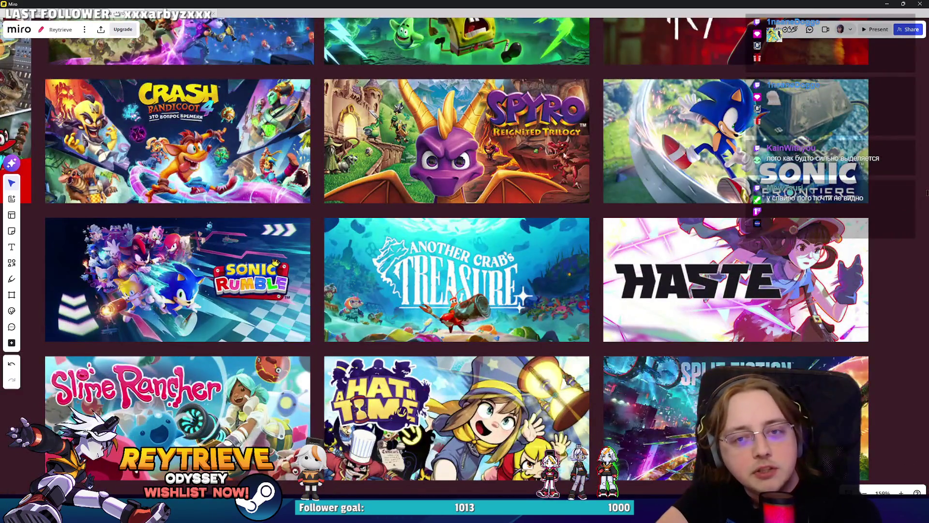
{"action": "scroll", "coordinate": [565, 149], "scroll_direction": "up", "scroll_amount": 3}
{"action": "scroll", "coordinate": [629, 203], "scroll_direction": "up", "scroll_amount": 5}
{"action": "scroll", "coordinate": [690, 233], "scroll_direction": "down", "scroll_amount": 5}
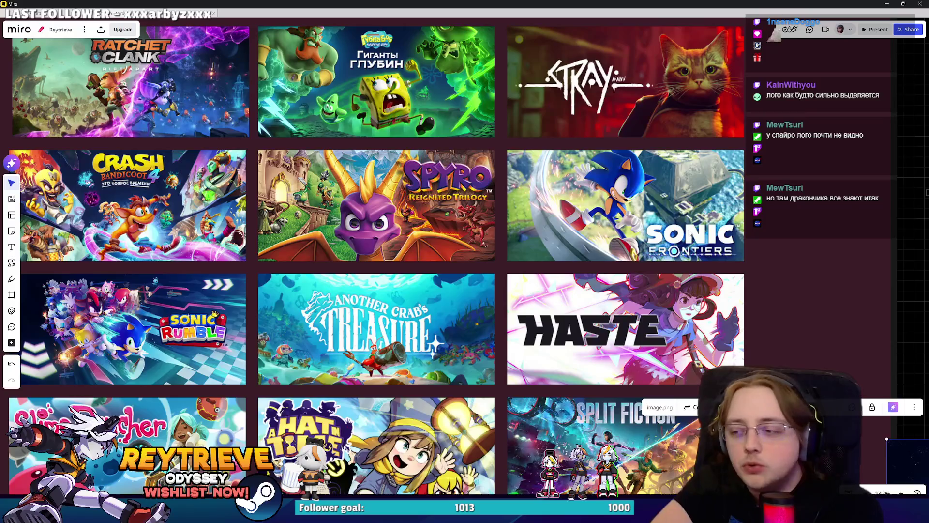
{"action": "scroll", "coordinate": [690, 232], "scroll_direction": "down", "scroll_amount": 3}
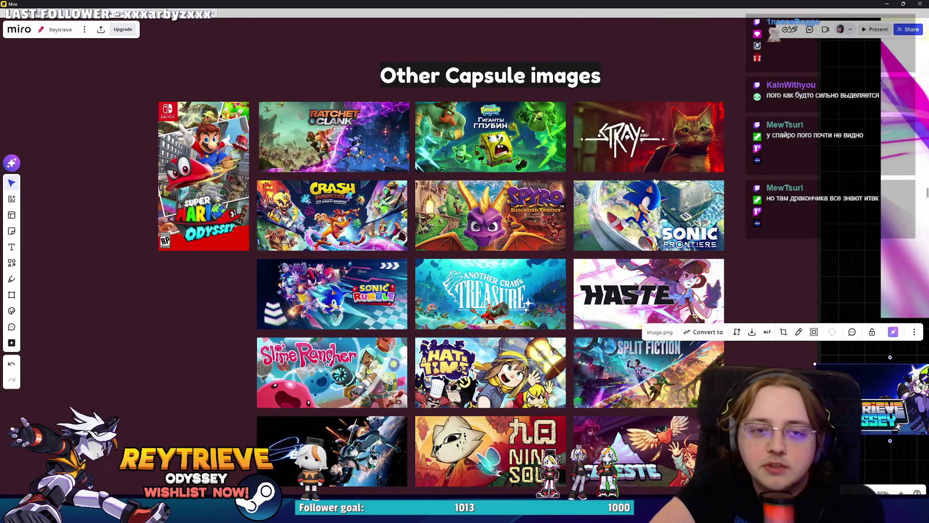
{"action": "scroll", "coordinate": [745, 271], "scroll_direction": "right", "scroll_amount": 2}
{"action": "scroll", "coordinate": [721, 241], "scroll_direction": "down", "scroll_amount": 3}
{"action": "scroll", "coordinate": [740, 252], "scroll_direction": "up", "scroll_amount": 7}
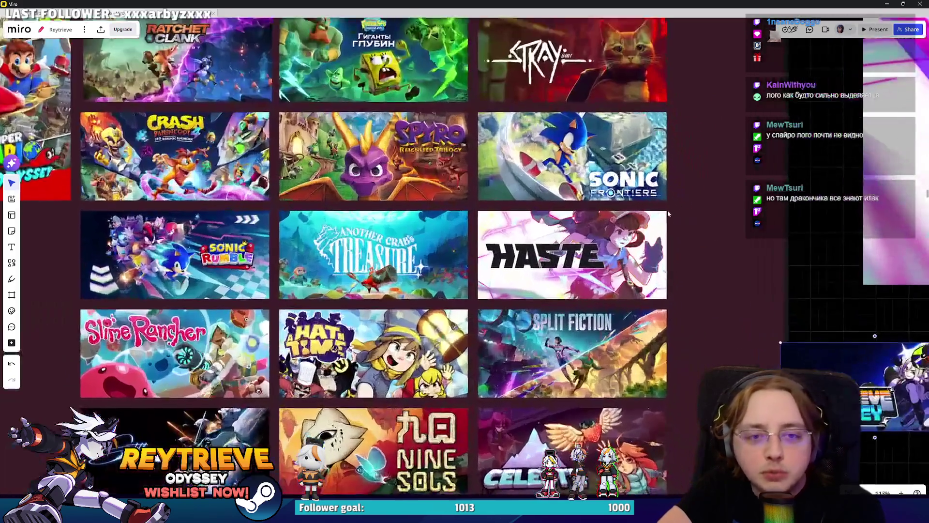
{"action": "scroll", "coordinate": [757, 246], "scroll_direction": "down", "scroll_amount": 3}
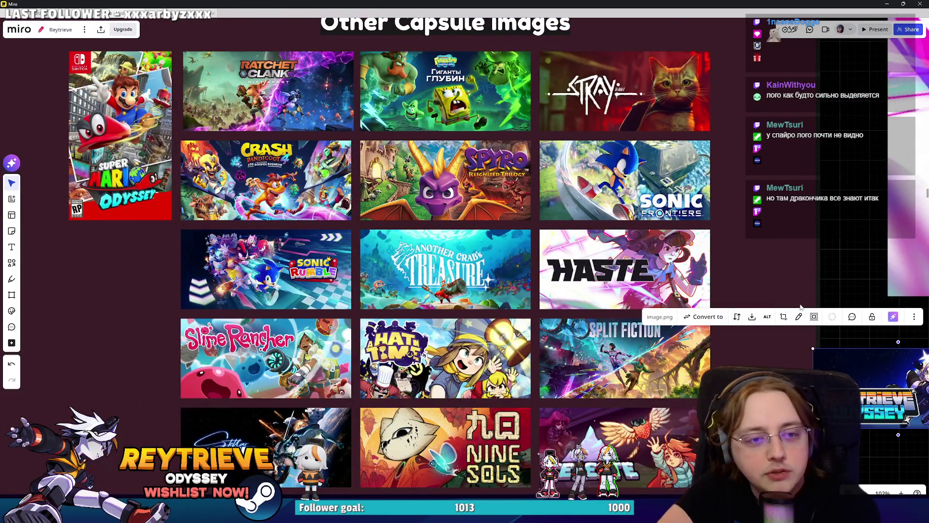
{"action": "scroll", "coordinate": [800, 307], "scroll_direction": "down", "scroll_amount": 5}
{"action": "scroll", "coordinate": [813, 314], "scroll_direction": "right", "scroll_amount": 3}
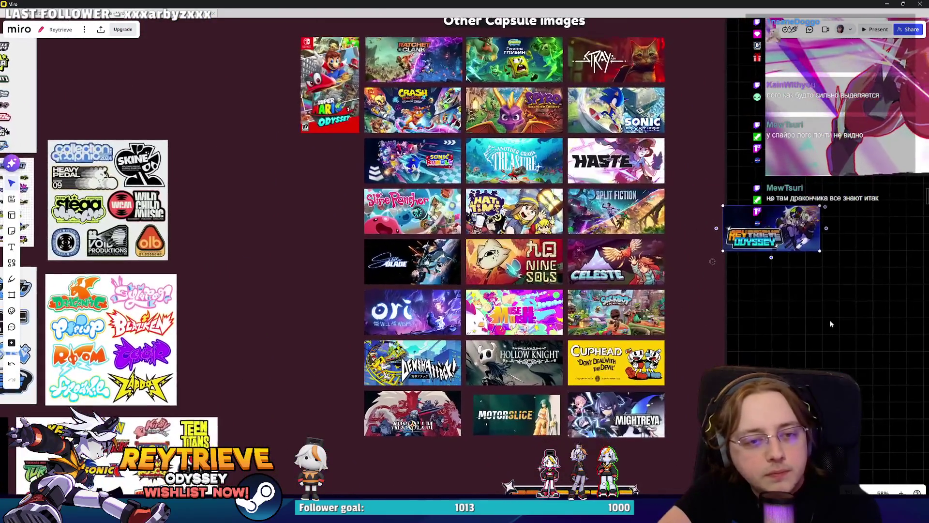
{"action": "scroll", "coordinate": [825, 329], "scroll_direction": "right", "scroll_amount": 2}
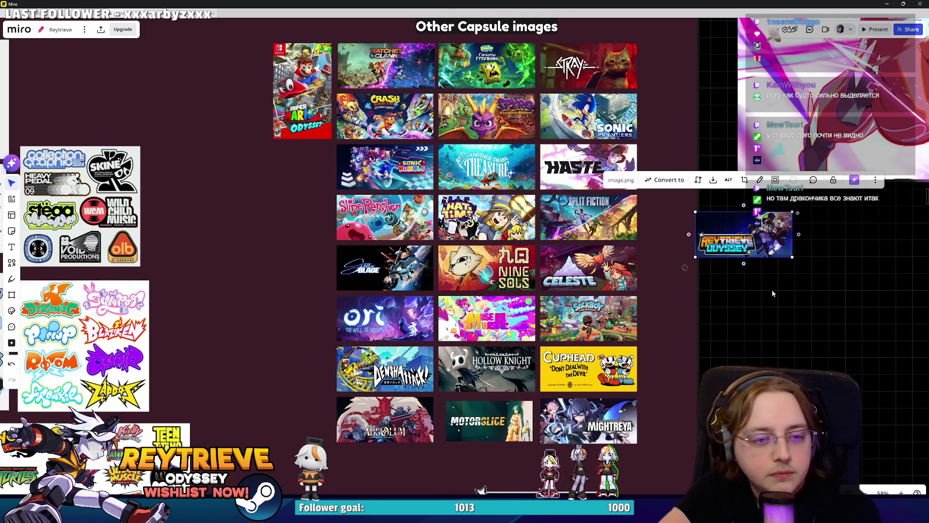
{"action": "mouse_move", "coordinate": [781, 245]}
{"action": "left_mouse_down"}
{"action": "mouse_move", "coordinate": [645, 258]}
{"action": "mouse_move", "coordinate": [674, 329]}
{"action": "mouse_move", "coordinate": [728, 324]}
{"action": "left_mouse_up"}
Step: Move the Reytrieve banner beside the Sonic Rumble row and deselect it
{"action": "scroll", "coordinate": [631, 345], "scroll_direction": "right", "scroll_amount": 2}
{"action": "scroll", "coordinate": [697, 334], "scroll_direction": "up", "scroll_amount": 1}
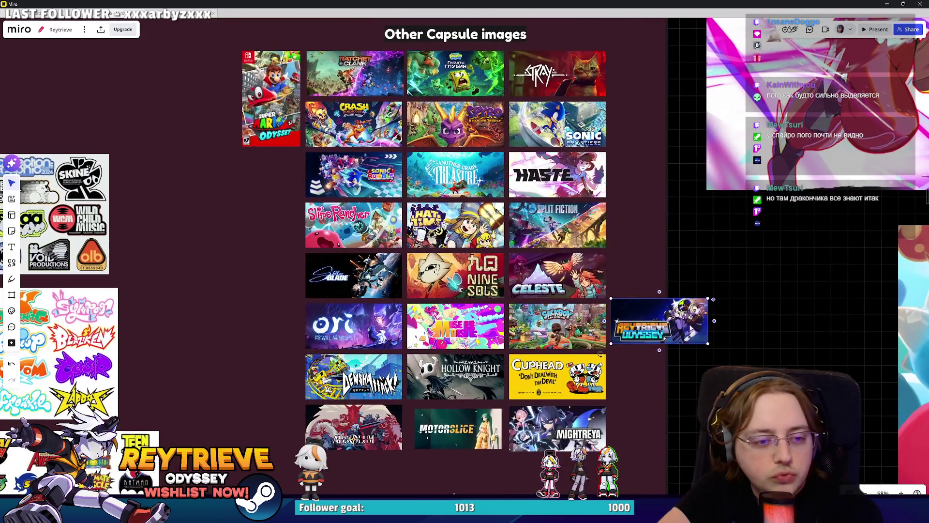
{"action": "scroll", "coordinate": [669, 334], "scroll_direction": "up", "scroll_amount": 3}
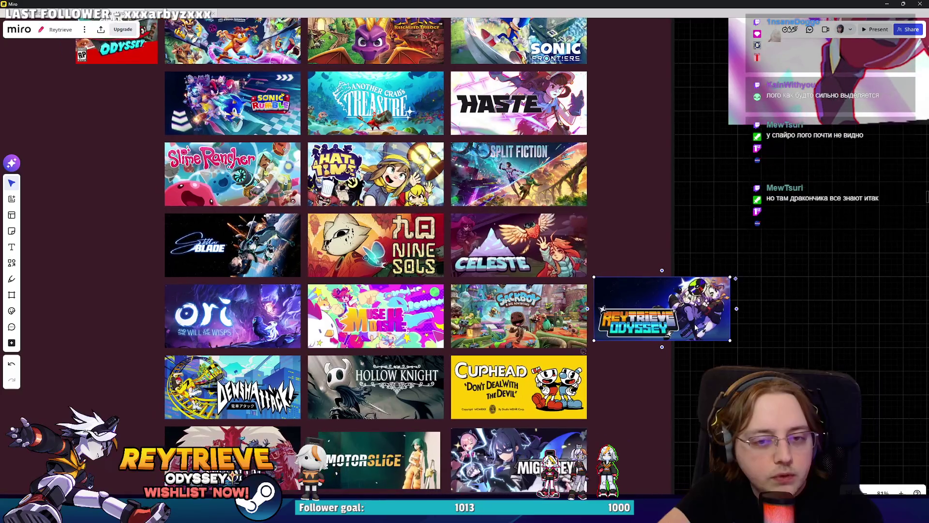
{"action": "scroll", "coordinate": [695, 328], "scroll_direction": "up", "scroll_amount": 5}
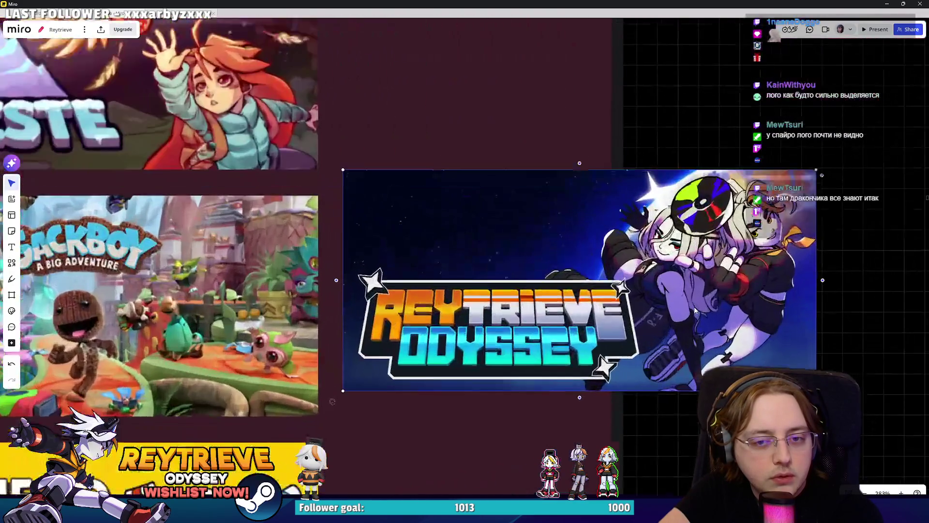
{"action": "scroll", "coordinate": [697, 328], "scroll_direction": "up", "scroll_amount": 1}
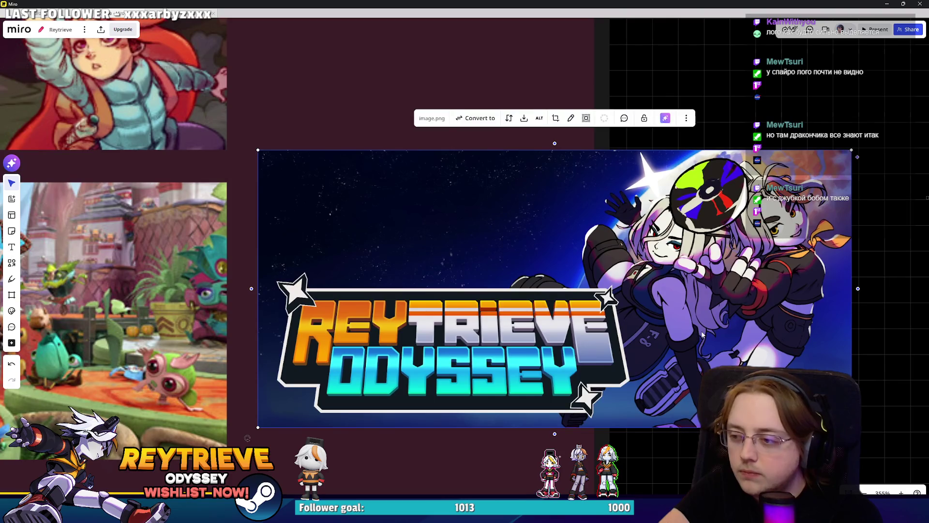
{"action": "scroll", "coordinate": [707, 329], "scroll_direction": "down", "scroll_amount": 8}
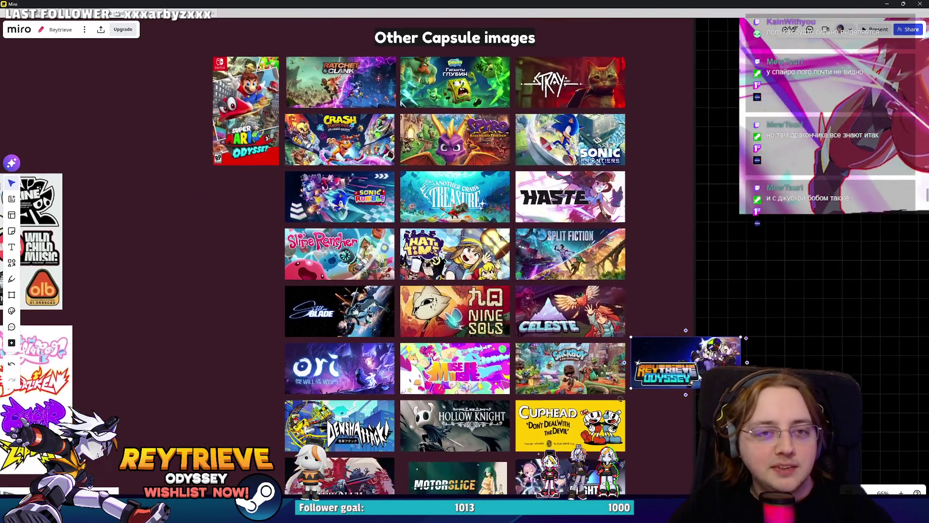
{"action": "scroll", "coordinate": [658, 353], "scroll_direction": "down", "scroll_amount": 5}
{"action": "scroll", "coordinate": [689, 331], "scroll_direction": "up", "scroll_amount": 2}
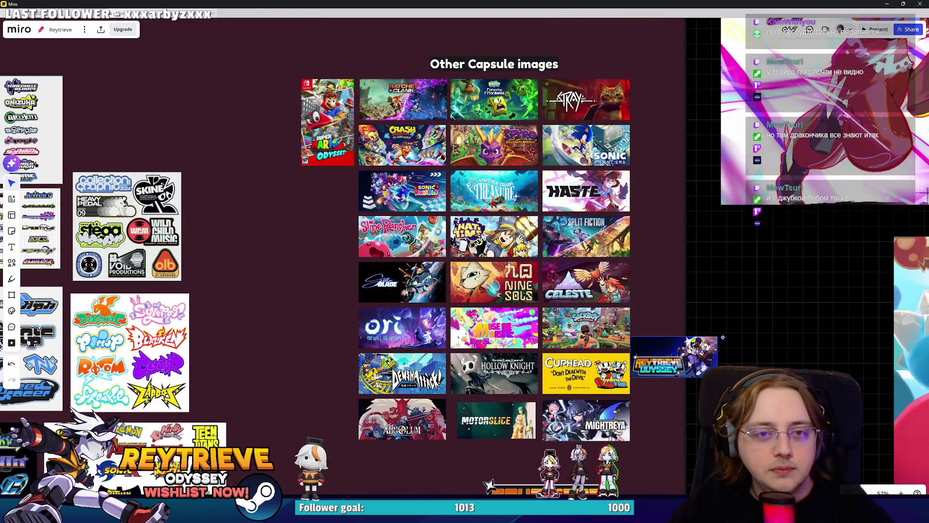
{"action": "scroll", "coordinate": [679, 319], "scroll_direction": "up", "scroll_amount": 10}
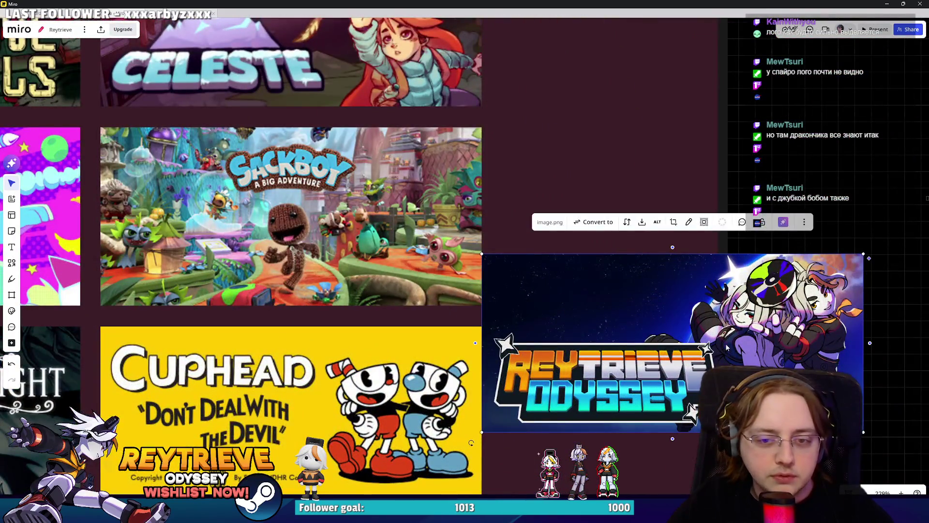
{"action": "scroll", "coordinate": [726, 350], "scroll_direction": "up", "scroll_amount": 5}
{"action": "scroll", "coordinate": [706, 341], "scroll_direction": "down", "scroll_amount": 3}
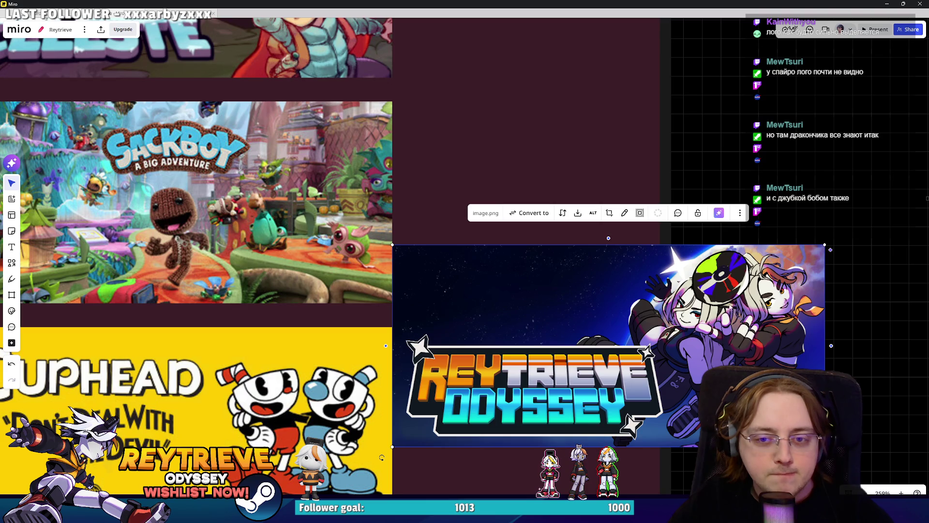
{"action": "scroll", "coordinate": [733, 305], "scroll_direction": "down", "scroll_amount": 6}
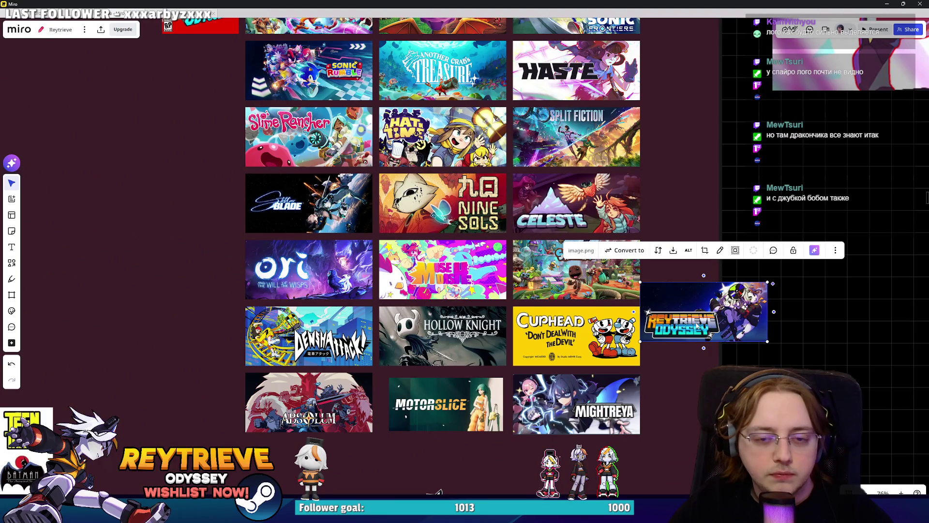
{"action": "scroll", "coordinate": [697, 327], "scroll_direction": "down", "scroll_amount": 3}
{"action": "mouse_move", "coordinate": [697, 327]}
{"action": "left_mouse_down"}
{"action": "mouse_move", "coordinate": [333, 172]}
{"action": "mouse_move", "coordinate": [357, 174]}
{"action": "mouse_move", "coordinate": [386, 252]}
{"action": "left_mouse_up"}
{"action": "left_click", "coordinate": [380, 213]}
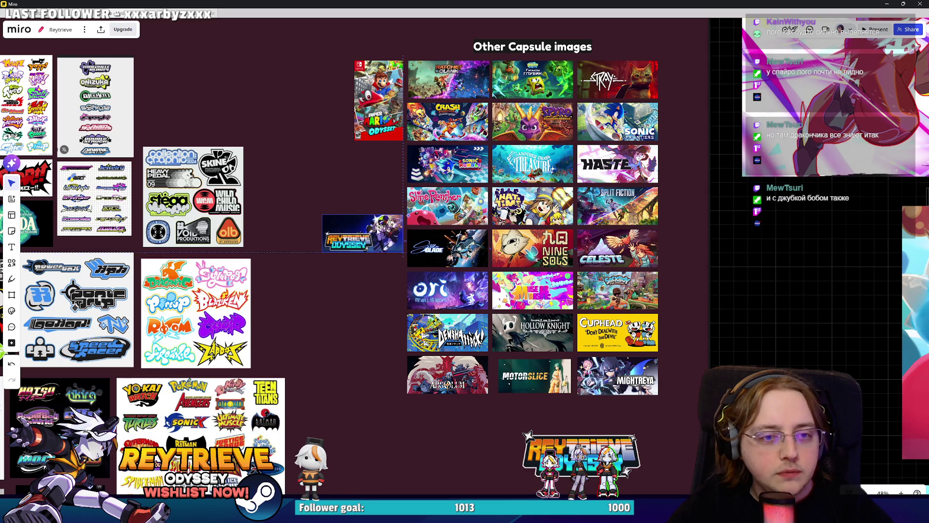
Step: Move A Hat in Time aside, slot Reytrieve Odyssey between Slime Rancher and Split Fiction, and minimise Miro
{"action": "left_click_drag", "start_coordinate": [551, 224], "coordinate": [380, 187]}
{"action": "left_click_drag", "start_coordinate": [369, 225], "coordinate": [536, 196]}
{"action": "scroll", "coordinate": [685, 271], "scroll_direction": "down", "scroll_amount": 2}
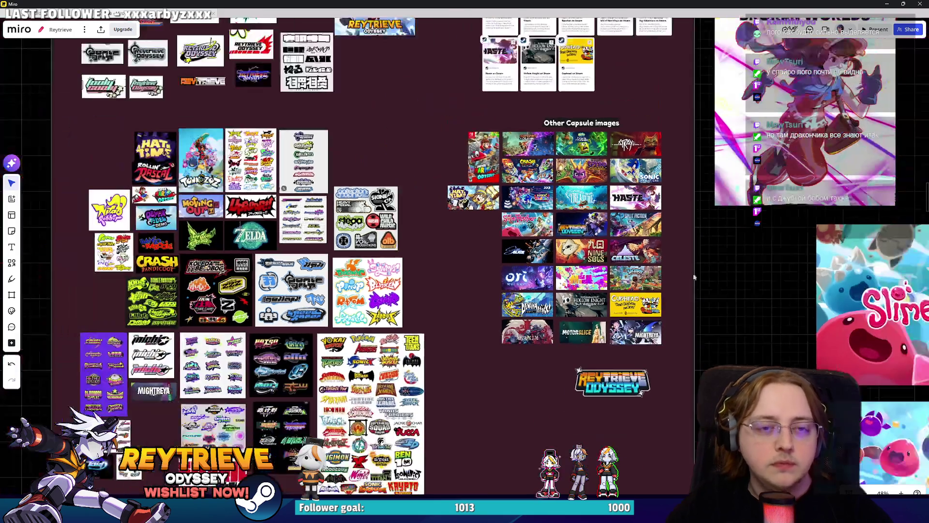
{"action": "scroll", "coordinate": [697, 272], "scroll_direction": "up", "scroll_amount": 2}
{"action": "left_click", "coordinate": [885, 4]}
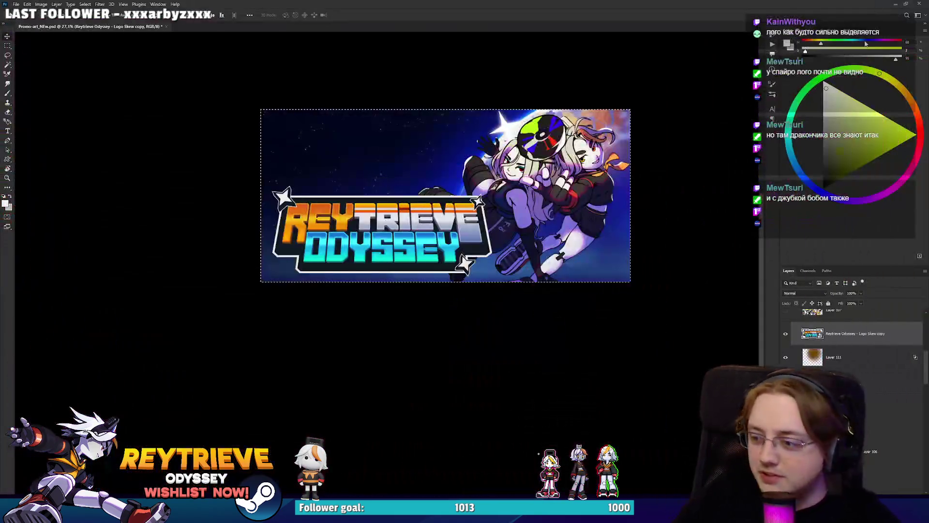
Step: Reveal the grey character sketch layer over the art for reference
{"action": "scroll", "coordinate": [491, 215], "scroll_direction": "up", "scroll_amount": 4}
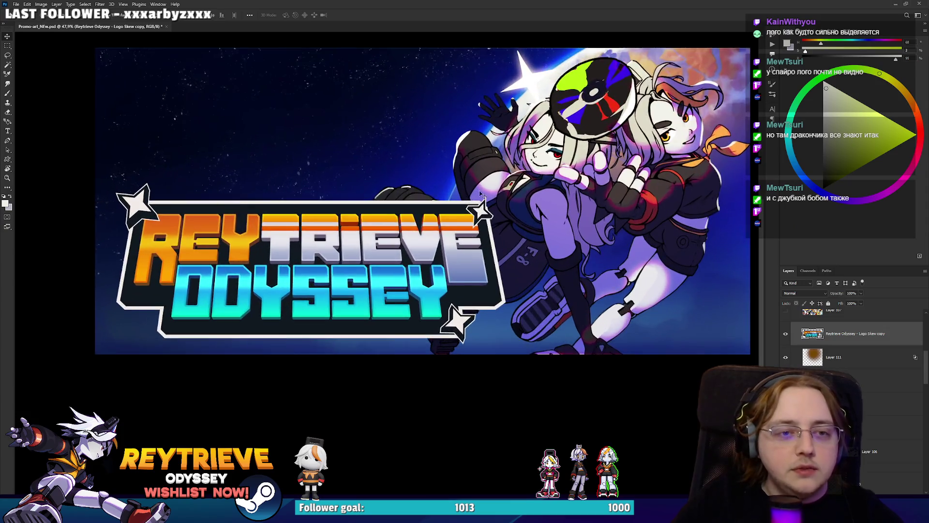
{"action": "scroll", "coordinate": [813, 354], "scroll_direction": "down", "scroll_amount": 2}
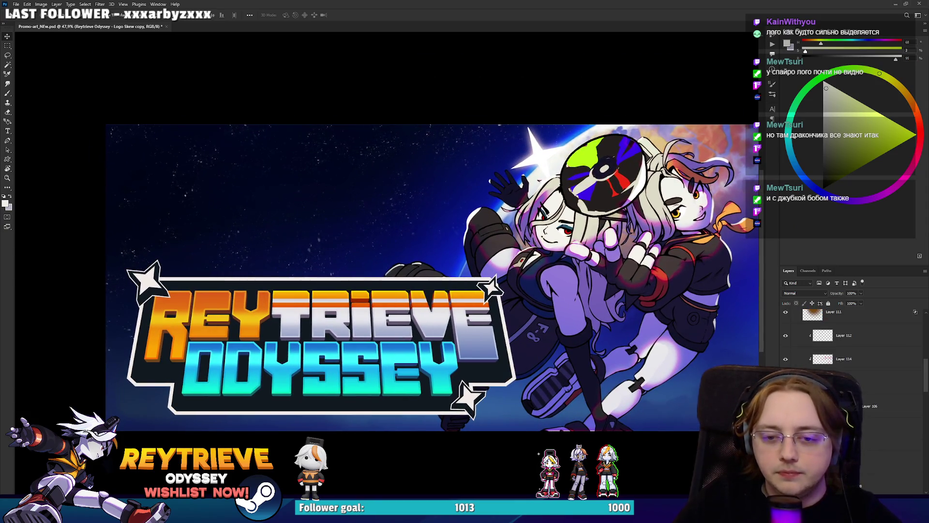
{"action": "scroll", "coordinate": [854, 341], "scroll_direction": "down", "scroll_amount": 2}
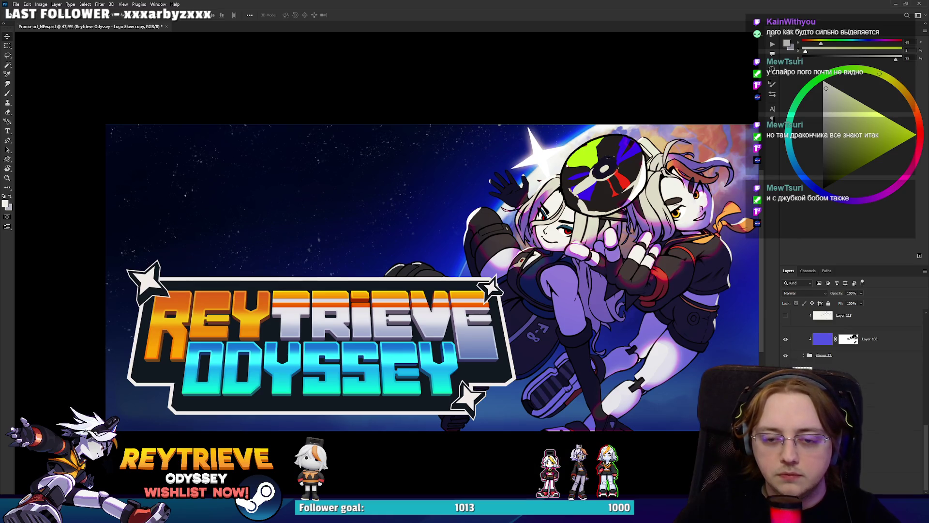
{"action": "scroll", "coordinate": [854, 338], "scroll_direction": "up", "scroll_amount": 2}
{"action": "left_click", "coordinate": [871, 444]}
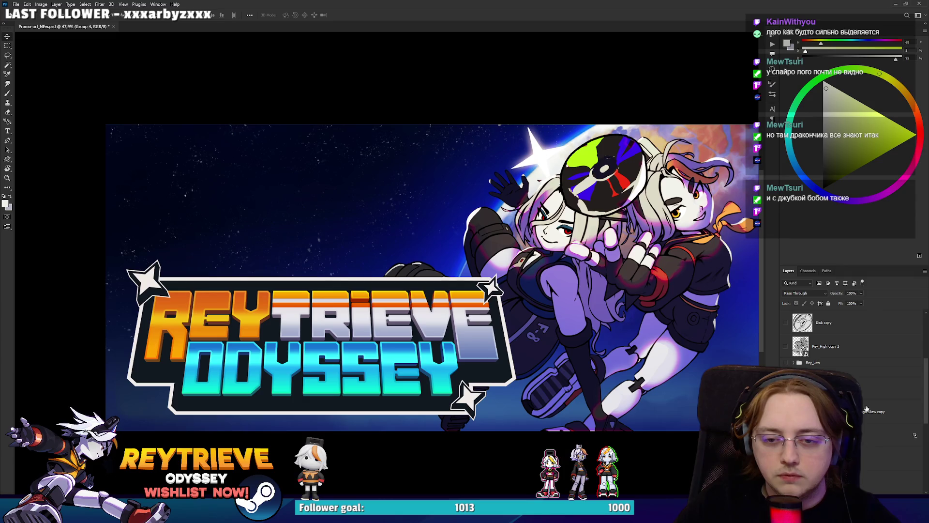
{"action": "left_click", "coordinate": [915, 434]}
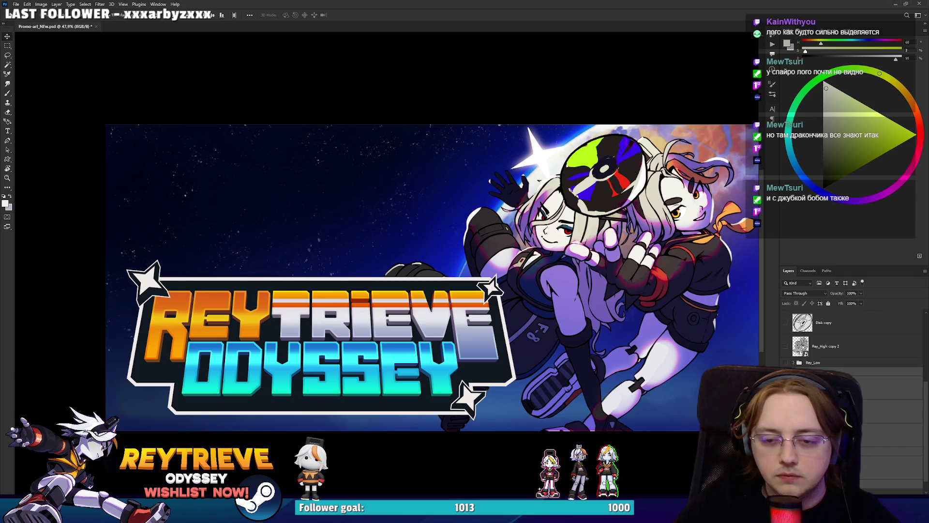
{"action": "scroll", "coordinate": [854, 339], "scroll_direction": "up", "scroll_amount": 3}
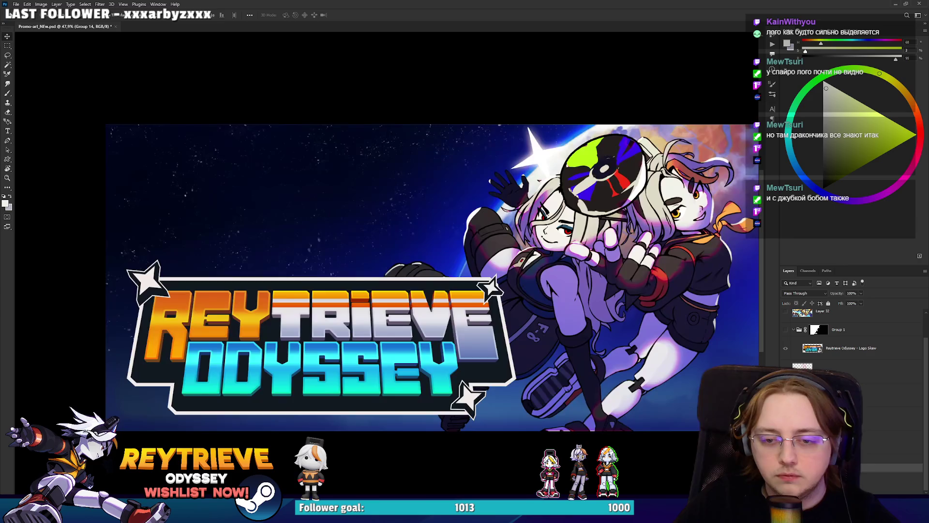
{"action": "left_click", "coordinate": [785, 385]}
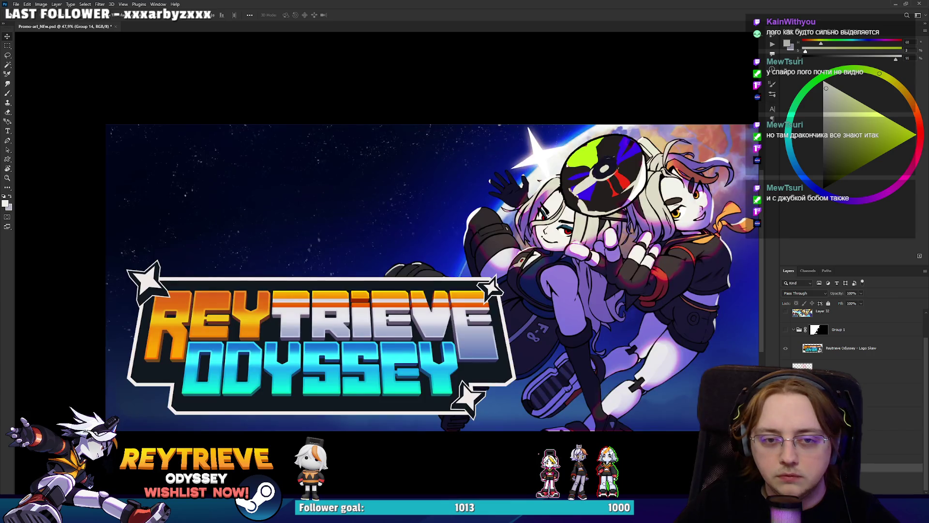
{"action": "left_click_drag", "start_coordinate": [672, 364], "coordinate": [661, 360]}
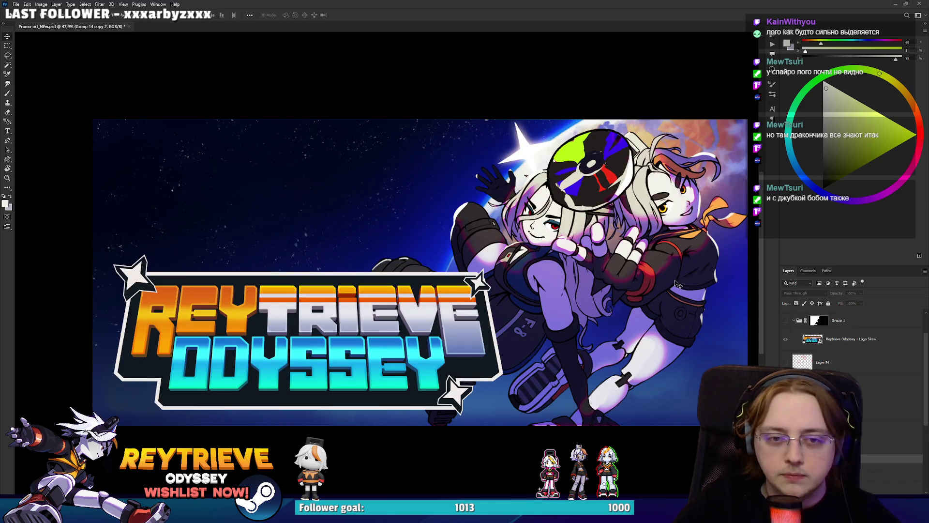
Step: Select Layers 111 through 106 and enlarge the two disc-holding characters with free transform
{"action": "left_click", "coordinate": [676, 283], "text": "ctrl"}
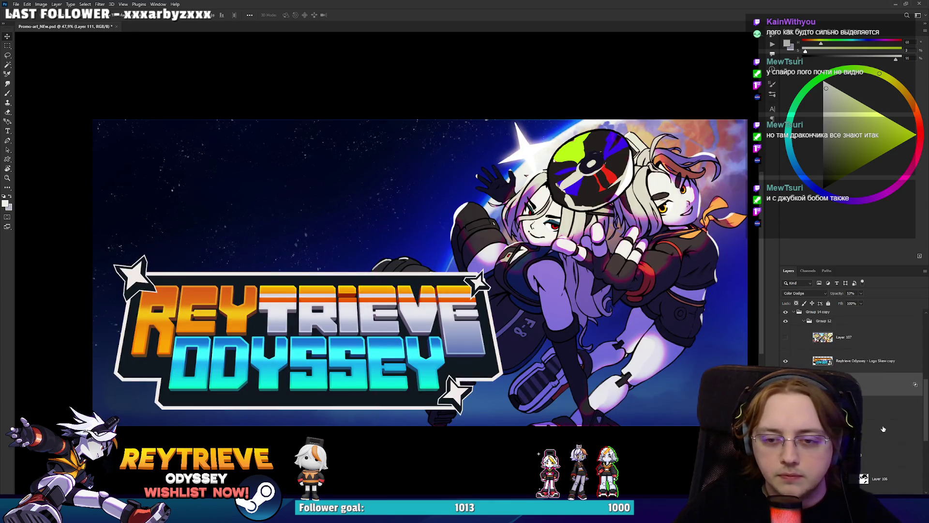
{"action": "scroll", "coordinate": [883, 429], "scroll_direction": "down", "scroll_amount": 2}
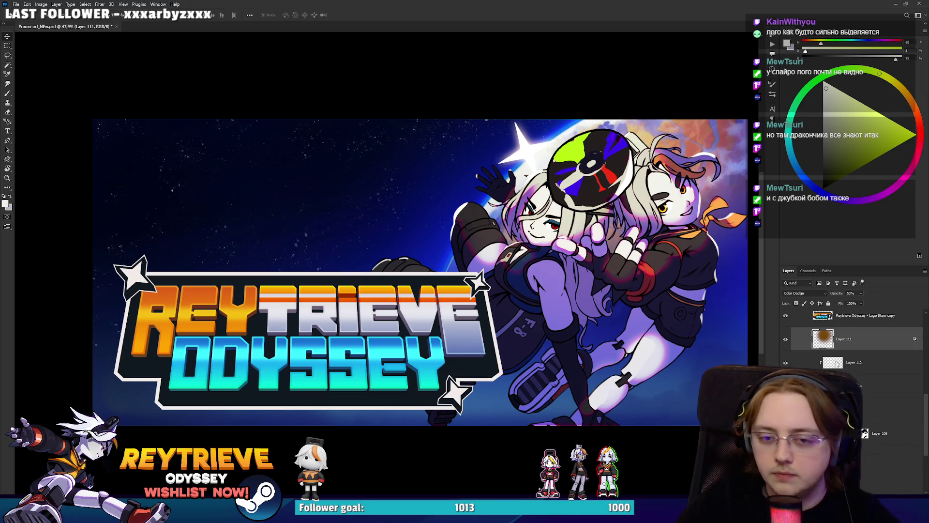
{"action": "left_click", "coordinate": [785, 339]}
{"action": "scroll", "coordinate": [782, 344], "scroll_direction": "down", "scroll_amount": 1}
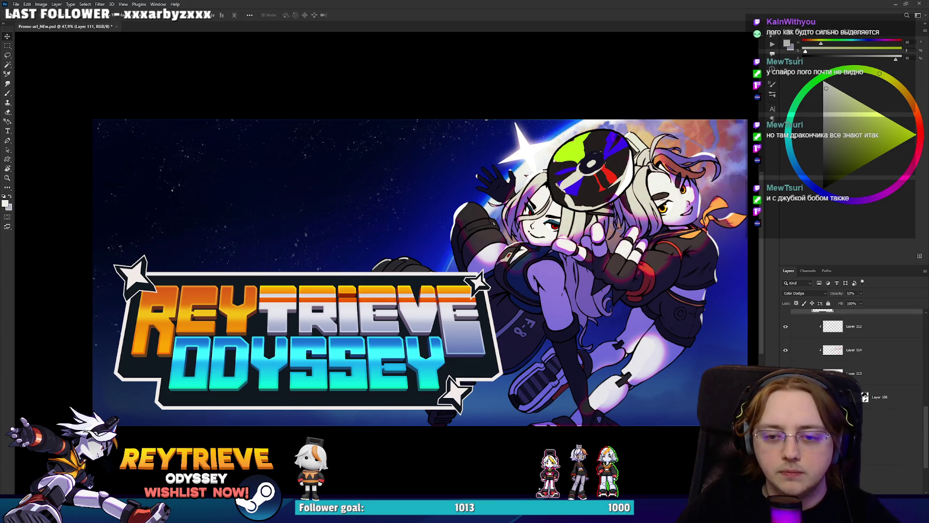
{"action": "left_click", "coordinate": [879, 397], "text": "shift"}
{"action": "key", "text": "ctrl+t"}
{"action": "mouse_move", "coordinate": [452, 119]}
{"action": "left_mouse_down"}
{"action": "mouse_move", "coordinate": [441, 201]}
{"action": "mouse_move", "coordinate": [420, 104]}
{"action": "mouse_move", "coordinate": [554, 78]}
{"action": "mouse_move", "coordinate": [513, 230]}
{"action": "mouse_move", "coordinate": [529, 241]}
{"action": "left_mouse_up"}
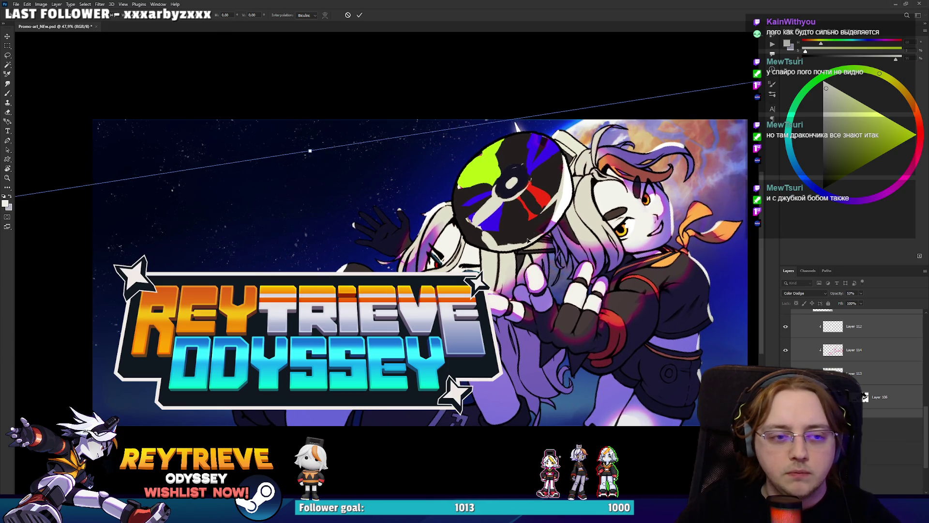
Step: Commit the enlarged characters, then shrink the logo to about 77% and move it top-left
{"action": "key", "text": "Return"}
{"action": "left_click", "coordinate": [516, 308]}
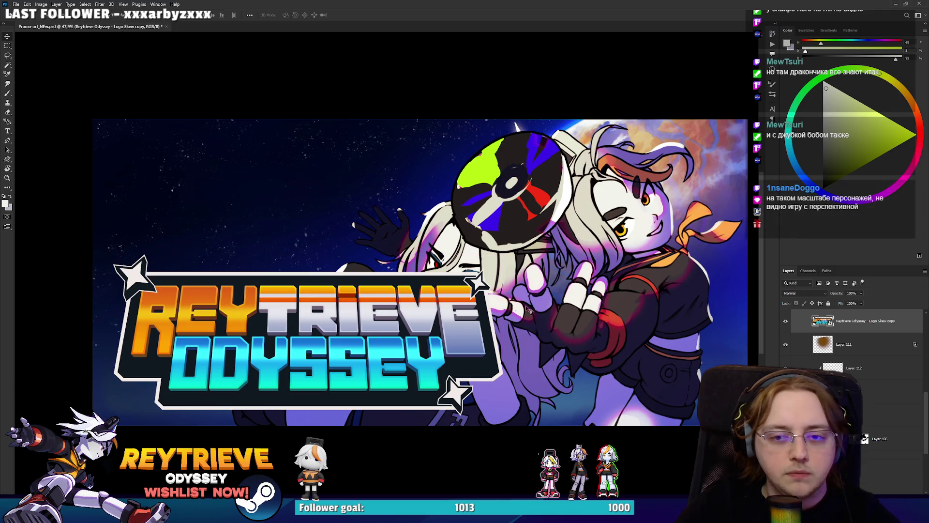
{"action": "key", "text": "ctrl+z"}
{"action": "key", "text": "ctrl+shift+z"}
{"action": "left_click_drag", "start_coordinate": [418, 326], "coordinate": [422, 254]}
{"action": "key", "text": "ctrl+t"}
{"action": "mouse_move", "coordinate": [464, 285]}
{"action": "left_mouse_down"}
{"action": "mouse_move", "coordinate": [408, 286]}
{"action": "mouse_move", "coordinate": [494, 339]}
{"action": "left_mouse_up"}
{"action": "mouse_move", "coordinate": [506, 252]}
{"action": "left_mouse_down"}
{"action": "mouse_move", "coordinate": [479, 290]}
{"action": "mouse_move", "coordinate": [410, 292]}
{"action": "left_mouse_up"}
{"action": "mouse_move", "coordinate": [411, 365]}
{"action": "left_mouse_down"}
{"action": "mouse_move", "coordinate": [411, 204]}
{"action": "mouse_move", "coordinate": [443, 204]}
{"action": "mouse_move", "coordinate": [383, 219]}
{"action": "mouse_move", "coordinate": [391, 214]}
{"action": "left_mouse_up"}
{"action": "key", "text": "Return"}
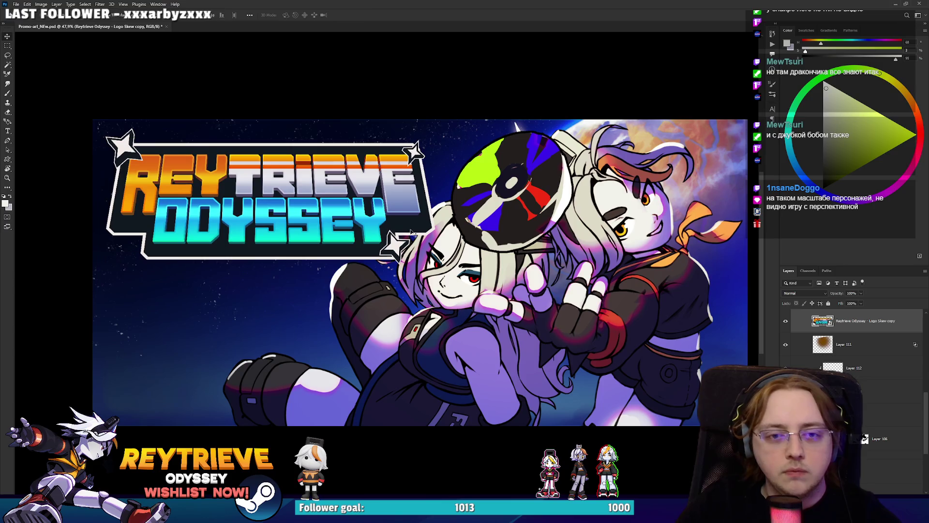
Step: Group the character layers into Group 15 and shift them about 40 px right
{"action": "left_click", "coordinate": [851, 344]}
{"action": "scroll", "coordinate": [854, 369], "scroll_direction": "up", "scroll_amount": 2}
{"action": "scroll", "coordinate": [853, 370], "scroll_direction": "down", "scroll_amount": 3}
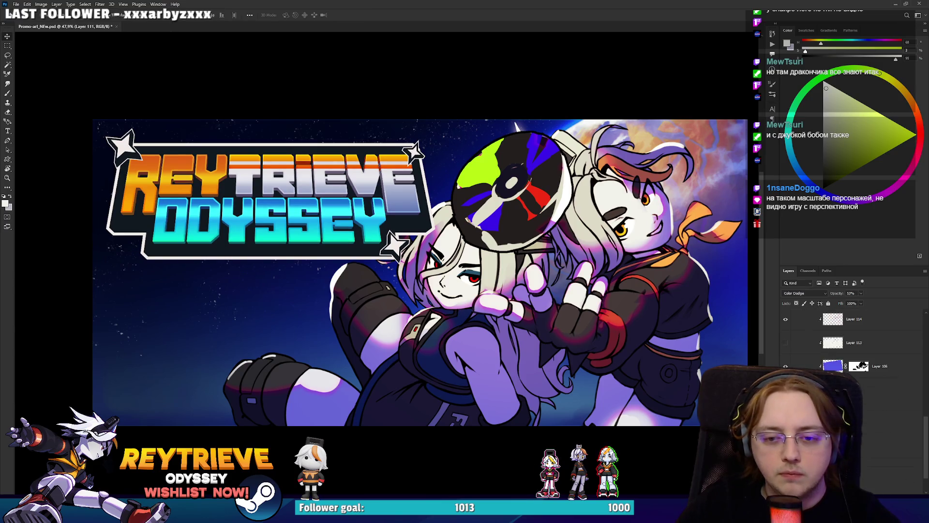
{"action": "key", "text": "ctrl+alt+a"}
{"action": "scroll", "coordinate": [879, 412], "scroll_direction": "up", "scroll_amount": 3}
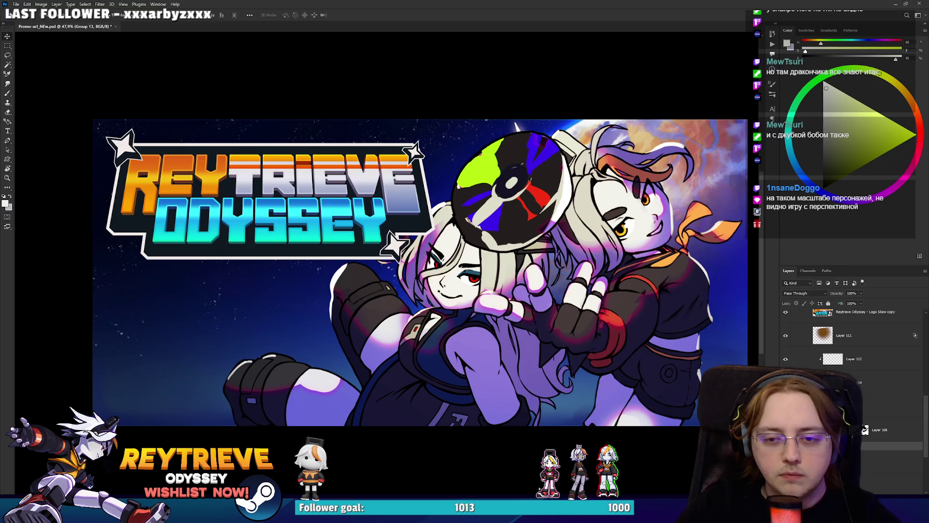
{"action": "key", "text": "ctrl+g"}
{"action": "left_click_drag", "start_coordinate": [542, 296], "coordinate": [565, 299]}
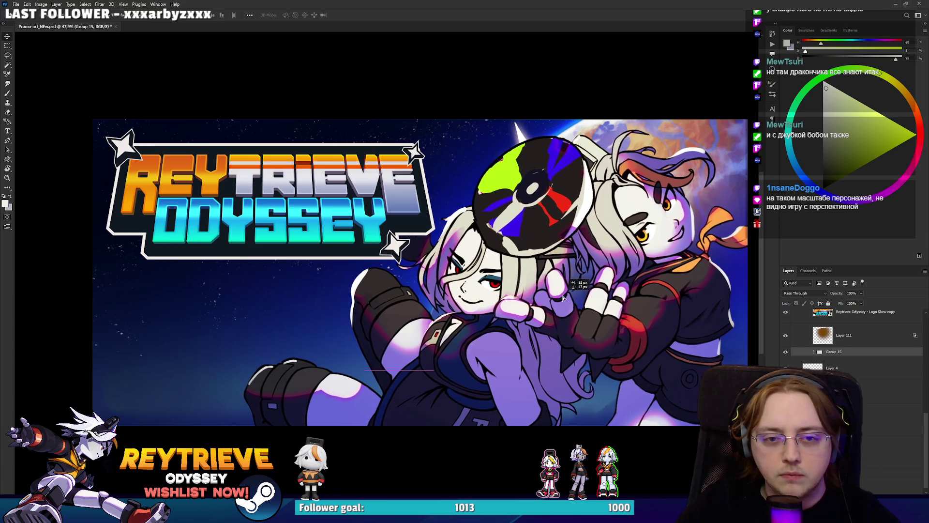
Step: Reposition the Group 15 characters with free transform and nudge the logo up and left
{"action": "scroll", "coordinate": [580, 300], "scroll_direction": "down", "scroll_amount": 2}
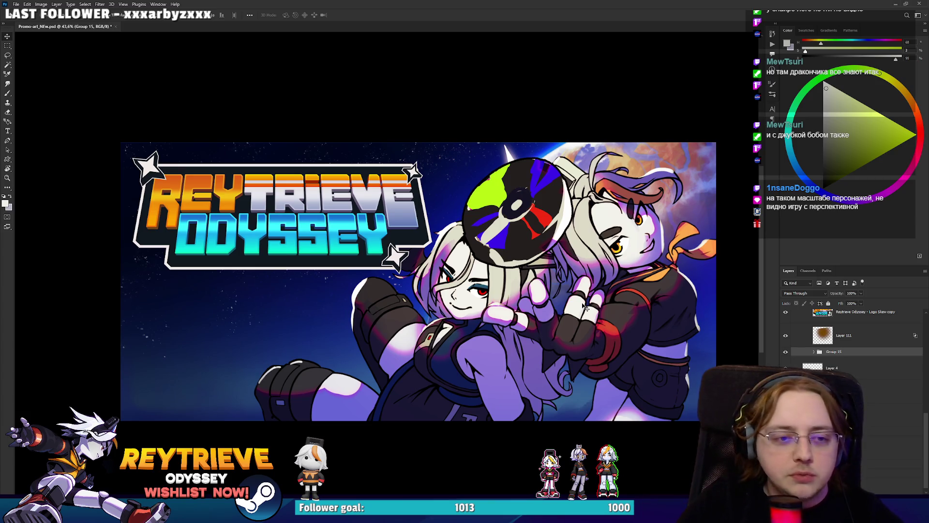
{"action": "key", "text": "ctrl+t"}
{"action": "mouse_move", "coordinate": [402, 223]}
{"action": "left_mouse_down"}
{"action": "mouse_move", "coordinate": [428, 213]}
{"action": "mouse_move", "coordinate": [418, 219]}
{"action": "left_mouse_up"}
{"action": "key", "text": "Return"}
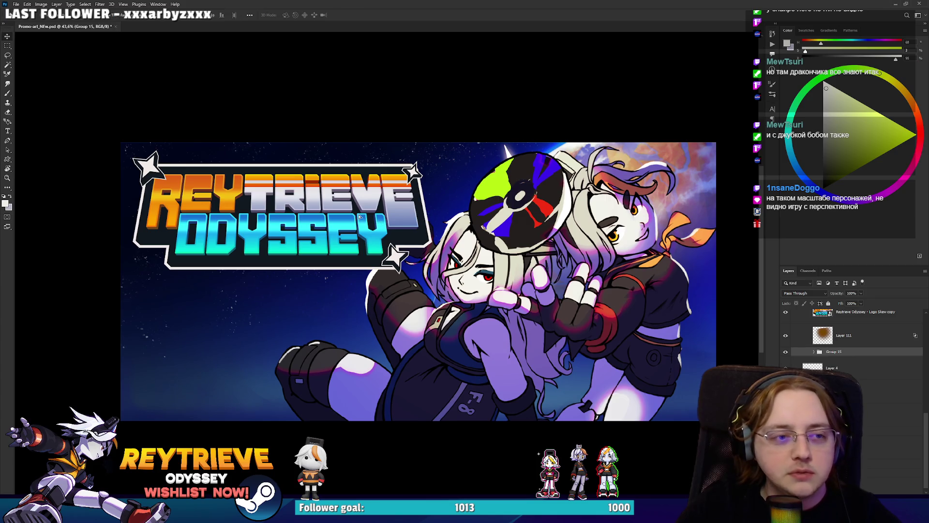
{"action": "left_click_drag", "start_coordinate": [416, 279], "coordinate": [407, 270]}
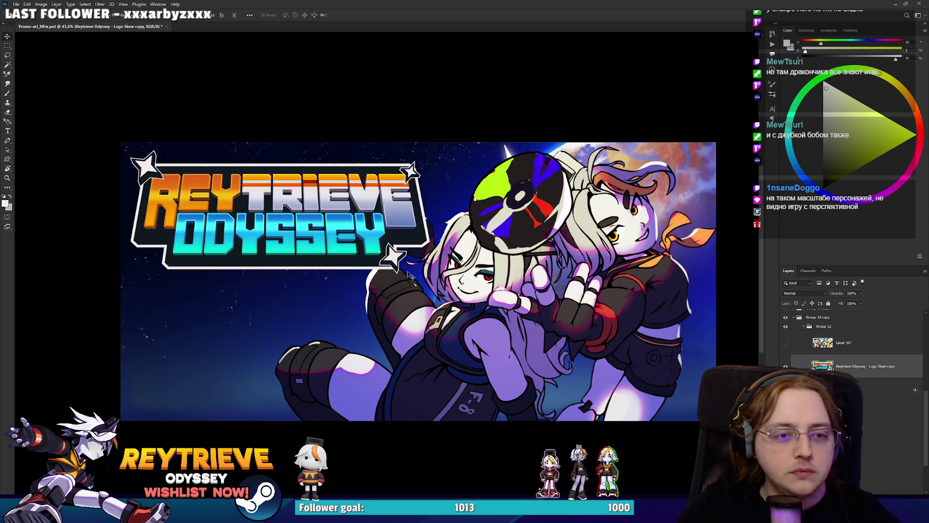
{"action": "scroll", "coordinate": [408, 270], "scroll_direction": "down", "scroll_amount": 2}
{"action": "scroll", "coordinate": [408, 269], "scroll_direction": "down", "scroll_amount": 1}
{"action": "scroll", "coordinate": [410, 270], "scroll_direction": "up", "scroll_amount": 3}
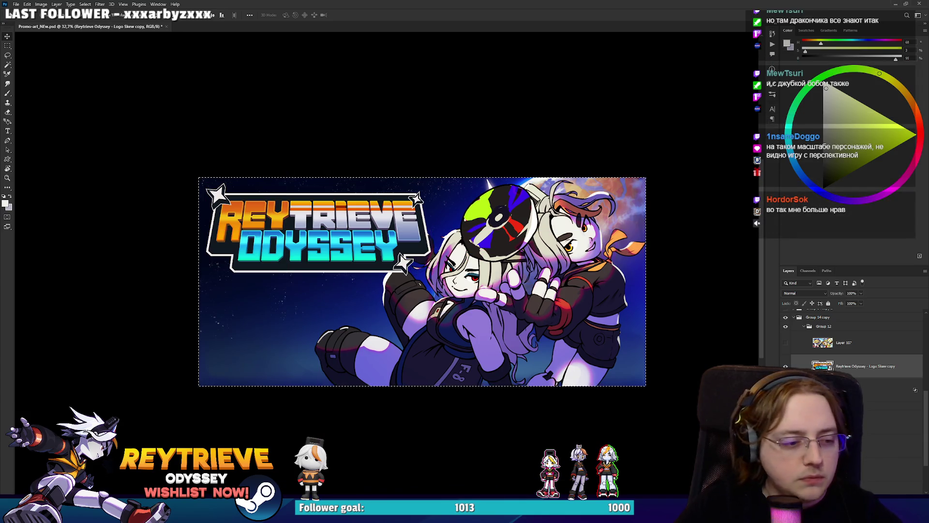
Step: Paste the revised capsule onto the Miro board, shrink it, and move it into the grid
{"action": "key", "text": "alt+Tab"}
{"action": "key", "text": "ctrl+v"}
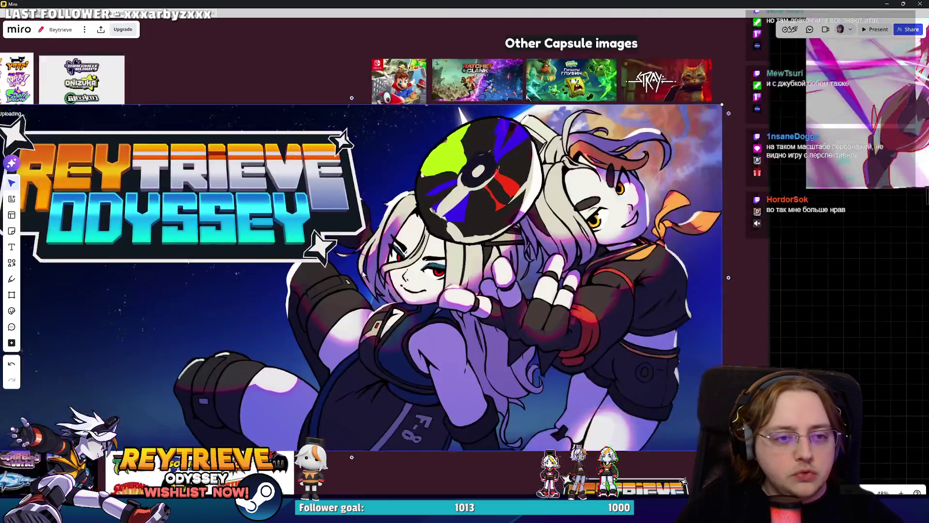
{"action": "scroll", "coordinate": [360, 278], "scroll_direction": "down", "scroll_amount": 2}
{"action": "left_click_drag", "start_coordinate": [575, 176], "coordinate": [227, 334]}
{"action": "mouse_move", "coordinate": [184, 358]}
{"action": "left_mouse_down"}
{"action": "mouse_move", "coordinate": [396, 298]}
{"action": "mouse_move", "coordinate": [424, 274]}
{"action": "mouse_move", "coordinate": [311, 237]}
{"action": "mouse_move", "coordinate": [309, 184]}
{"action": "left_mouse_up"}
Step: Resize the new capsule to match the others, place it beside Slime Rancher, and return to Photoshop
{"action": "scroll", "coordinate": [424, 271], "scroll_direction": "up", "scroll_amount": 3}
{"action": "left_click_drag", "start_coordinate": [238, 220], "coordinate": [292, 202]}
{"action": "left_click_drag", "start_coordinate": [344, 183], "coordinate": [344, 230]}
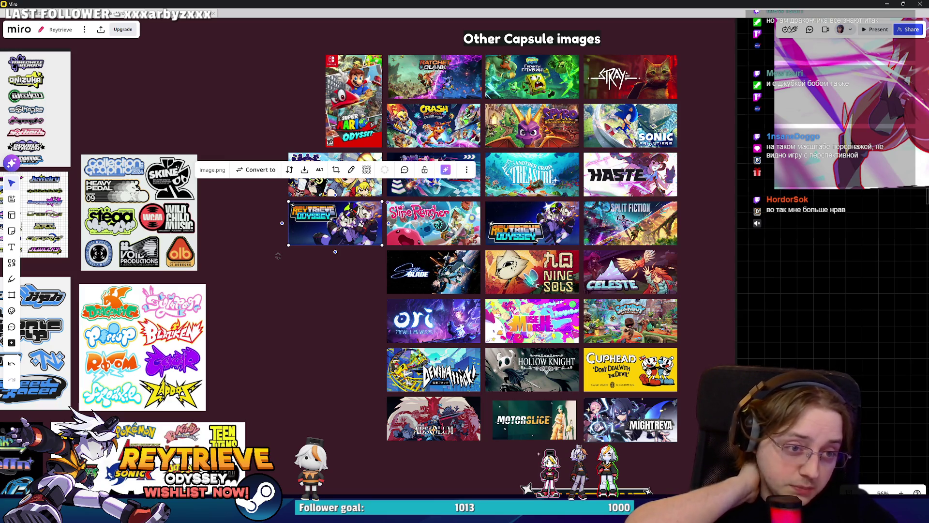
{"action": "scroll", "coordinate": [369, 209], "scroll_direction": "up", "scroll_amount": 5}
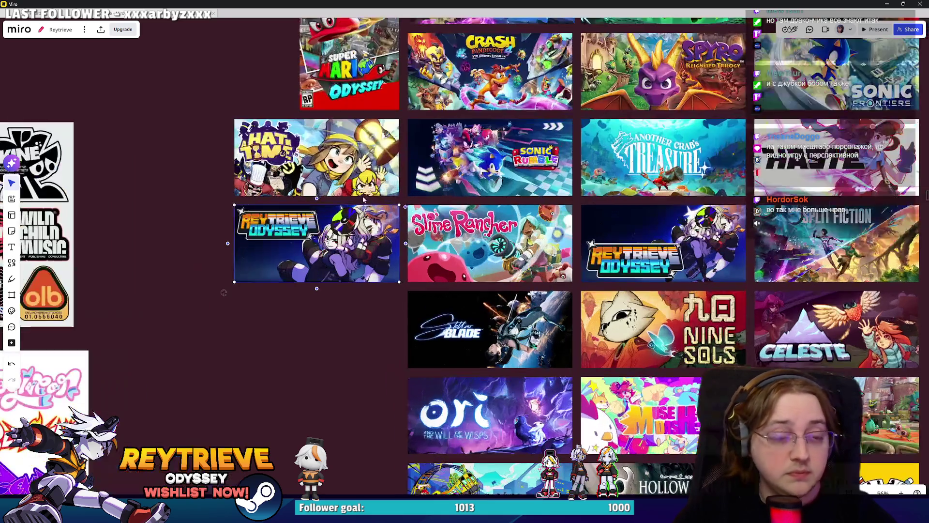
{"action": "scroll", "coordinate": [389, 249], "scroll_direction": "right", "scroll_amount": 3}
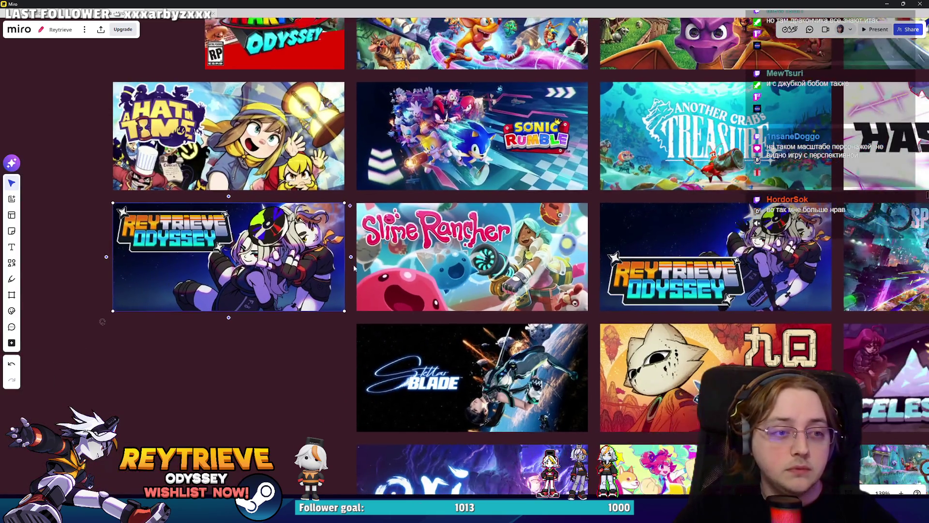
{"action": "key", "text": "alt+Tab"}
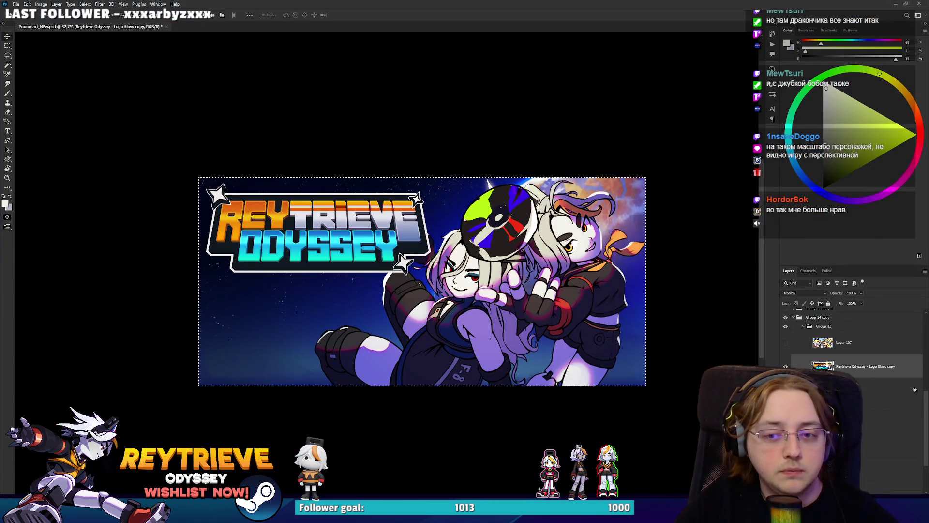
Step: Deselect, move the title logo down about 220 px, and shrink it
{"action": "key", "text": "ctrl+d"}
{"action": "left_click_drag", "start_coordinate": [398, 222], "coordinate": [398, 329]}
{"action": "key", "text": "ctrl+t"}
{"action": "left_click_drag", "start_coordinate": [438, 285], "coordinate": [411, 299]}
Step: Nudge the logo up, then slightly right and down, commit it, and switch to Miro
{"action": "mouse_move", "coordinate": [390, 329]}
{"action": "left_mouse_down"}
{"action": "mouse_move", "coordinate": [389, 268]}
{"action": "mouse_move", "coordinate": [376, 330]}
{"action": "left_mouse_up"}
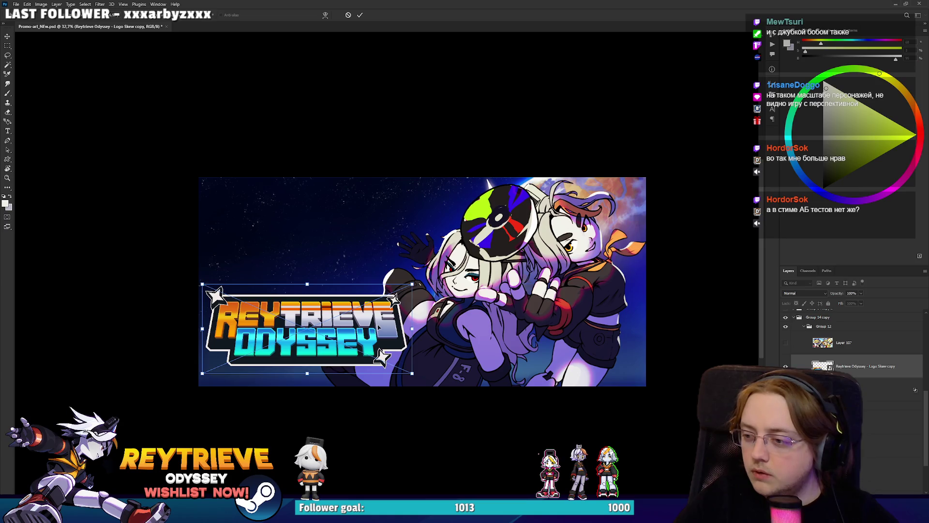
{"action": "mouse_move", "coordinate": [360, 330]}
{"action": "left_mouse_down"}
{"action": "mouse_move", "coordinate": [371, 333]}
{"action": "mouse_move", "coordinate": [346, 336]}
{"action": "left_mouse_up"}
{"action": "key", "text": "Return"}
{"action": "key", "text": "alt+Tab"}
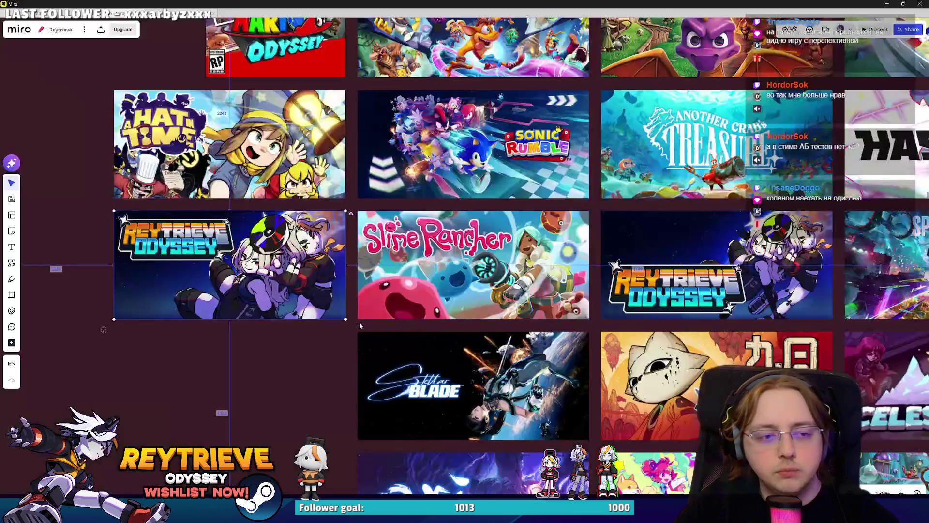
Step: Place the Reytrieve capsule in the empty grid slot left of Stellar Blade
{"action": "key", "text": "shift+2"}
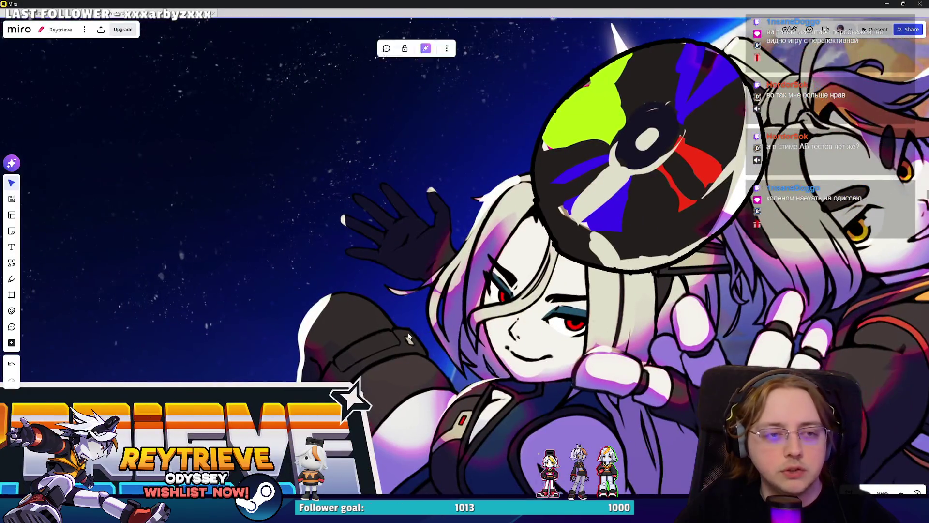
{"action": "scroll", "coordinate": [409, 337], "scroll_direction": "down", "scroll_amount": 10}
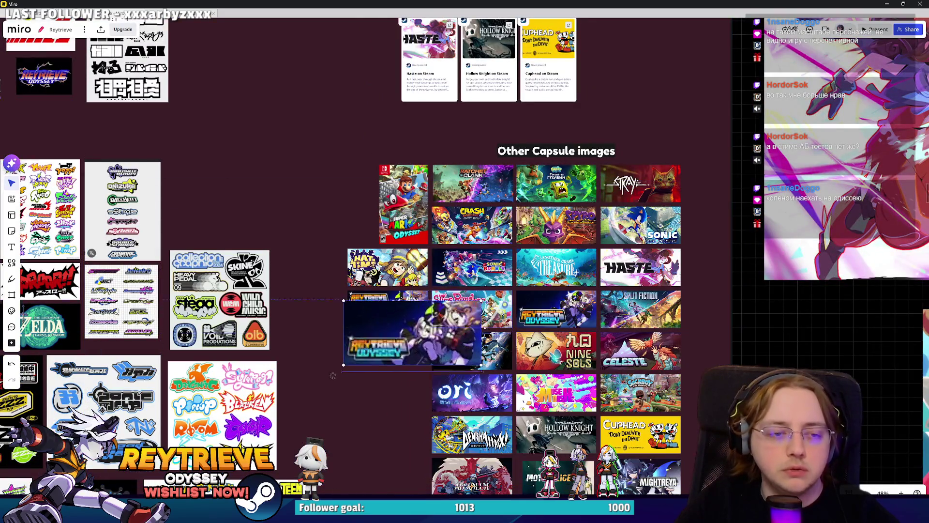
{"action": "scroll", "coordinate": [438, 336], "scroll_direction": "up", "scroll_amount": 3}
{"action": "left_click_drag", "start_coordinate": [374, 351], "coordinate": [383, 353]}
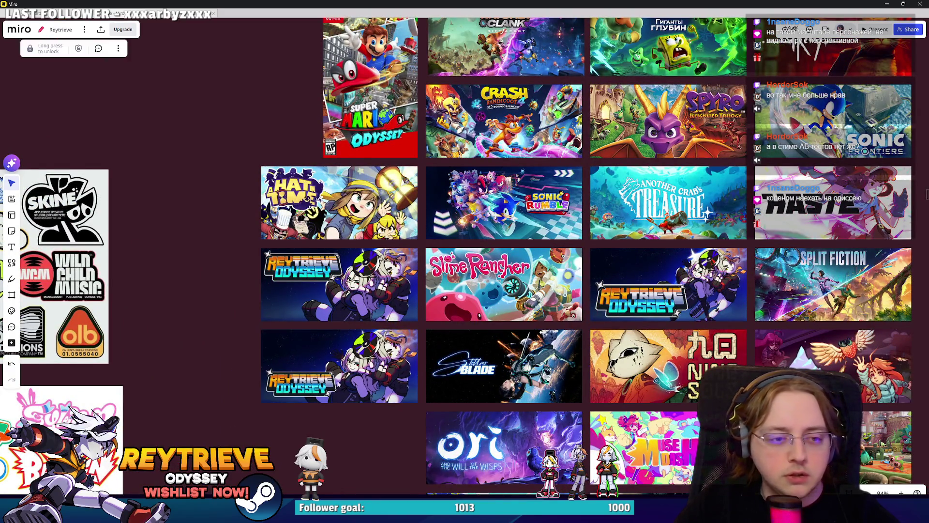
{"action": "left_click_drag", "start_coordinate": [353, 388], "coordinate": [385, 400]}
{"action": "left_click", "coordinate": [386, 399]}
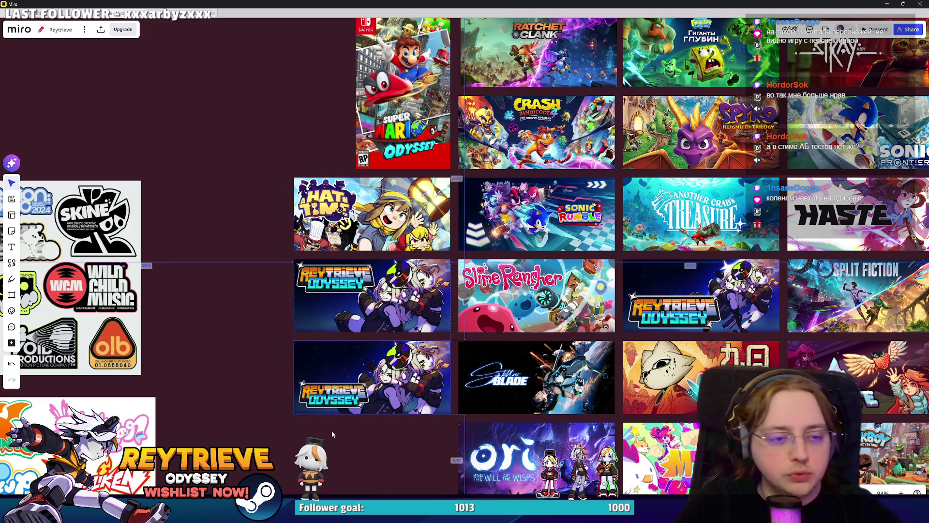
Step: Adjust the lower Reytrieve capsule's grid position, compare capsules while zooming, then minimize Miro
{"action": "scroll", "coordinate": [389, 398], "scroll_direction": "up", "scroll_amount": 10}
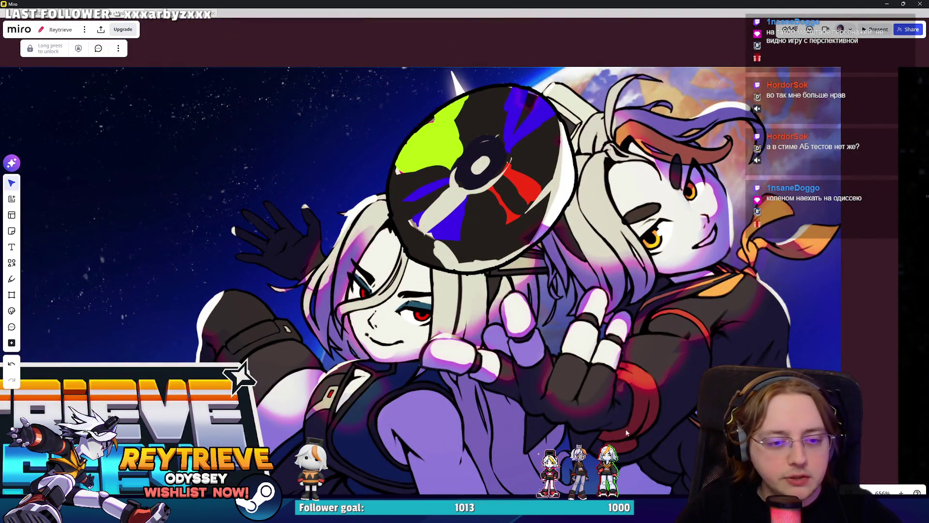
{"action": "scroll", "coordinate": [495, 333], "scroll_direction": "down", "scroll_amount": 10}
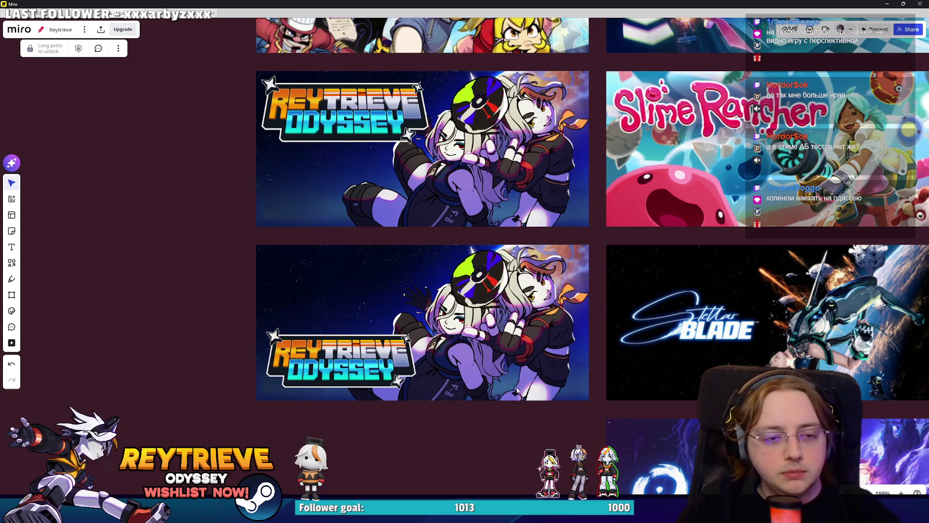
{"action": "scroll", "coordinate": [503, 341], "scroll_direction": "down", "scroll_amount": 5}
{"action": "scroll", "coordinate": [509, 364], "scroll_direction": "up", "scroll_amount": 5}
{"action": "left_click_drag", "start_coordinate": [484, 343], "coordinate": [449, 323]}
{"action": "scroll", "coordinate": [474, 335], "scroll_direction": "down", "scroll_amount": 4}
{"action": "scroll", "coordinate": [450, 324], "scroll_direction": "up", "scroll_amount": 2}
{"action": "scroll", "coordinate": [449, 323], "scroll_direction": "up", "scroll_amount": 2}
{"action": "scroll", "coordinate": [456, 322], "scroll_direction": "down", "scroll_amount": 6}
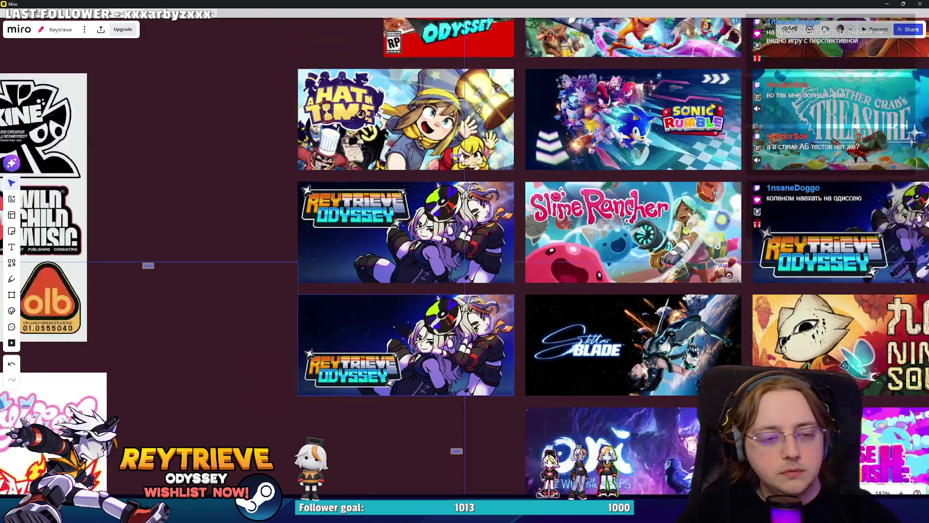
{"action": "scroll", "coordinate": [438, 354], "scroll_direction": "up", "scroll_amount": 4}
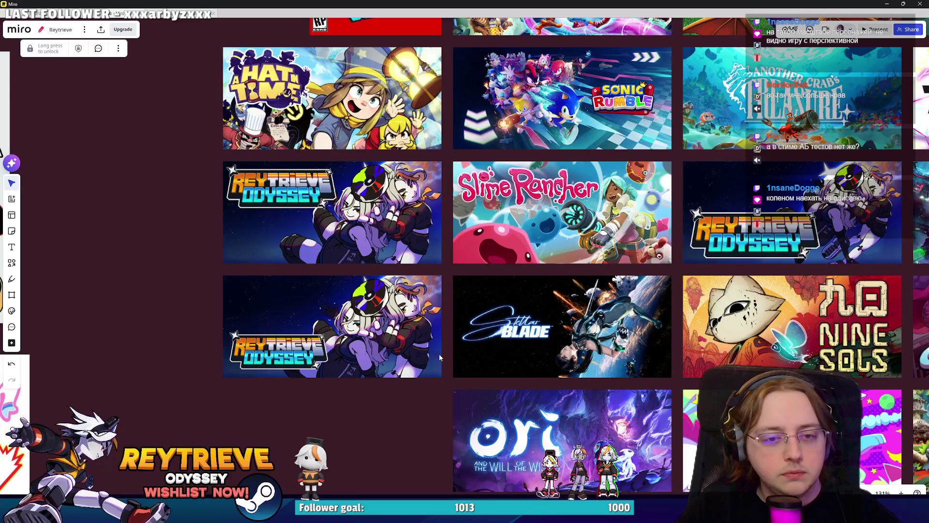
{"action": "left_click", "coordinate": [437, 352]}
{"action": "scroll", "coordinate": [438, 352], "scroll_direction": "down", "scroll_amount": 2}
{"action": "scroll", "coordinate": [426, 342], "scroll_direction": "down", "scroll_amount": 3}
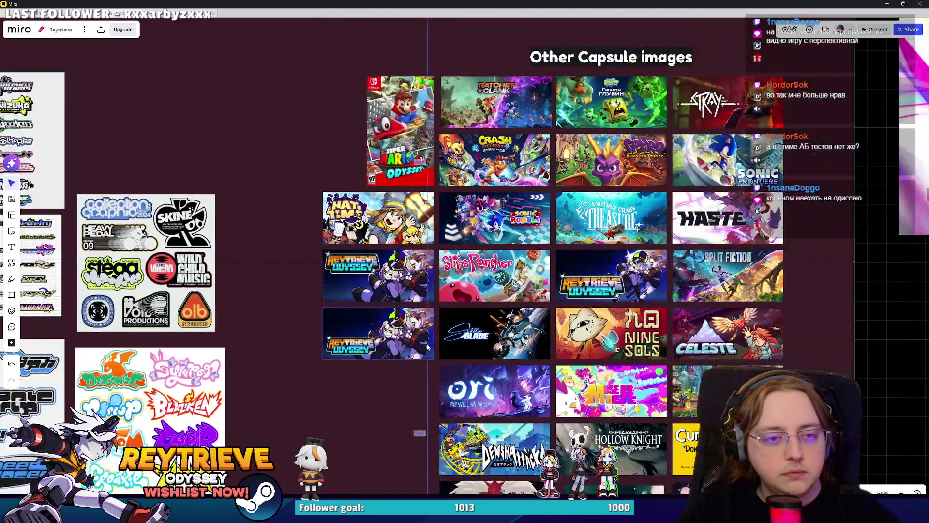
{"action": "scroll", "coordinate": [458, 359], "scroll_direction": "up", "scroll_amount": 4}
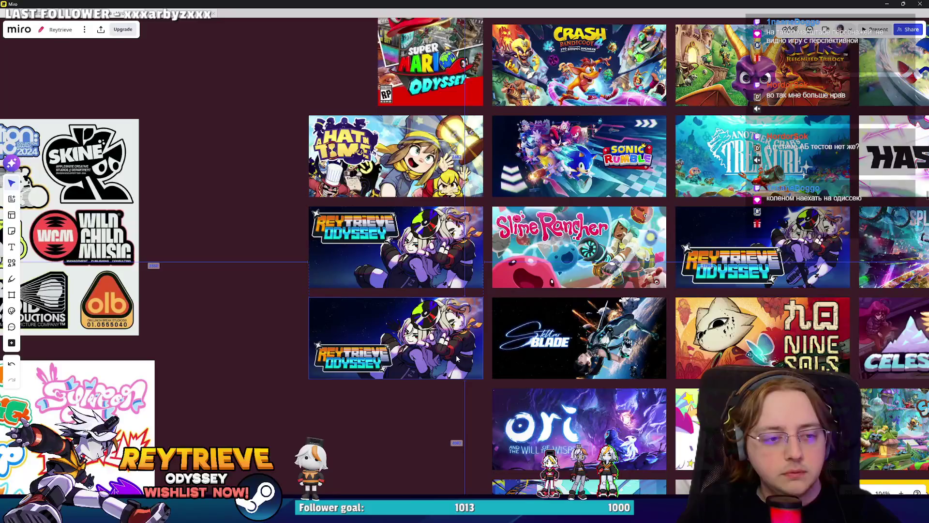
{"action": "left_click", "coordinate": [886, 4]}
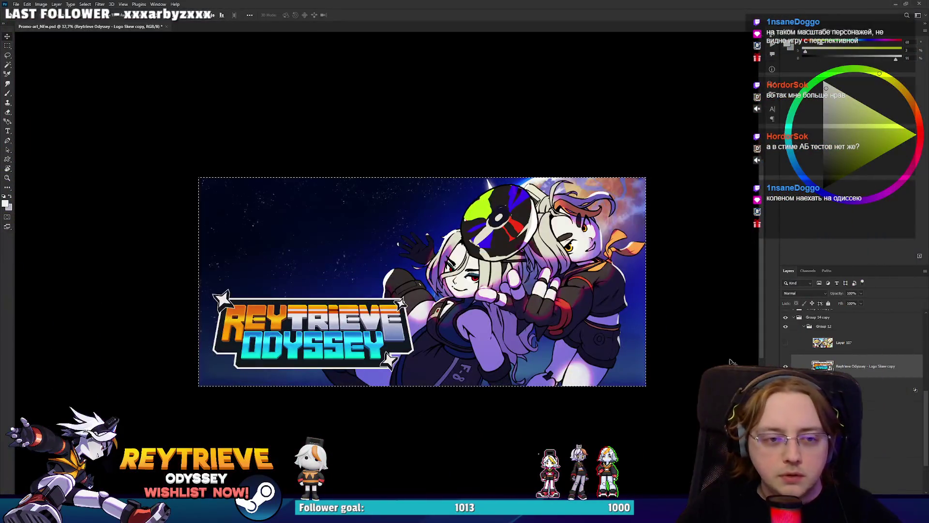
Step: Switch to the Group 14 copy layout, comparing the banner with Group 12 hidden and shown
{"action": "key", "text": "ctrl+d"}
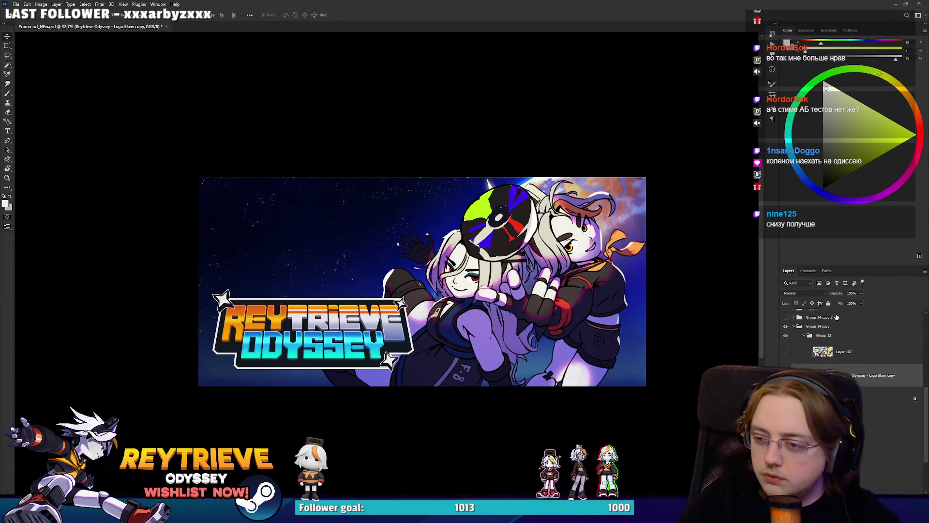
{"action": "left_click", "coordinate": [794, 327]}
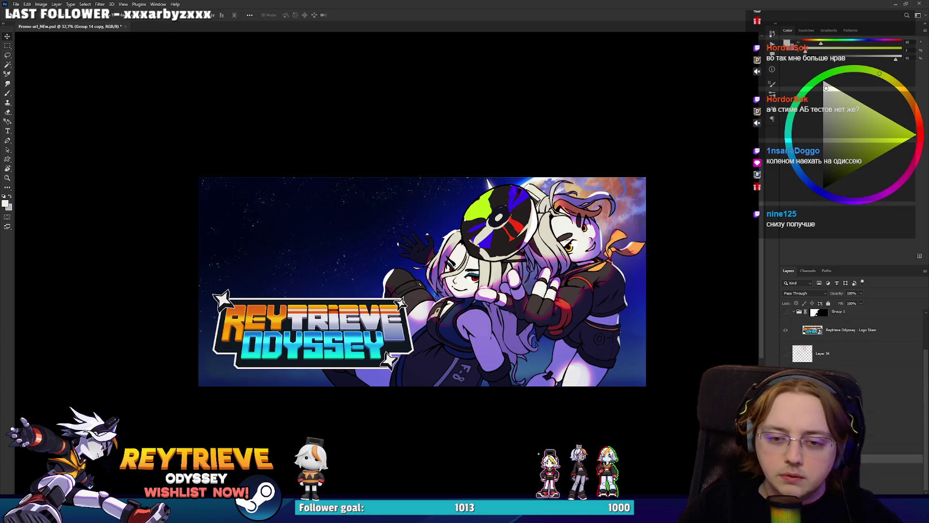
{"action": "key", "text": "ctrl+z"}
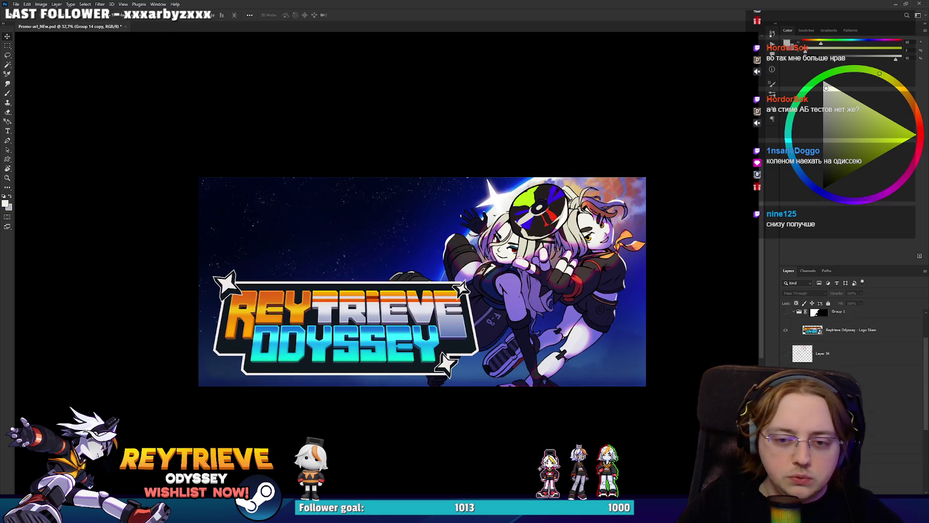
{"action": "key", "text": "alt+bracketleft"}
{"action": "key", "text": "ctrl+comma"}
{"action": "key", "text": "ctrl+comma"}
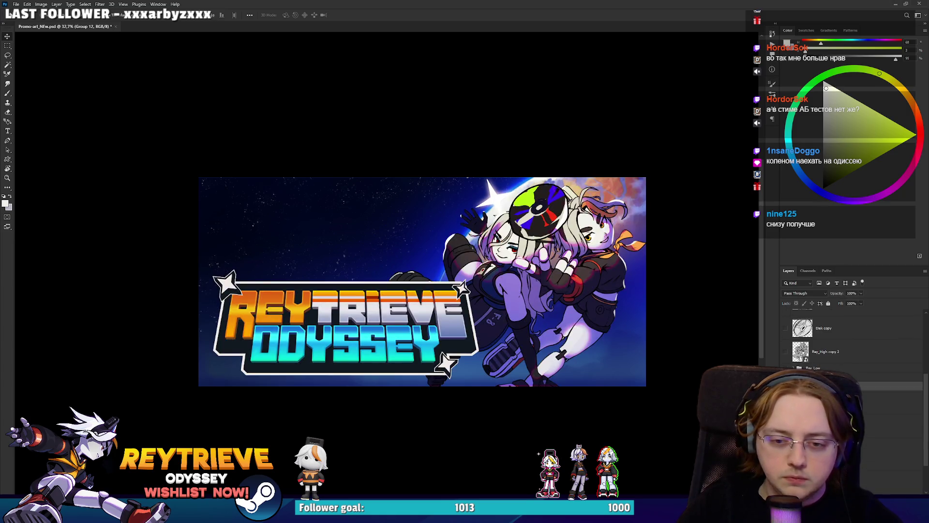
{"action": "key", "text": "alt+bracketleft"}
{"action": "key", "text": "ctrl+comma"}
{"action": "key", "text": "Return"}
Step: Show the Layer 44 blue-sky background and try a smaller right-shifted transform, then undo it
{"action": "key", "text": "ctrl+z"}
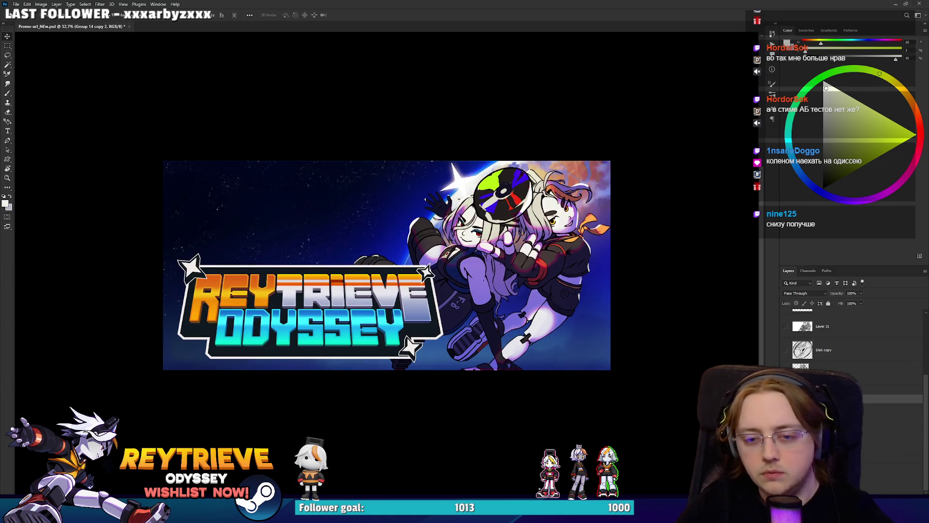
{"action": "key", "text": "alt+bracketleft"}
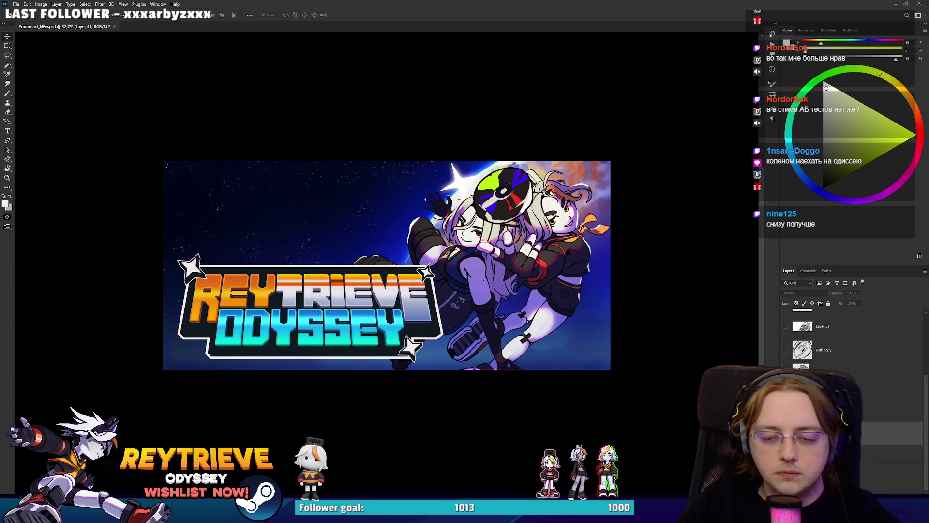
{"action": "key", "text": "ctrl+comma"}
{"action": "key", "text": "ctrl+t"}
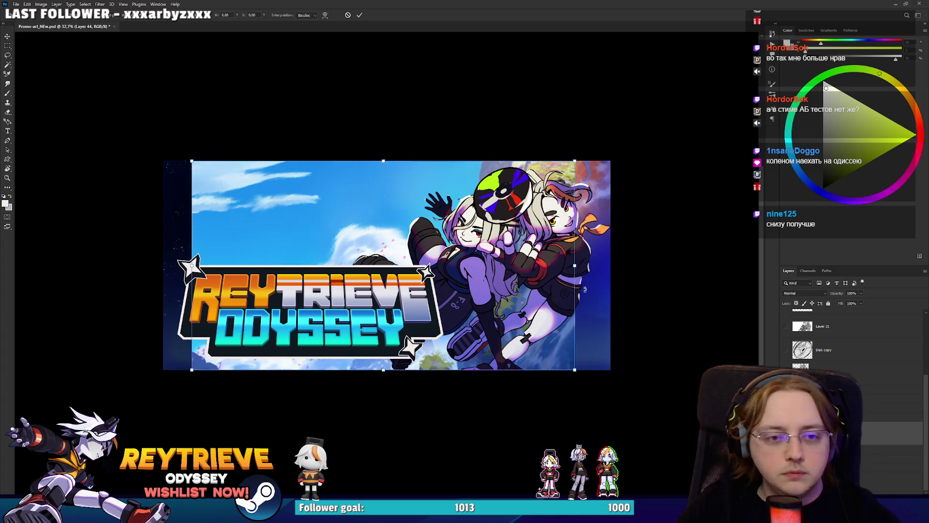
{"action": "mouse_move", "coordinate": [575, 266]}
{"action": "left_mouse_down"}
{"action": "mouse_move", "coordinate": [637, 259]}
{"action": "mouse_move", "coordinate": [596, 272]}
{"action": "mouse_move", "coordinate": [646, 251]}
{"action": "left_mouse_up"}
{"action": "key", "text": "Return"}
{"action": "key", "text": "ctrl+z"}
Step: Enlarge the blue-sky layer and move it right and down to fill the banner
{"action": "key", "text": "ctrl+t"}
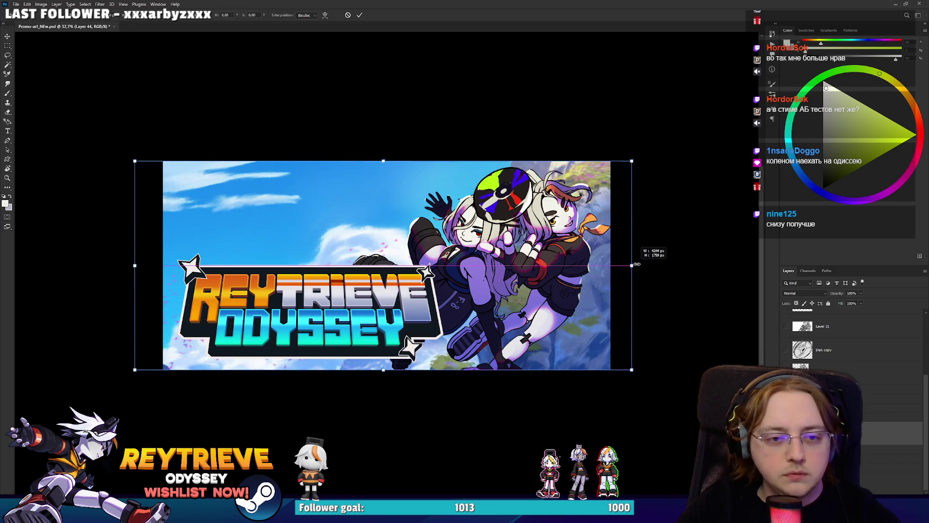
{"action": "mouse_move", "coordinate": [383, 161]}
{"action": "left_mouse_down"}
{"action": "mouse_move", "coordinate": [387, 95]}
{"action": "mouse_move", "coordinate": [383, 101]}
{"action": "left_mouse_up"}
{"action": "mouse_move", "coordinate": [424, 200]}
{"action": "left_mouse_down"}
{"action": "mouse_move", "coordinate": [517, 224]}
{"action": "mouse_move", "coordinate": [484, 209]}
{"action": "left_mouse_up"}
{"action": "key", "text": "Return"}
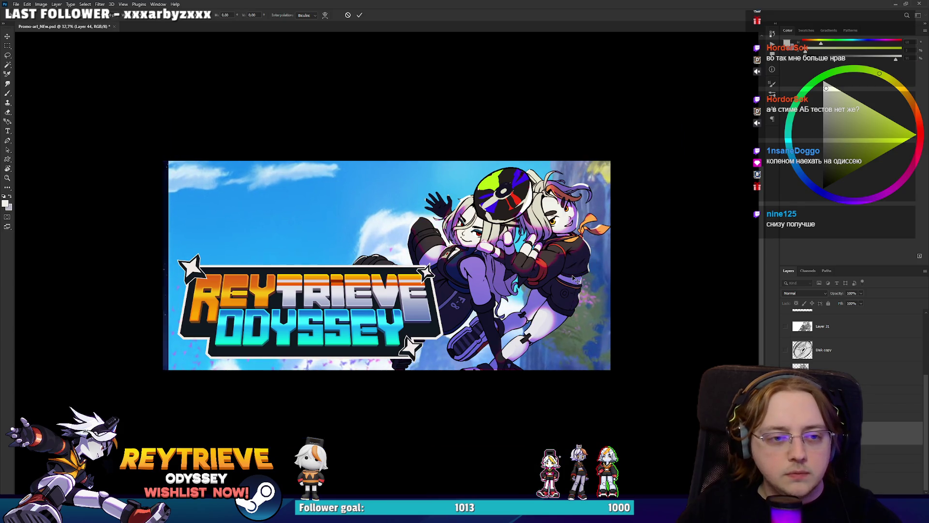
{"action": "scroll", "coordinate": [457, 237], "scroll_direction": "up", "scroll_amount": 1}
{"action": "scroll", "coordinate": [483, 281], "scroll_direction": "down", "scroll_amount": 2}
{"action": "scroll", "coordinate": [478, 290], "scroll_direction": "up", "scroll_amount": 2}
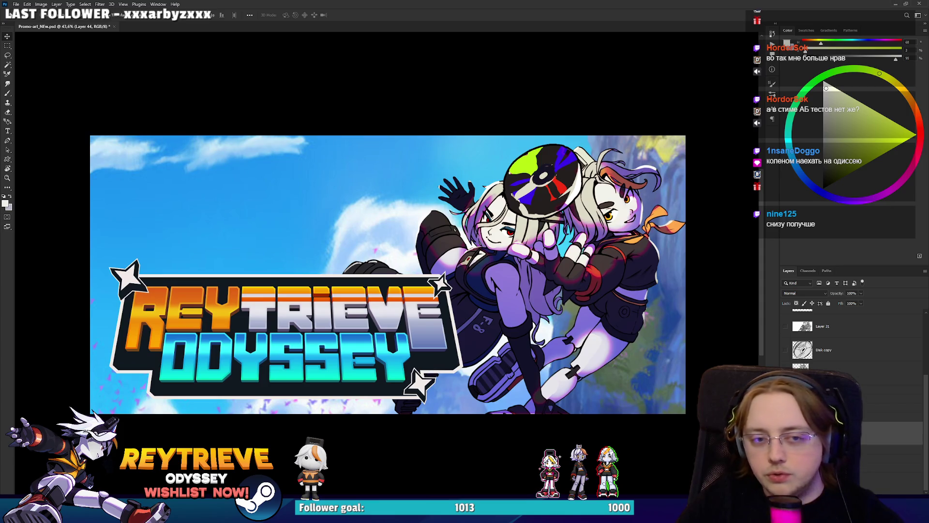
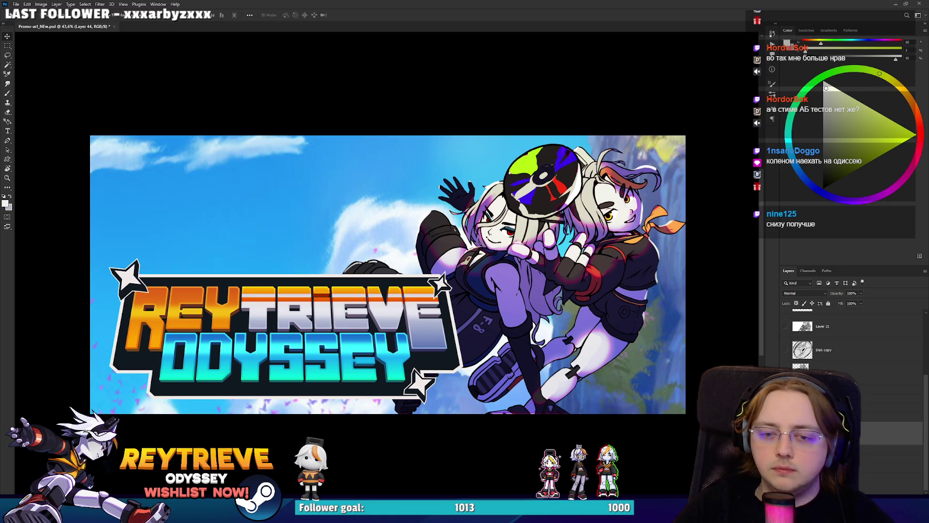
Step: Move the characters group left and rescale it slightly to recentre it on the banner
{"action": "left_click_drag", "start_coordinate": [569, 281], "coordinate": [453, 277]}
{"action": "key", "text": "ctrl+t"}
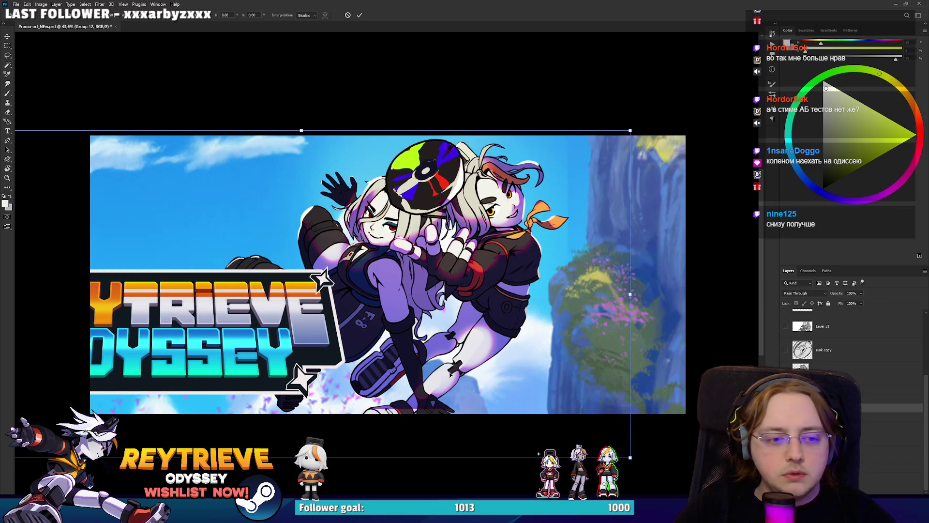
{"action": "left_click_drag", "start_coordinate": [301, 456], "coordinate": [299, 436]}
{"action": "left_click_drag", "start_coordinate": [333, 307], "coordinate": [345, 307]}
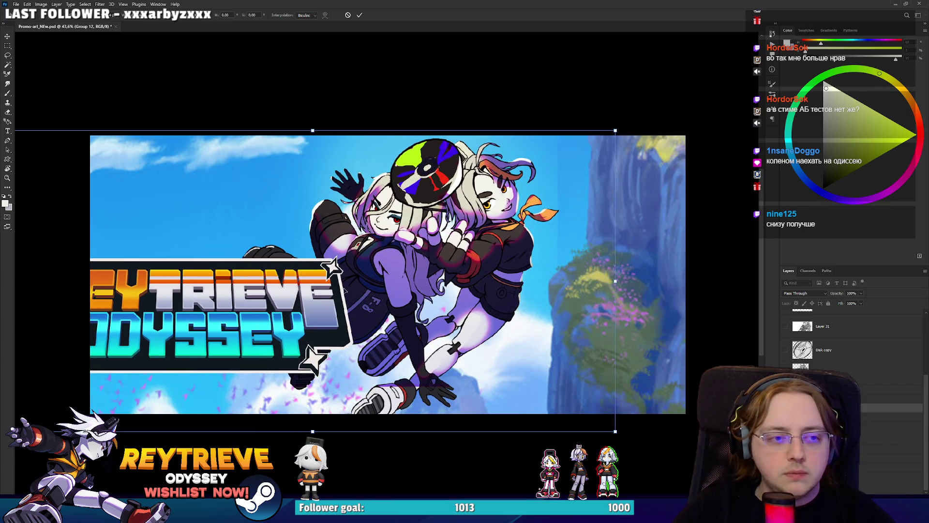
{"action": "key", "text": "Return"}
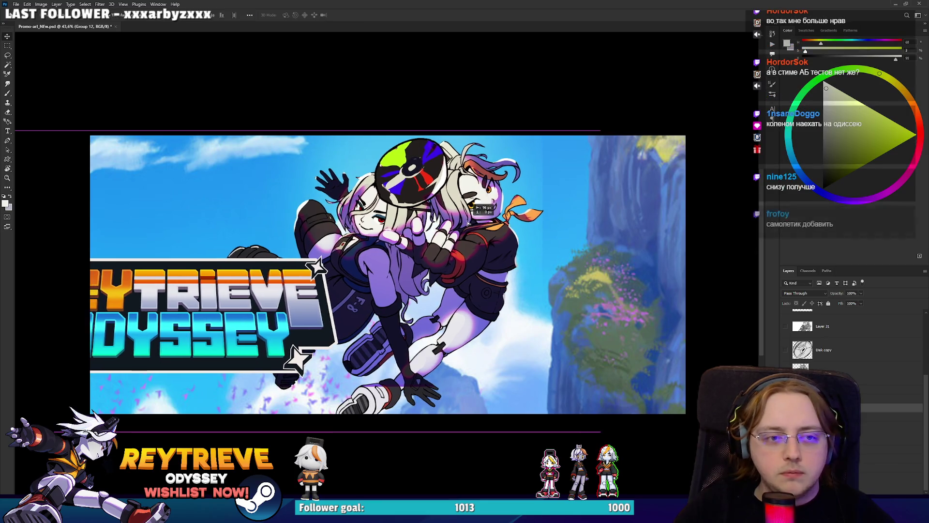
Step: Paste a copy of the logo, scale it to about 74% and place it below the characters
{"action": "left_click_drag", "start_coordinate": [483, 234], "coordinate": [574, 245]}
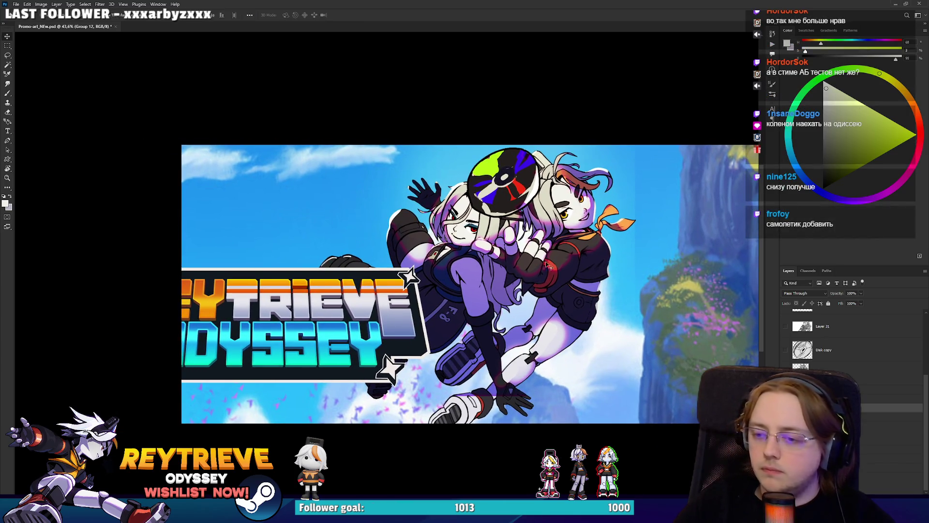
{"action": "key", "text": "ctrl+v"}
{"action": "mouse_move", "coordinate": [488, 283]}
{"action": "left_mouse_down"}
{"action": "mouse_move", "coordinate": [483, 367]}
{"action": "mouse_move", "coordinate": [506, 314]}
{"action": "left_mouse_up"}
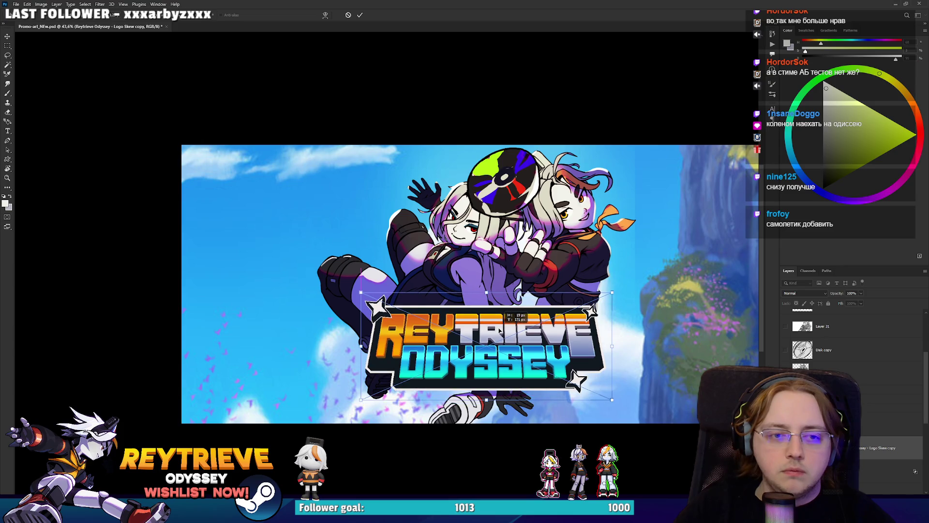
{"action": "left_click_drag", "start_coordinate": [500, 329], "coordinate": [500, 351]}
{"action": "key", "text": "Return"}
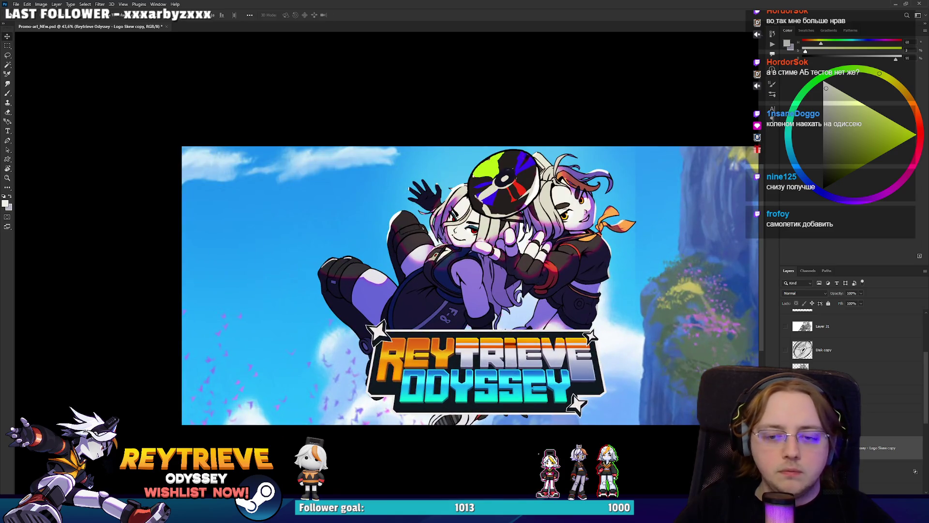
{"action": "scroll", "coordinate": [861, 389], "scroll_direction": "down", "scroll_amount": 3}
{"action": "left_click", "coordinate": [895, 433]}
Step: Sample the sky blue as the paint colour and choose a brush preset
{"action": "key", "text": "b"}
{"action": "left_click", "coordinate": [687, 269], "text": "alt"}
{"action": "left_click_drag", "start_coordinate": [687, 269], "coordinate": [656, 280]}
{"action": "right_click", "coordinate": [655, 281]}
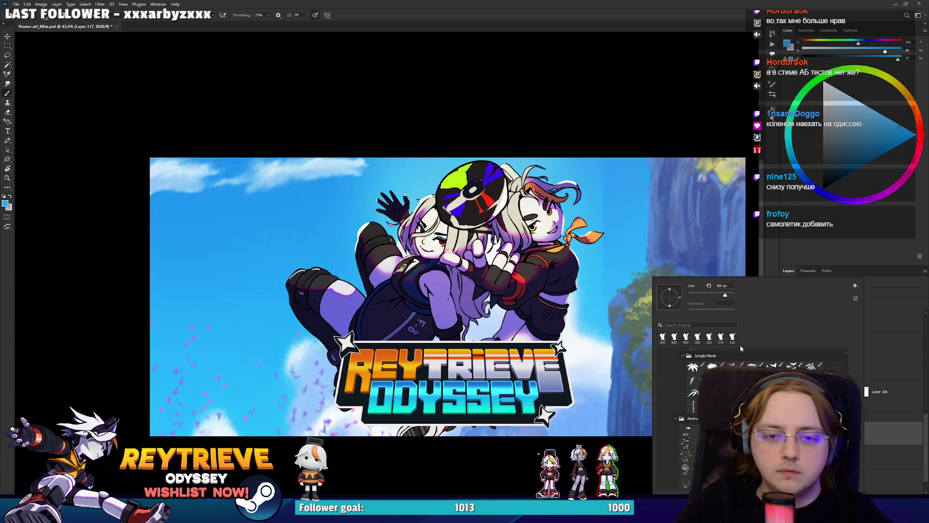
{"action": "scroll", "coordinate": [692, 416], "scroll_direction": "up", "scroll_amount": 10}
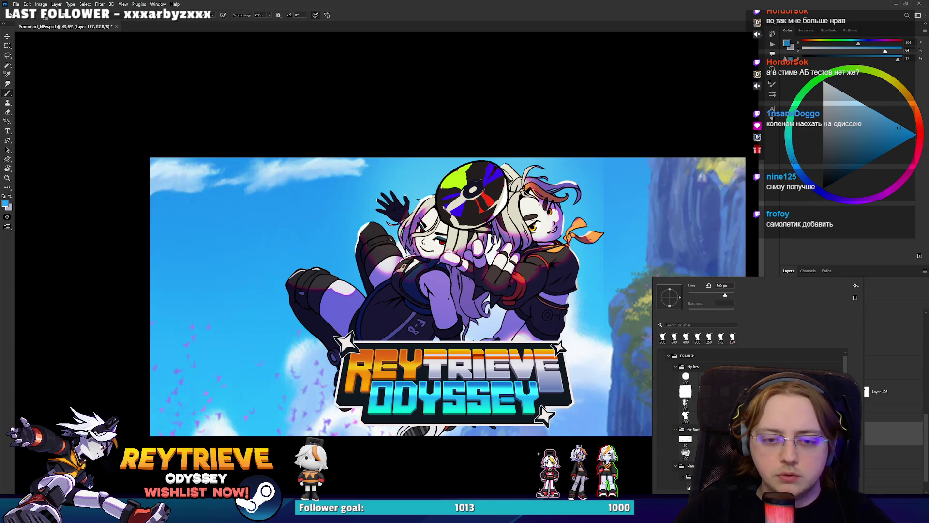
{"action": "left_click", "coordinate": [650, 239]}
Step: Outline the right-hand cliff and paint it over with sky blue, then deselect
{"action": "mouse_move", "coordinate": [573, 139]}
{"action": "left_mouse_down"}
{"action": "mouse_move", "coordinate": [665, 189]}
{"action": "mouse_move", "coordinate": [564, 145]}
{"action": "left_mouse_up"}
{"action": "mouse_move", "coordinate": [615, 222]}
{"action": "left_mouse_down"}
{"action": "mouse_move", "coordinate": [694, 217]}
{"action": "mouse_move", "coordinate": [343, 194]}
{"action": "mouse_move", "coordinate": [201, 300]}
{"action": "mouse_move", "coordinate": [348, 339]}
{"action": "mouse_move", "coordinate": [567, 256]}
{"action": "mouse_move", "coordinate": [580, 329]}
{"action": "mouse_move", "coordinate": [643, 367]}
{"action": "mouse_move", "coordinate": [712, 189]}
{"action": "mouse_move", "coordinate": [696, 363]}
{"action": "left_mouse_up"}
{"action": "key", "text": "ctrl+d"}
{"action": "scroll", "coordinate": [852, 387], "scroll_direction": "up", "scroll_amount": 3}
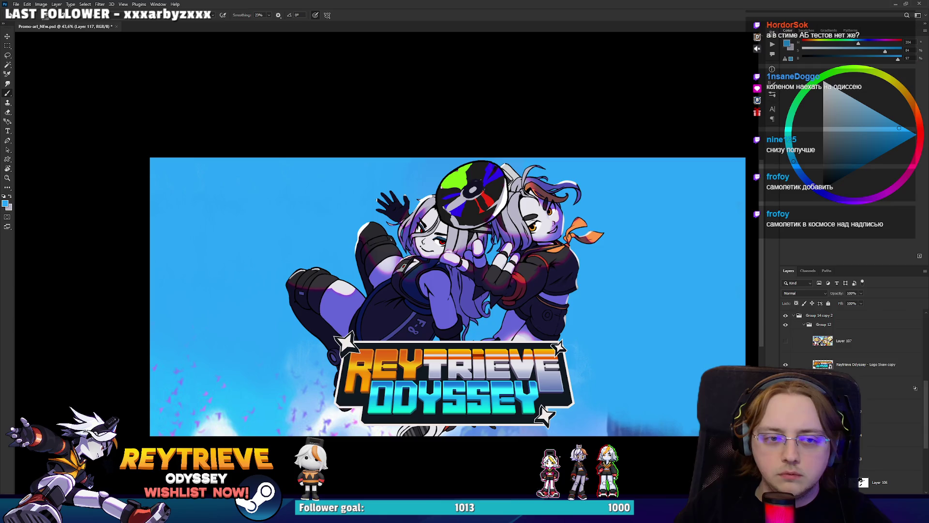
{"action": "left_click", "coordinate": [862, 482]}
{"action": "scroll", "coordinate": [863, 449], "scroll_direction": "down", "scroll_amount": 3}
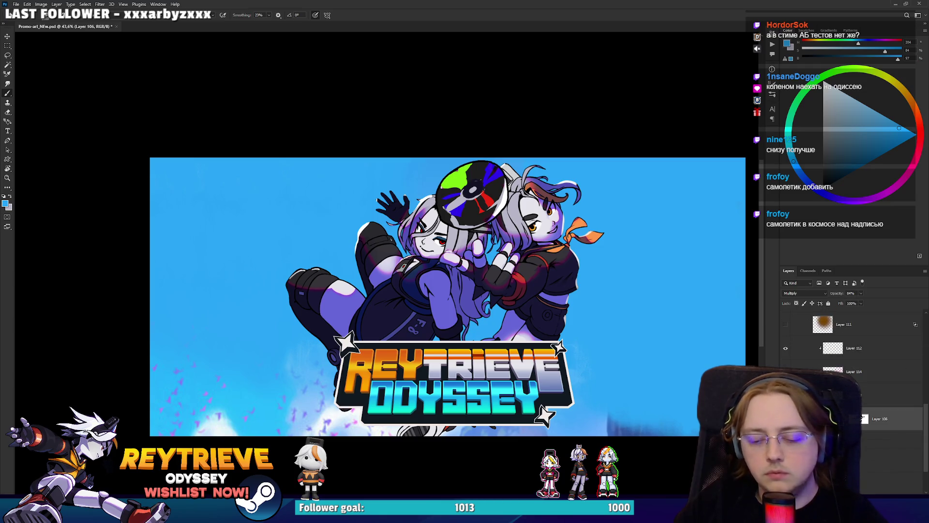
Step: Adjust Layer 106 with Hue/Saturation: Lightness +43, Saturation +38, Hue -11
{"action": "key", "text": "ctrl+u"}
{"action": "left_click_drag", "start_coordinate": [802, 219], "coordinate": [818, 219]}
{"action": "left_click", "coordinate": [816, 202]}
{"action": "left_click_drag", "start_coordinate": [803, 184], "coordinate": [799, 184]}
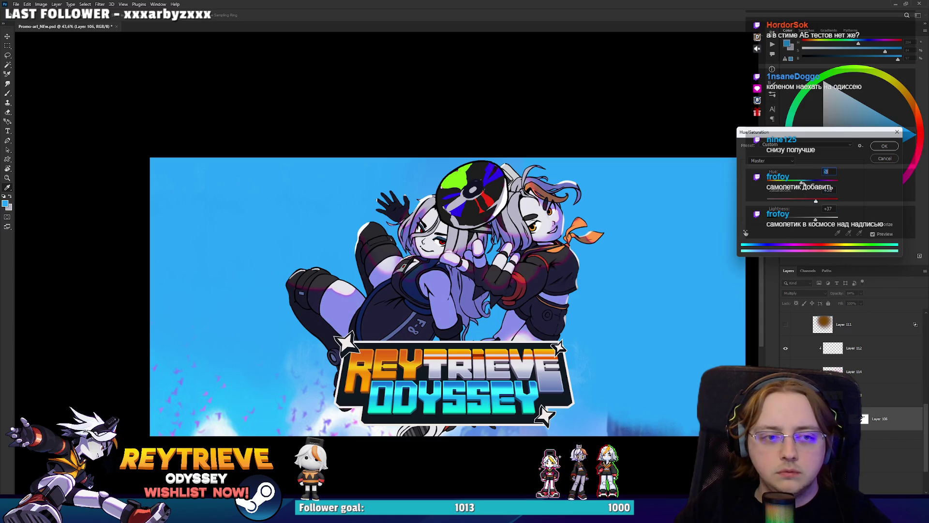
{"action": "left_click", "coordinate": [884, 146]}
Step: Shift Layer 114's hue to -105 and add a new empty layer for clouds
{"action": "left_click", "coordinate": [861, 381]}
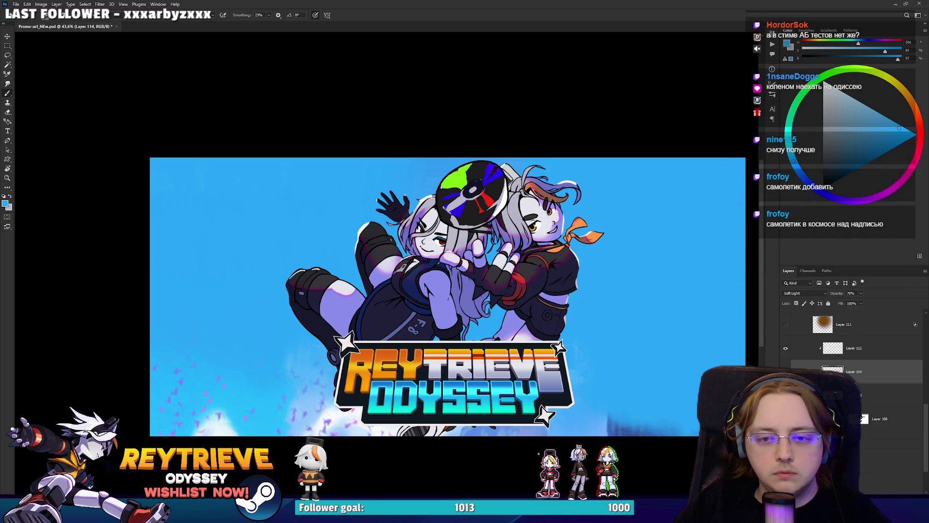
{"action": "key", "text": "ctrl+u"}
{"action": "mouse_move", "coordinate": [801, 183]}
{"action": "left_mouse_down"}
{"action": "mouse_move", "coordinate": [781, 183]}
{"action": "mouse_move", "coordinate": [806, 183]}
{"action": "left_mouse_up"}
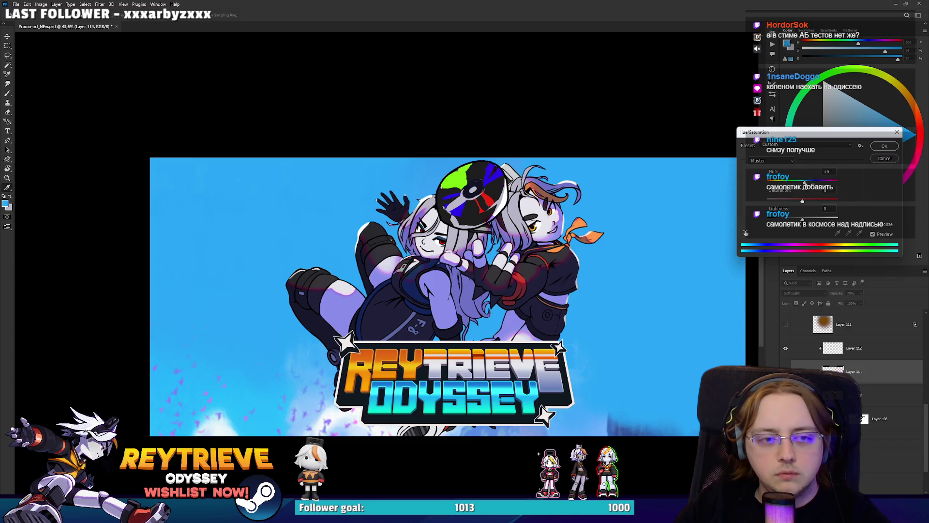
{"action": "left_click", "coordinate": [881, 146]}
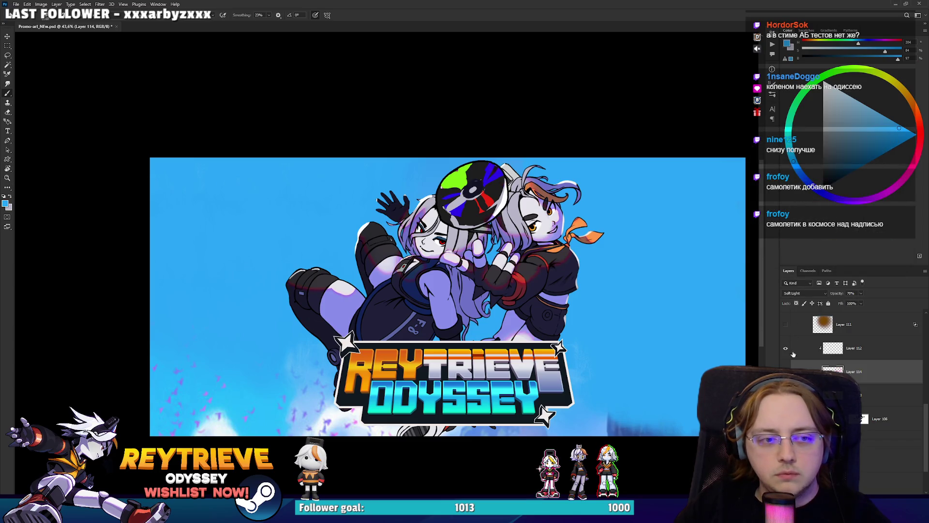
{"action": "key", "text": "ctrl+shift+alt+n"}
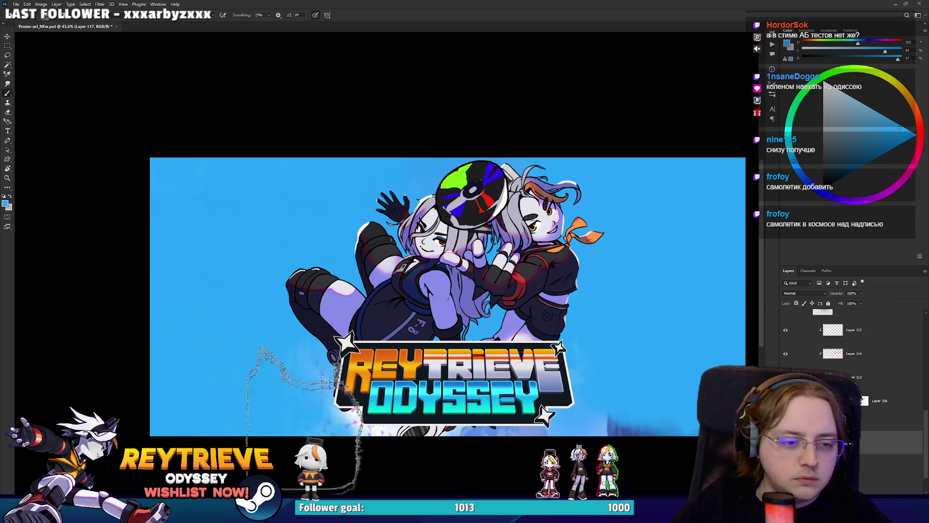
Step: Paint pale white cloud shapes across the lower-left and lower-right sky
{"action": "left_click", "coordinate": [443, 433], "text": "alt"}
{"action": "mouse_move", "coordinate": [508, 491]}
{"action": "left_mouse_down"}
{"action": "mouse_move", "coordinate": [677, 407]}
{"action": "mouse_move", "coordinate": [713, 341]}
{"action": "mouse_move", "coordinate": [696, 407]}
{"action": "mouse_move", "coordinate": [654, 450]}
{"action": "left_mouse_up"}
{"action": "mouse_move", "coordinate": [246, 446]}
{"action": "left_mouse_down"}
{"action": "mouse_move", "coordinate": [145, 339]}
{"action": "mouse_move", "coordinate": [290, 479]}
{"action": "left_mouse_up"}
{"action": "mouse_move", "coordinate": [191, 338]}
{"action": "left_mouse_down"}
{"action": "mouse_move", "coordinate": [167, 271]}
{"action": "mouse_move", "coordinate": [193, 295]}
{"action": "mouse_move", "coordinate": [256, 411]}
{"action": "left_mouse_up"}
{"action": "mouse_move", "coordinate": [220, 366]}
{"action": "left_mouse_down"}
{"action": "mouse_move", "coordinate": [188, 363]}
{"action": "mouse_move", "coordinate": [174, 387]}
{"action": "mouse_move", "coordinate": [242, 421]}
{"action": "mouse_move", "coordinate": [210, 339]}
{"action": "mouse_move", "coordinate": [251, 387]}
{"action": "mouse_move", "coordinate": [276, 394]}
{"action": "mouse_move", "coordinate": [274, 370]}
{"action": "mouse_move", "coordinate": [303, 426]}
{"action": "left_mouse_up"}
{"action": "mouse_move", "coordinate": [658, 459]}
{"action": "left_mouse_down"}
{"action": "mouse_move", "coordinate": [638, 416]}
{"action": "mouse_move", "coordinate": [663, 392]}
{"action": "mouse_move", "coordinate": [677, 348]}
{"action": "mouse_move", "coordinate": [721, 310]}
{"action": "mouse_move", "coordinate": [668, 362]}
{"action": "left_mouse_up"}
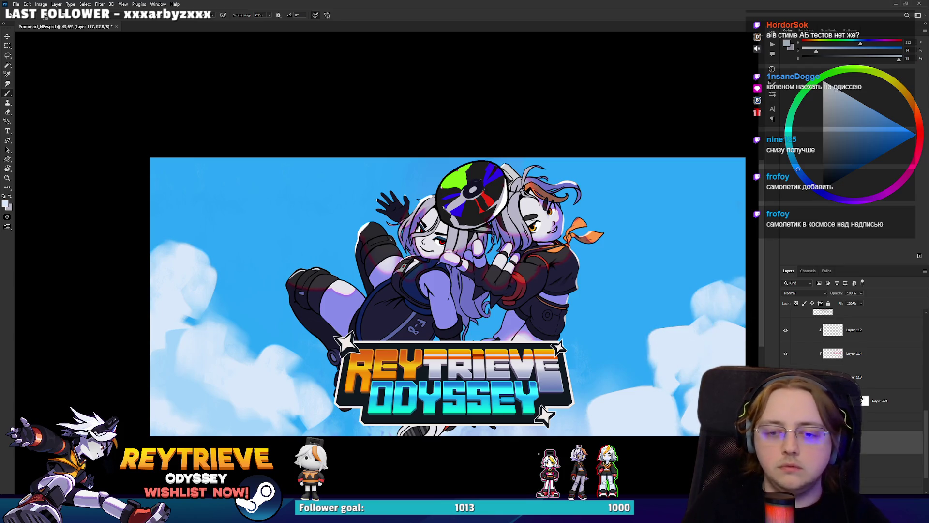
Step: Level the view and paint sky blue over part of the lower-left cloud on Layer 117
{"action": "key", "text": "w"}
{"action": "left_click", "coordinate": [625, 345]}
{"action": "key", "text": "ctrl+d"}
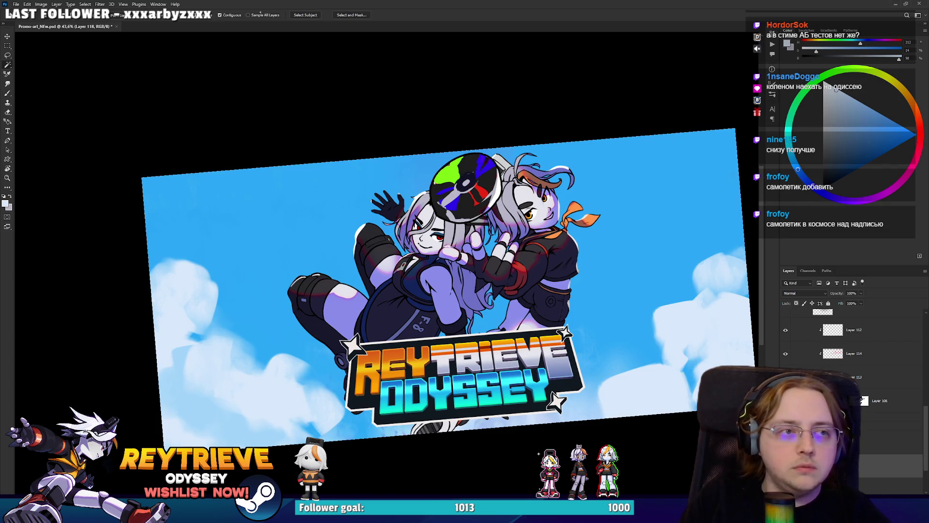
{"action": "key", "text": "r"}
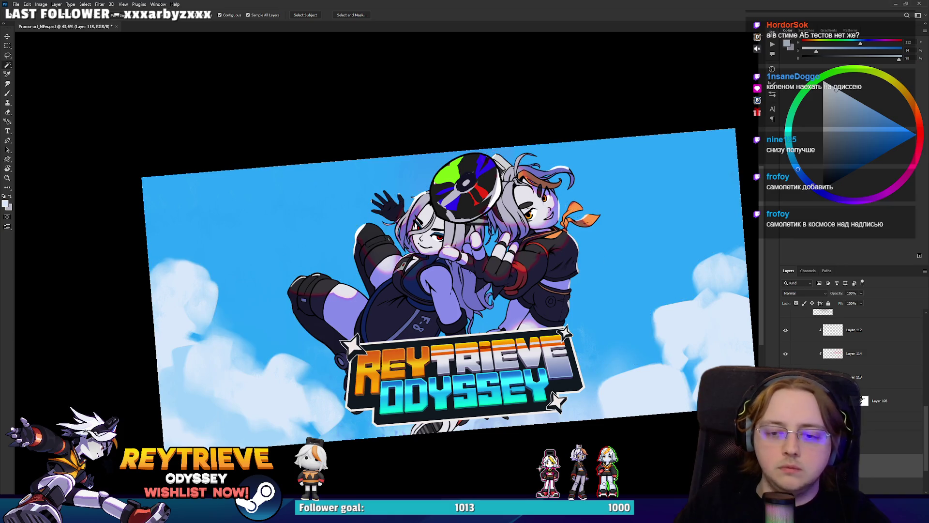
{"action": "left_click_drag", "start_coordinate": [677, 95], "coordinate": [676, 145]}
{"action": "key", "text": "alt+bracketleft"}
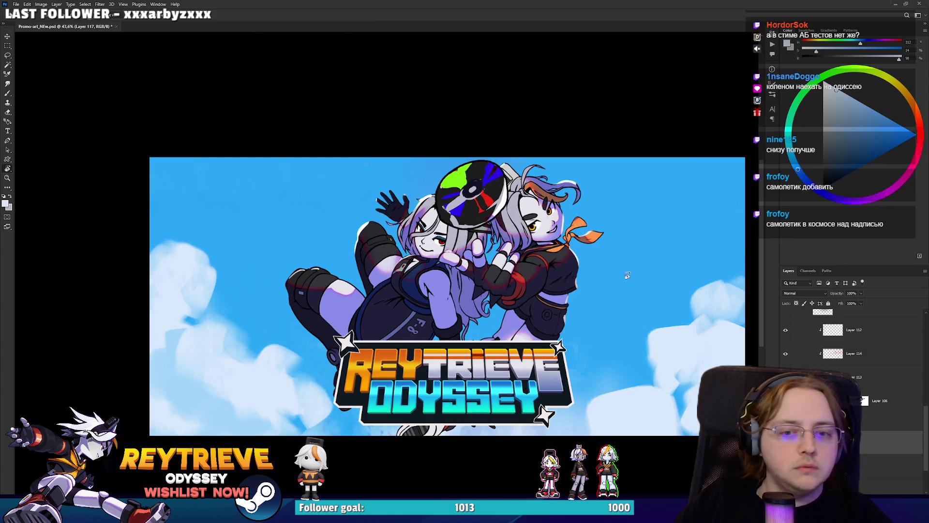
{"action": "key", "text": "b"}
{"action": "left_click", "coordinate": [655, 297], "text": "alt"}
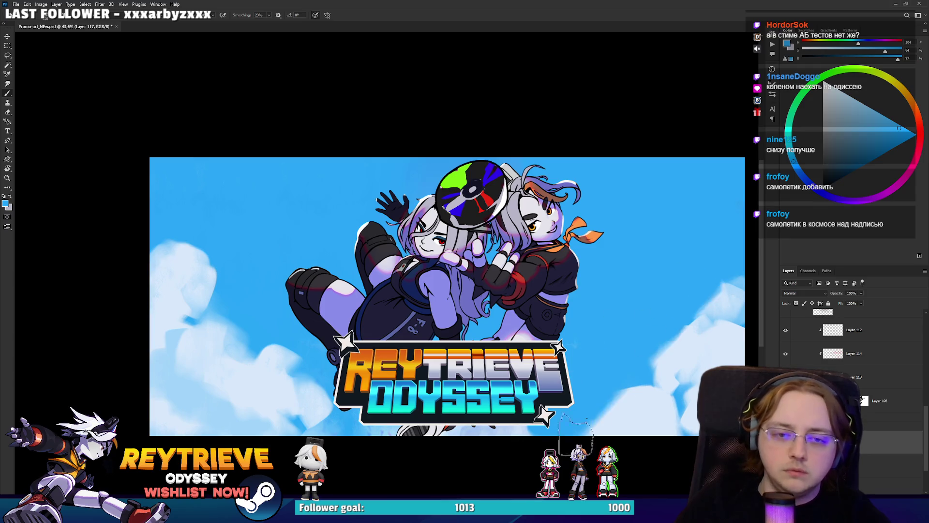
{"action": "mouse_move", "coordinate": [336, 421]}
{"action": "left_mouse_down"}
{"action": "mouse_move", "coordinate": [243, 365]}
{"action": "mouse_move", "coordinate": [260, 327]}
{"action": "mouse_move", "coordinate": [114, 265]}
{"action": "mouse_move", "coordinate": [138, 321]}
{"action": "mouse_move", "coordinate": [348, 456]}
{"action": "mouse_move", "coordinate": [319, 416]}
{"action": "left_mouse_up"}
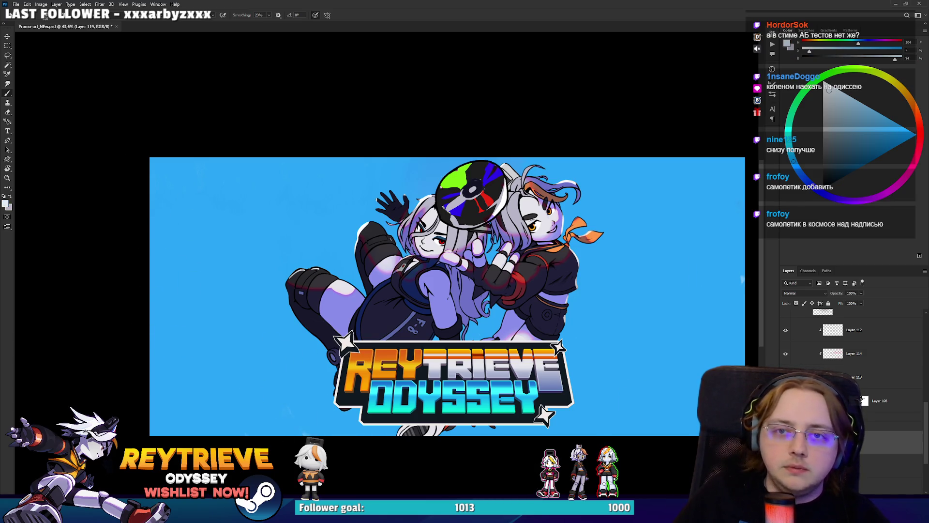
Step: Paint white clouds along the right edge, lower-left edge and upper-left sky
{"action": "key", "text": "r"}
{"action": "mouse_move", "coordinate": [643, 271]}
{"action": "left_mouse_down"}
{"action": "mouse_move", "coordinate": [651, 326]}
{"action": "mouse_move", "coordinate": [632, 338]}
{"action": "left_mouse_up"}
{"action": "mouse_move", "coordinate": [675, 268]}
{"action": "left_mouse_down"}
{"action": "mouse_move", "coordinate": [682, 184]}
{"action": "mouse_move", "coordinate": [670, 291]}
{"action": "mouse_move", "coordinate": [648, 329]}
{"action": "left_mouse_up"}
{"action": "left_click_drag", "start_coordinate": [438, 364], "coordinate": [505, 287]}
{"action": "mouse_move", "coordinate": [213, 426]}
{"action": "left_mouse_down"}
{"action": "mouse_move", "coordinate": [291, 387]}
{"action": "mouse_move", "coordinate": [339, 416]}
{"action": "mouse_move", "coordinate": [395, 414]}
{"action": "mouse_move", "coordinate": [324, 440]}
{"action": "mouse_move", "coordinate": [368, 421]}
{"action": "mouse_move", "coordinate": [467, 415]}
{"action": "left_mouse_up"}
{"action": "mouse_move", "coordinate": [174, 285]}
{"action": "left_mouse_down"}
{"action": "mouse_move", "coordinate": [138, 256]}
{"action": "mouse_move", "coordinate": [193, 213]}
{"action": "mouse_move", "coordinate": [241, 257]}
{"action": "left_mouse_up"}
Step: Trim the top of the right cloud with a blob-shaped eraser tip
{"action": "key", "text": "e"}
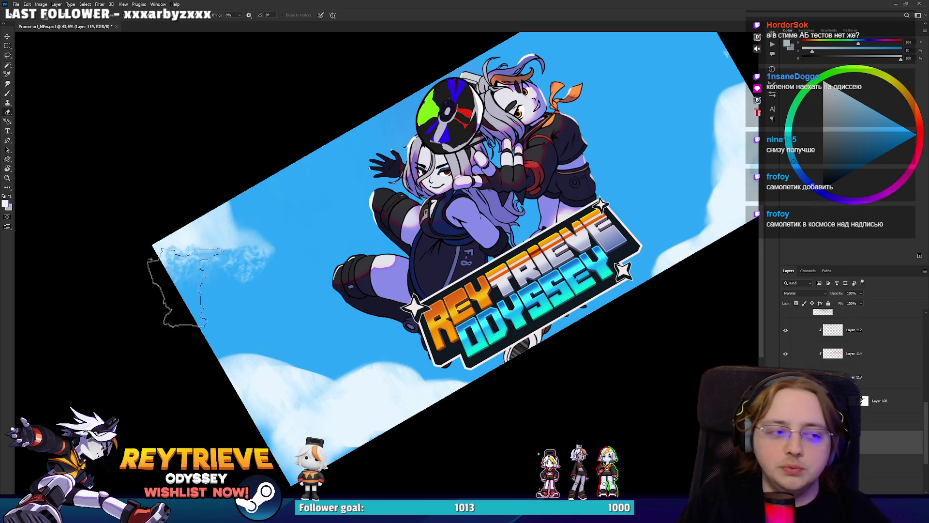
{"action": "right_click", "coordinate": [280, 160]}
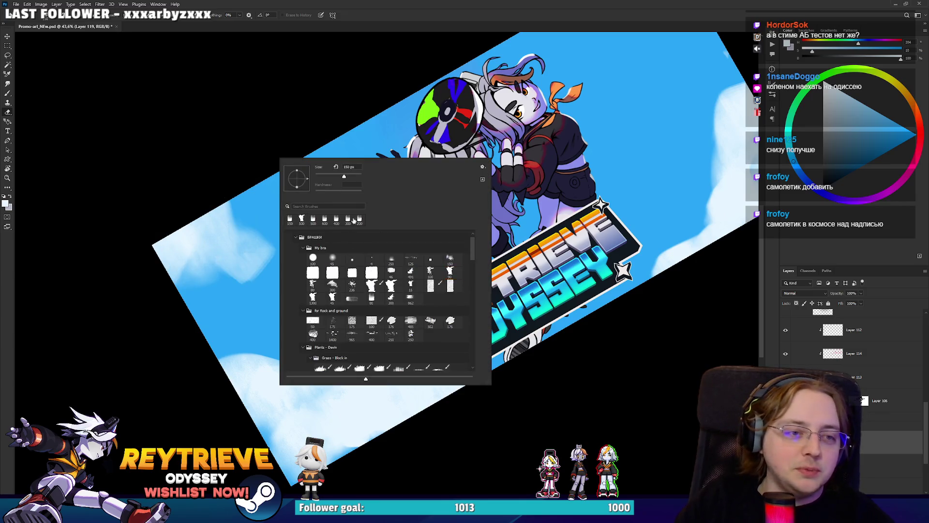
{"action": "double_click", "coordinate": [358, 219]}
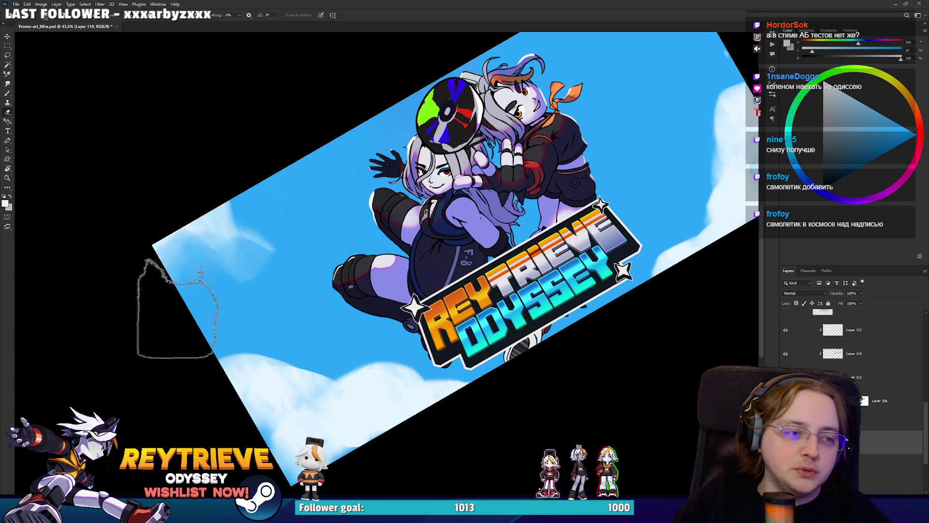
{"action": "key", "text": "r"}
{"action": "mouse_move", "coordinate": [270, 207]}
{"action": "left_mouse_down"}
{"action": "mouse_move", "coordinate": [436, 160]}
{"action": "mouse_move", "coordinate": [595, 209]}
{"action": "mouse_move", "coordinate": [677, 184]}
{"action": "mouse_move", "coordinate": [608, 237]}
{"action": "left_mouse_up"}
{"action": "key", "text": "b"}
{"action": "key", "text": "e"}
{"action": "key", "text": "b"}
Step: Tilt the view to about -35° and add a new layer for painting
{"action": "mouse_move", "coordinate": [284, 467]}
{"action": "left_mouse_down"}
{"action": "mouse_move", "coordinate": [318, 406]}
{"action": "mouse_move", "coordinate": [460, 411]}
{"action": "mouse_move", "coordinate": [646, 307]}
{"action": "left_mouse_up"}
{"action": "key", "text": "r"}
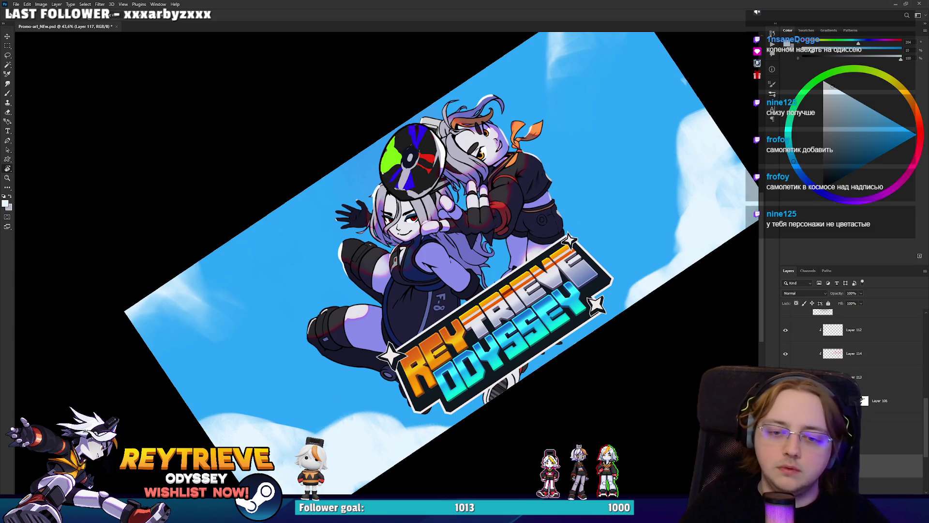
{"action": "key", "text": "ctrl+shift+alt+n"}
{"action": "key", "text": "b"}
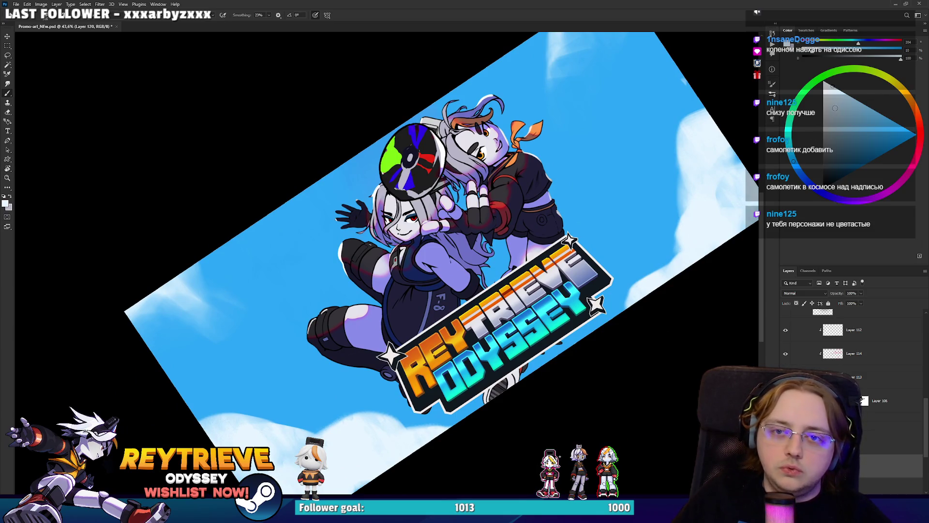
Step: Paint a green band across the sky, undoing the widest strokes and extending it upward
{"action": "mouse_move", "coordinate": [561, 236]}
{"action": "left_mouse_down"}
{"action": "mouse_move", "coordinate": [668, 204]}
{"action": "mouse_move", "coordinate": [629, 223]}
{"action": "mouse_move", "coordinate": [580, 208]}
{"action": "mouse_move", "coordinate": [643, 271]}
{"action": "left_mouse_up"}
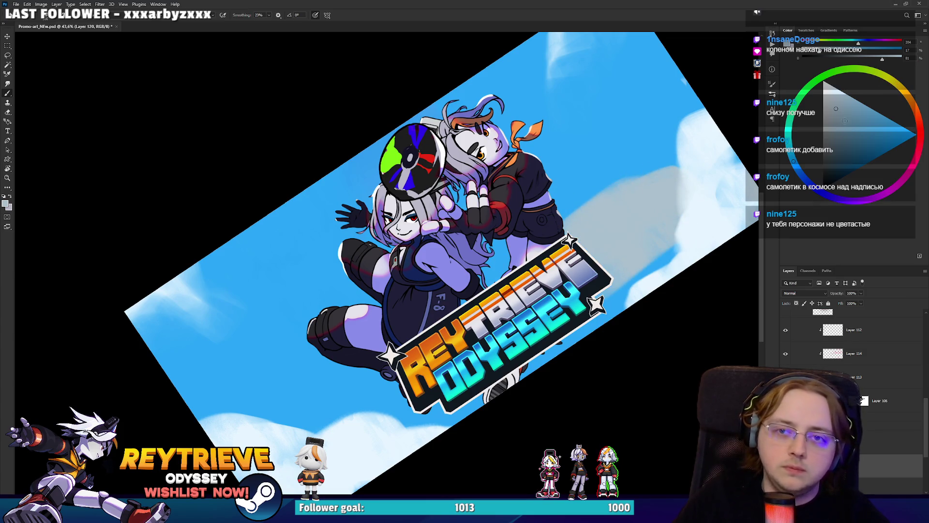
{"action": "mouse_move", "coordinate": [575, 310]}
{"action": "left_mouse_down"}
{"action": "mouse_move", "coordinate": [649, 193]}
{"action": "mouse_move", "coordinate": [571, 334]}
{"action": "mouse_move", "coordinate": [370, 444]}
{"action": "left_mouse_up"}
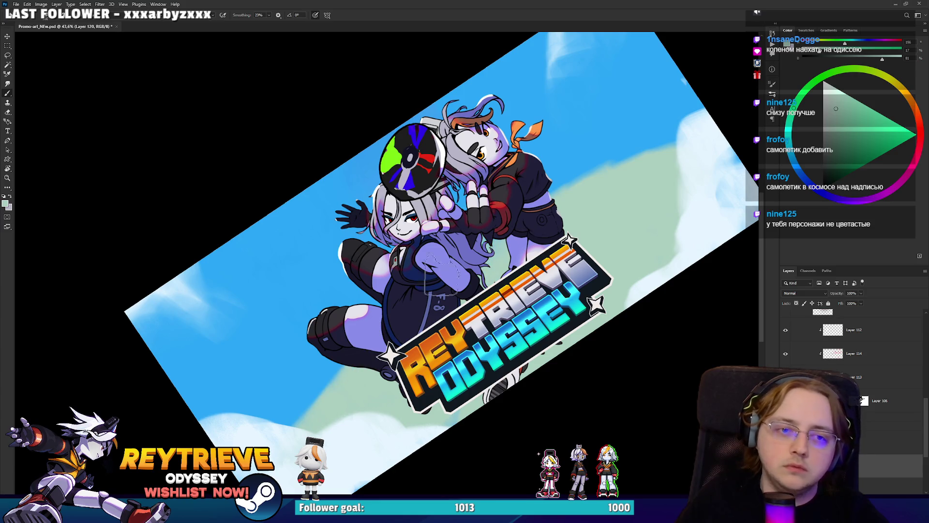
{"action": "mouse_move", "coordinate": [612, 156]}
{"action": "left_mouse_down"}
{"action": "mouse_move", "coordinate": [605, 175]}
{"action": "mouse_move", "coordinate": [300, 382]}
{"action": "mouse_move", "coordinate": [333, 385]}
{"action": "left_mouse_up"}
{"action": "key", "text": "ctrl+z"}
{"action": "key", "text": "ctrl+z"}
{"action": "left_click_drag", "start_coordinate": [658, 128], "coordinate": [623, 159]}
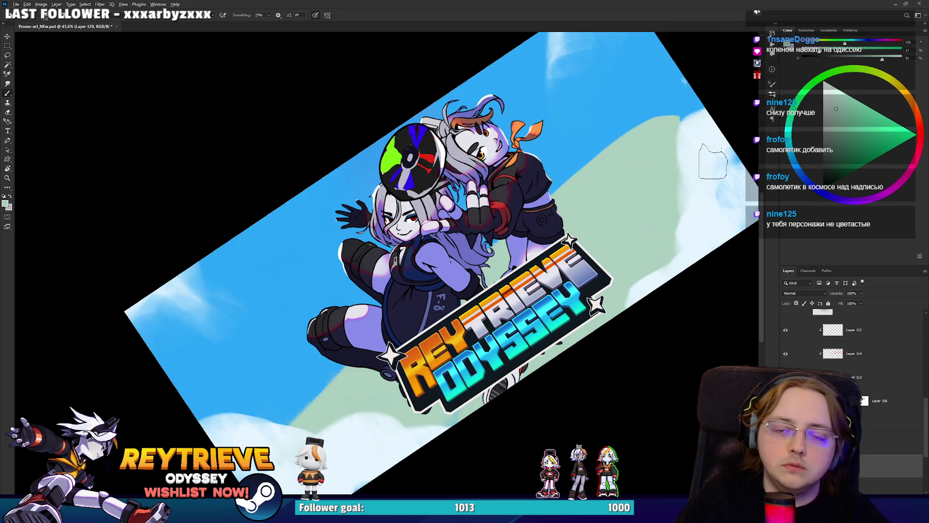
Step: Pick a light, desaturated cyan-blue and paint it over the green band and lower-left sky
{"action": "left_click_drag", "start_coordinate": [818, 136], "coordinate": [792, 156]}
{"action": "left_click", "coordinate": [847, 129]}
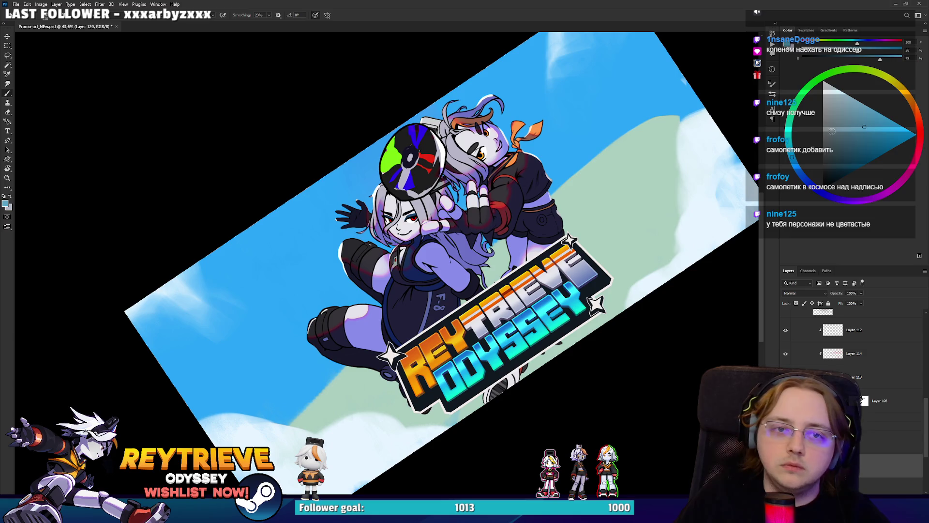
{"action": "left_click", "coordinate": [682, 136], "text": "alt"}
{"action": "mouse_move", "coordinate": [542, 216]}
{"action": "left_mouse_down"}
{"action": "mouse_move", "coordinate": [701, 109]}
{"action": "mouse_move", "coordinate": [547, 207]}
{"action": "left_mouse_up"}
{"action": "key", "text": "ctrl+z"}
{"action": "mouse_move", "coordinate": [280, 376]}
{"action": "left_mouse_down"}
{"action": "mouse_move", "coordinate": [208, 401]}
{"action": "mouse_move", "coordinate": [315, 377]}
{"action": "mouse_move", "coordinate": [339, 387]}
{"action": "left_mouse_up"}
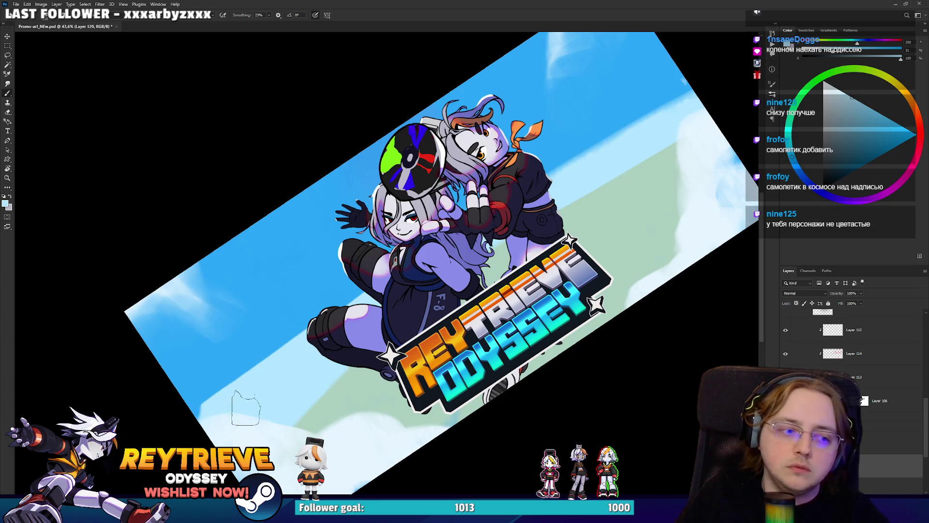
{"action": "mouse_move", "coordinate": [627, 211]}
{"action": "left_mouse_down"}
{"action": "mouse_move", "coordinate": [672, 154]}
{"action": "mouse_move", "coordinate": [599, 238]}
{"action": "left_mouse_up"}
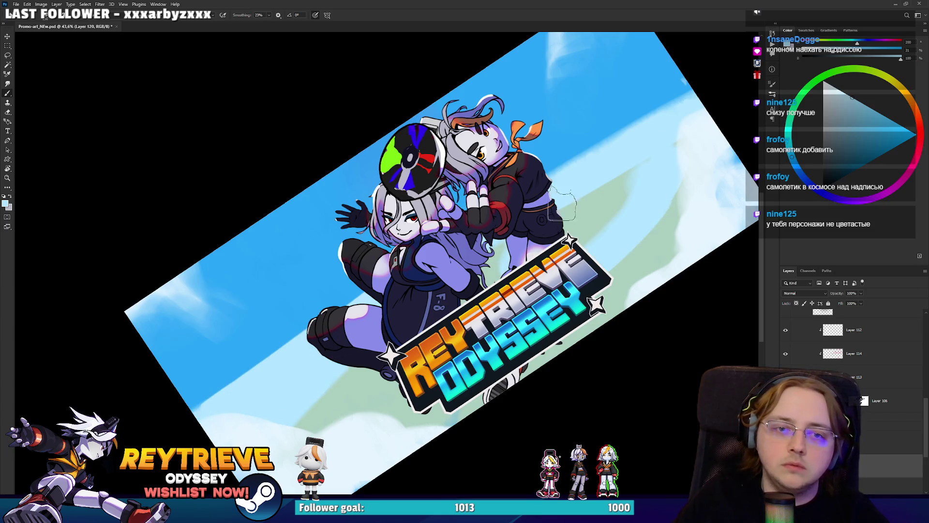
Step: Blend the upper-right band with alternating pale green and light blue strokes
{"action": "left_click", "coordinate": [605, 204], "text": "alt"}
{"action": "mouse_move", "coordinate": [634, 163]}
{"action": "left_mouse_down"}
{"action": "mouse_move", "coordinate": [597, 172]}
{"action": "mouse_move", "coordinate": [654, 134]}
{"action": "left_mouse_up"}
{"action": "left_click", "coordinate": [635, 145], "text": "alt"}
{"action": "mouse_move", "coordinate": [643, 186]}
{"action": "left_mouse_down"}
{"action": "mouse_move", "coordinate": [549, 259]}
{"action": "mouse_move", "coordinate": [605, 190]}
{"action": "left_mouse_up"}
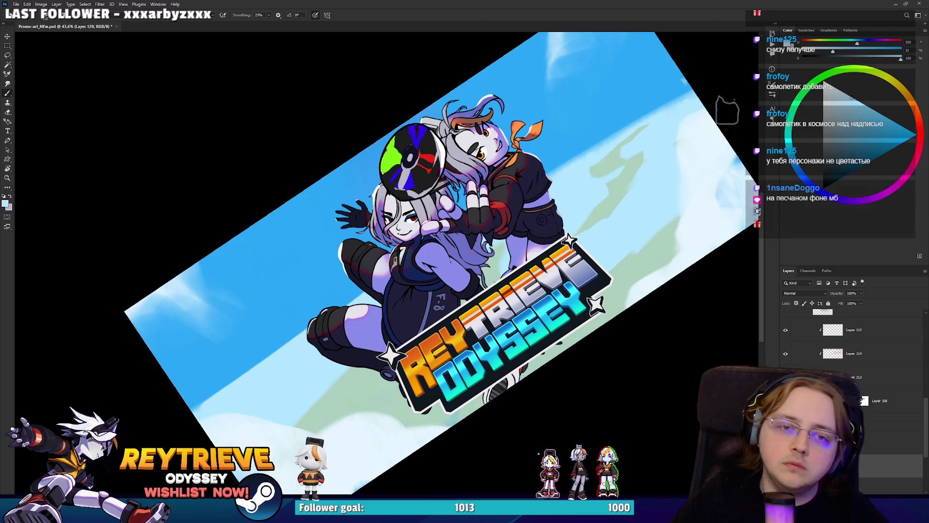
Step: Brush pale green land strips into the lower-left clouds, sampling green and blue from the sky
{"action": "left_click_drag", "start_coordinate": [397, 372], "coordinate": [309, 426]}
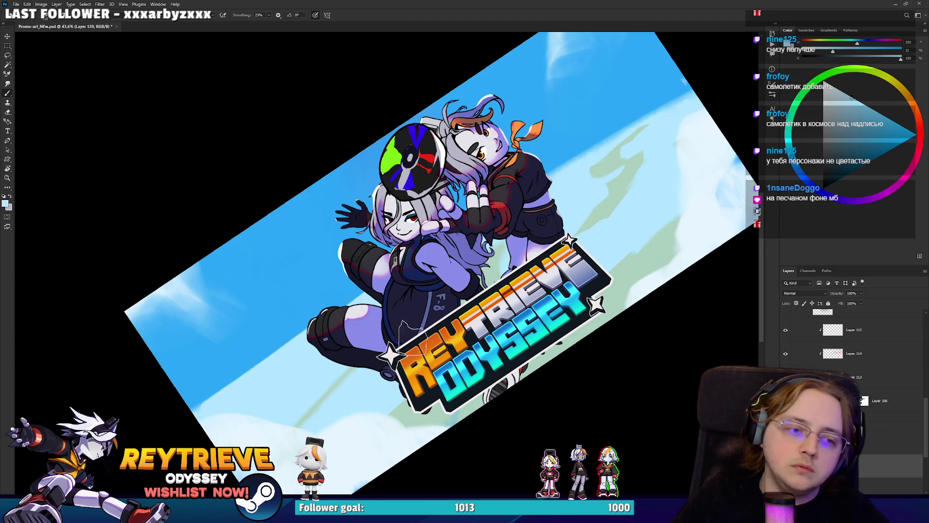
{"action": "left_click", "coordinate": [651, 259], "text": "alt"}
{"action": "mouse_move", "coordinate": [295, 394]}
{"action": "left_mouse_down"}
{"action": "mouse_move", "coordinate": [269, 416]}
{"action": "mouse_move", "coordinate": [307, 390]}
{"action": "left_mouse_up"}
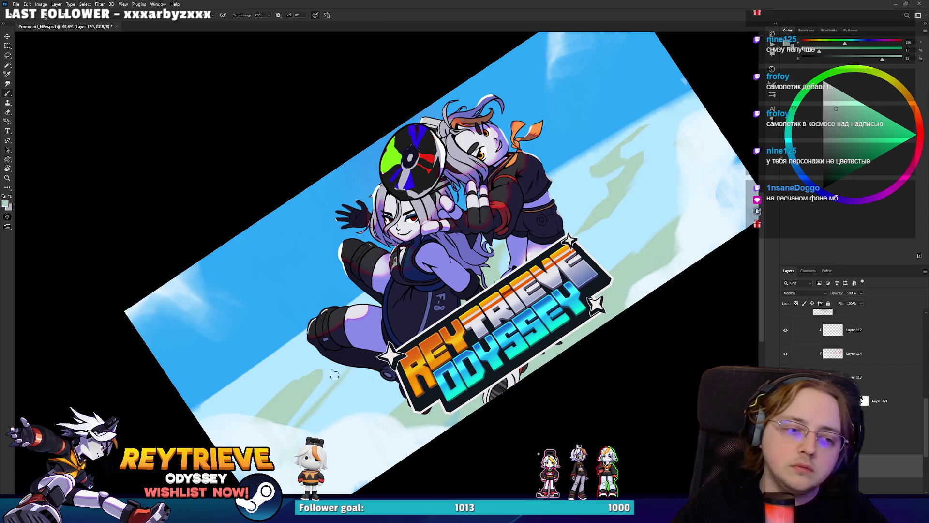
{"action": "left_click", "coordinate": [294, 429], "text": "alt"}
{"action": "left_click", "coordinate": [634, 127], "text": "alt"}
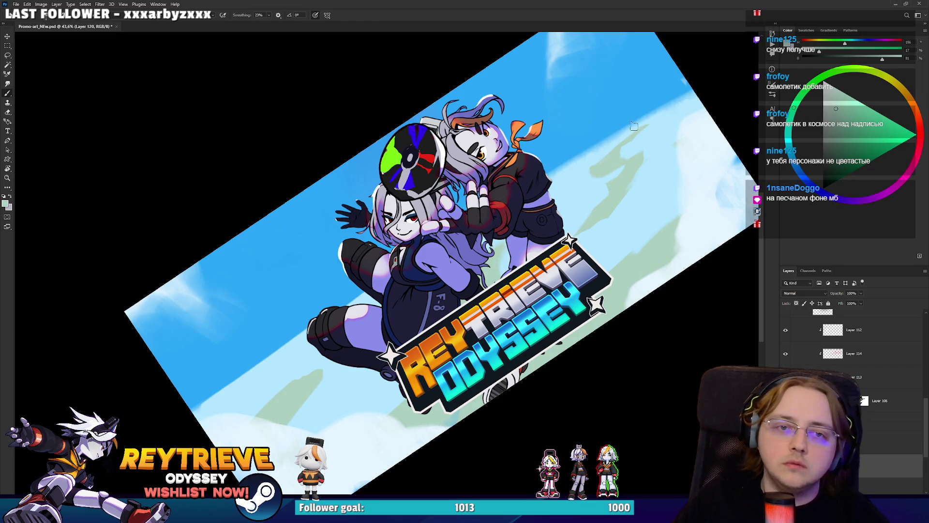
{"action": "left_click", "coordinate": [695, 127], "text": "alt"}
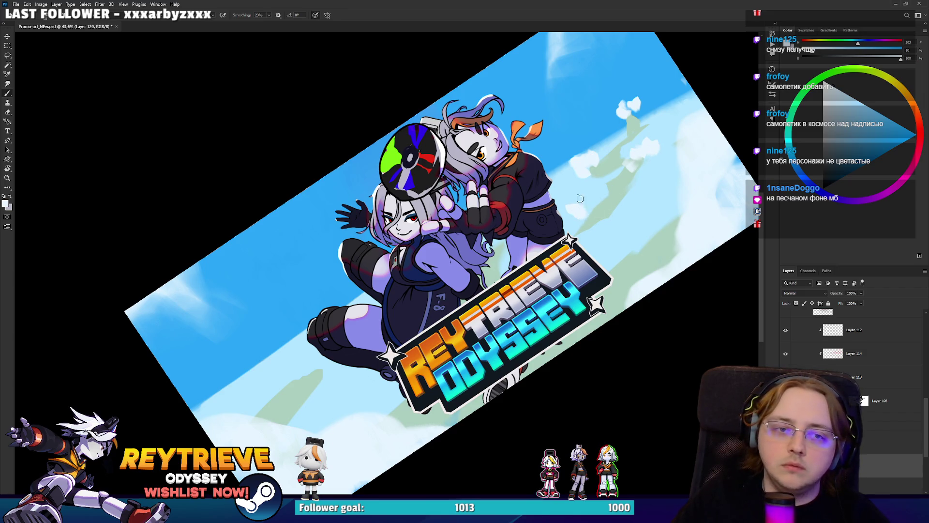
{"action": "left_click", "coordinate": [650, 181], "text": "alt"}
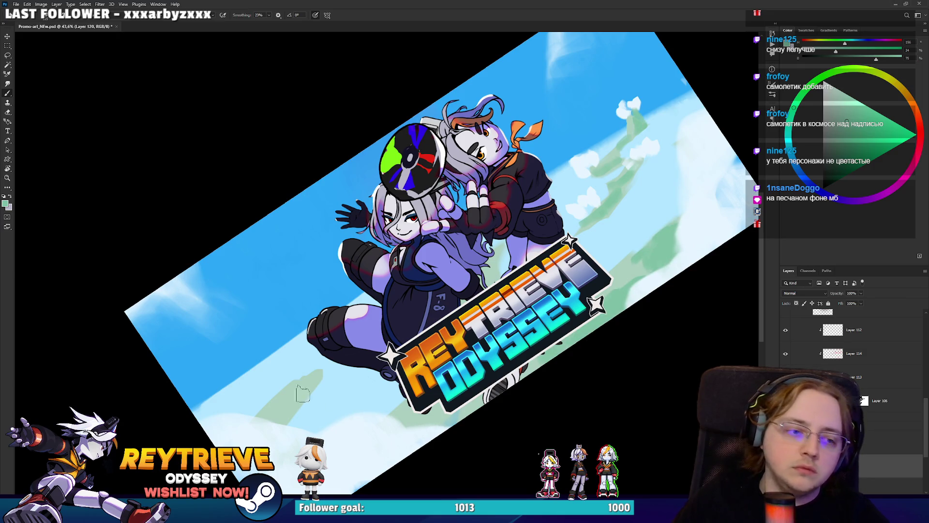
{"action": "left_click_drag", "start_coordinate": [297, 400], "coordinate": [313, 382]}
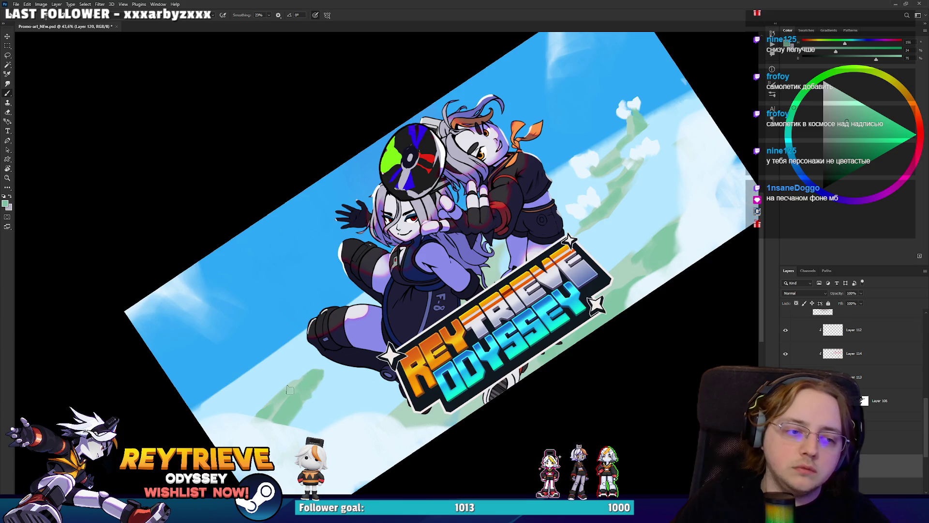
Step: Paint light and saturated sky blue over the green cloud patches to blend them
{"action": "left_click", "coordinate": [294, 354], "text": "alt"}
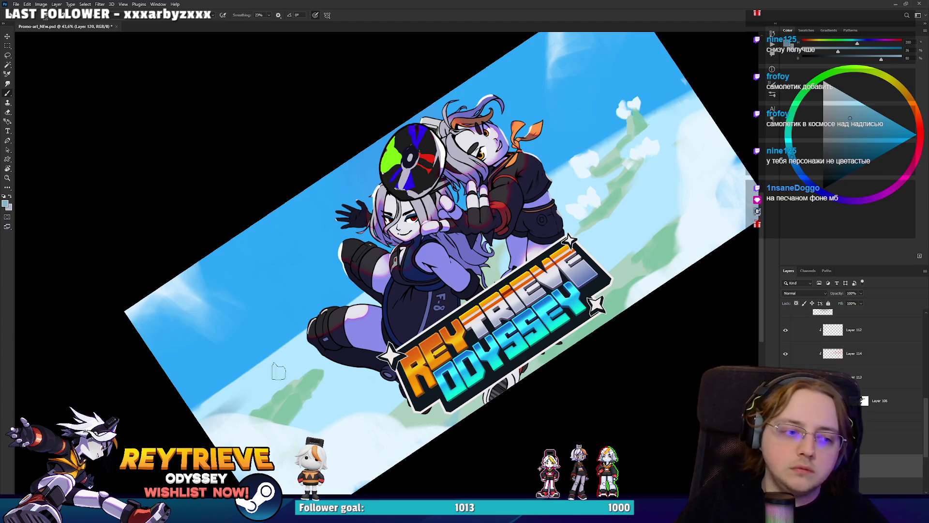
{"action": "left_click", "coordinate": [695, 182], "text": "alt"}
{"action": "mouse_move", "coordinate": [276, 383]}
{"action": "left_mouse_down"}
{"action": "mouse_move", "coordinate": [252, 397]}
{"action": "mouse_move", "coordinate": [285, 373]}
{"action": "left_mouse_up"}
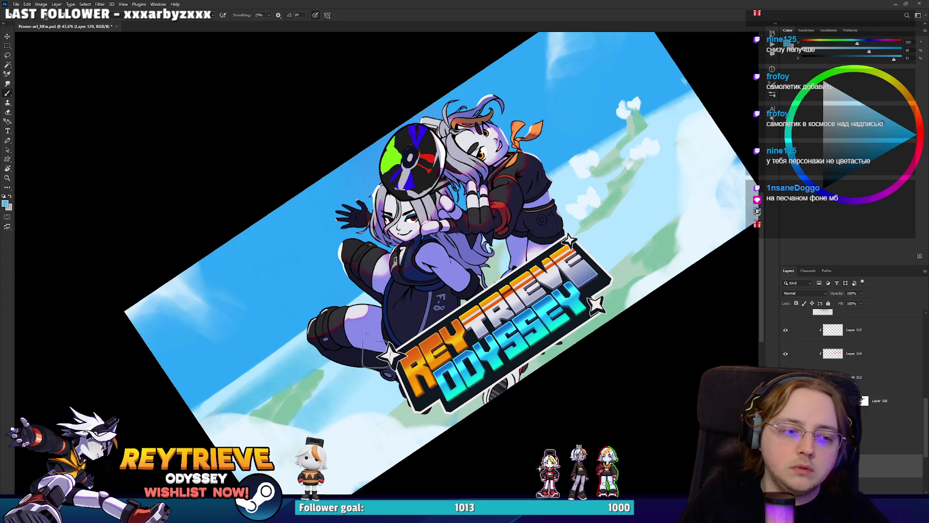
{"action": "mouse_move", "coordinate": [635, 219]}
{"action": "left_mouse_down"}
{"action": "mouse_move", "coordinate": [624, 228]}
{"action": "mouse_move", "coordinate": [674, 176]}
{"action": "mouse_move", "coordinate": [650, 143]}
{"action": "left_mouse_up"}
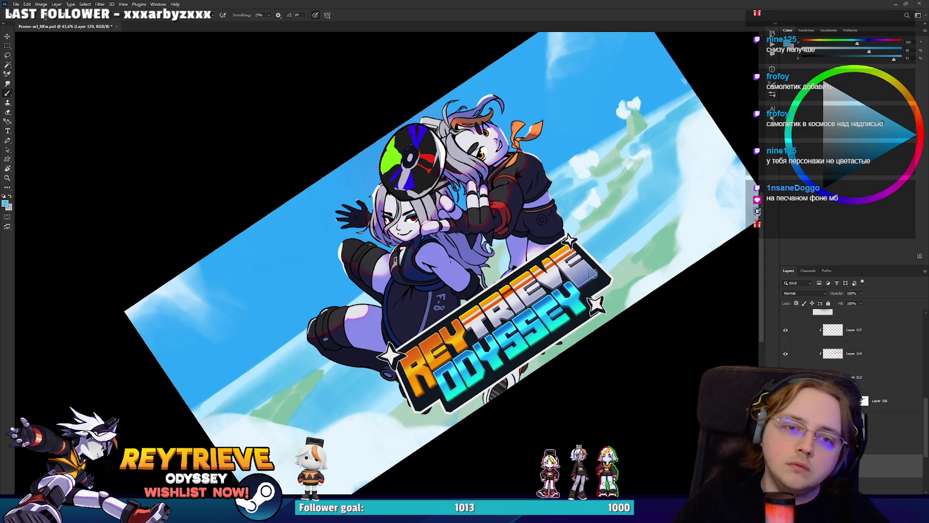
Step: Tilt the view and sample cloud white and pale sky blues around the right-side clouds
{"action": "key", "text": "r"}
{"action": "mouse_move", "coordinate": [278, 365]}
{"action": "left_mouse_down"}
{"action": "mouse_move", "coordinate": [355, 399]}
{"action": "mouse_move", "coordinate": [237, 290]}
{"action": "mouse_move", "coordinate": [251, 349]}
{"action": "mouse_move", "coordinate": [281, 397]}
{"action": "left_mouse_up"}
{"action": "key", "text": "r"}
{"action": "key", "text": "e"}
{"action": "key", "text": "b"}
{"action": "key", "text": "r"}
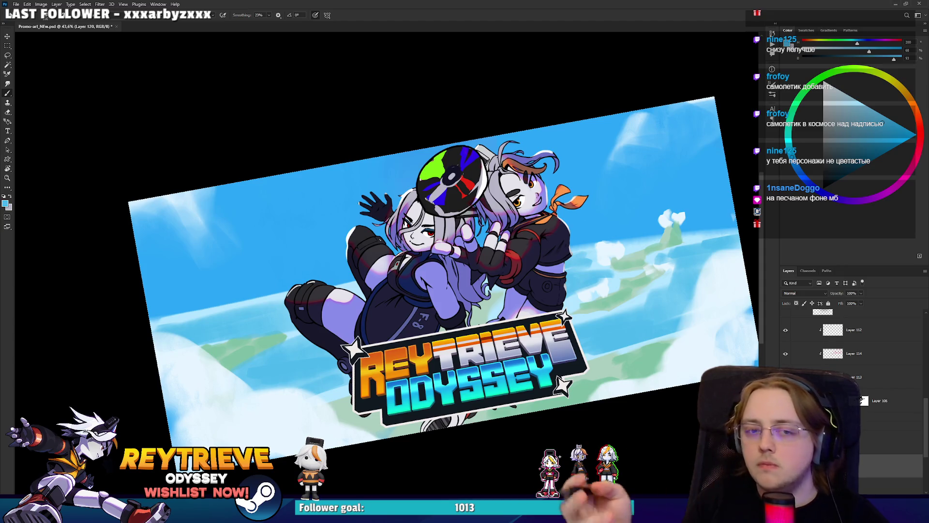
{"action": "key", "text": "r"}
{"action": "left_click_drag", "start_coordinate": [624, 213], "coordinate": [607, 164]}
{"action": "left_click", "coordinate": [609, 163], "text": "alt"}
{"action": "left_click", "coordinate": [619, 153], "text": "alt"}
{"action": "left_click", "coordinate": [574, 168], "text": "alt"}
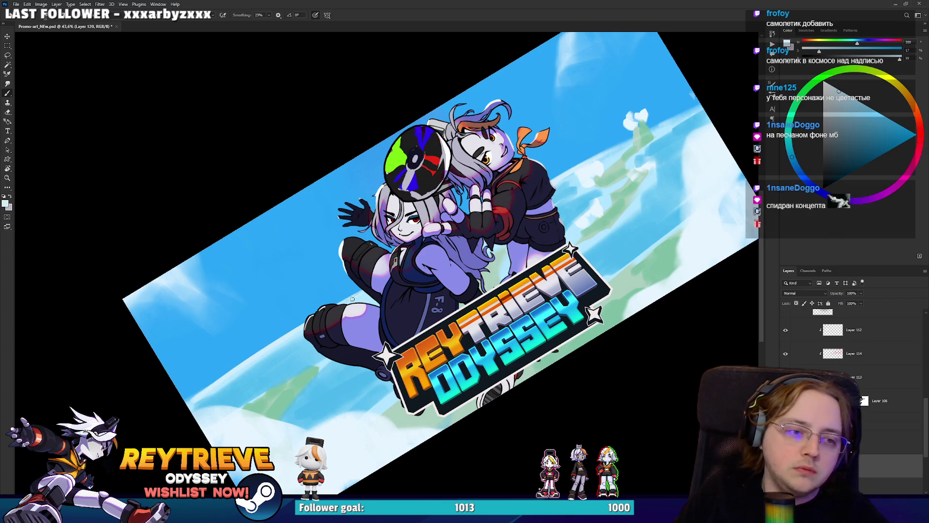
{"action": "left_click_drag", "start_coordinate": [434, 248], "coordinate": [431, 261]}
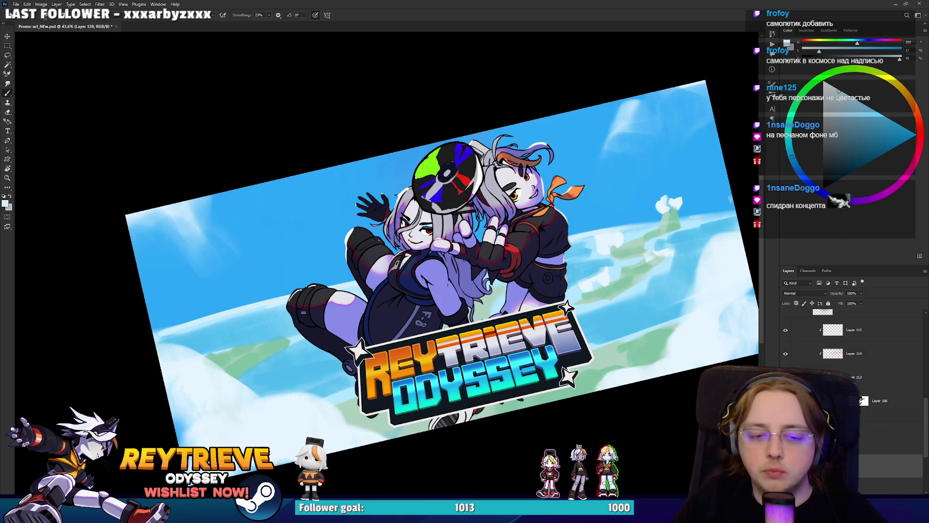
Step: Reset the view to level, pick a dark purple and enlarge the brush
{"action": "scroll", "coordinate": [862, 483], "scroll_direction": "down", "scroll_amount": 1}
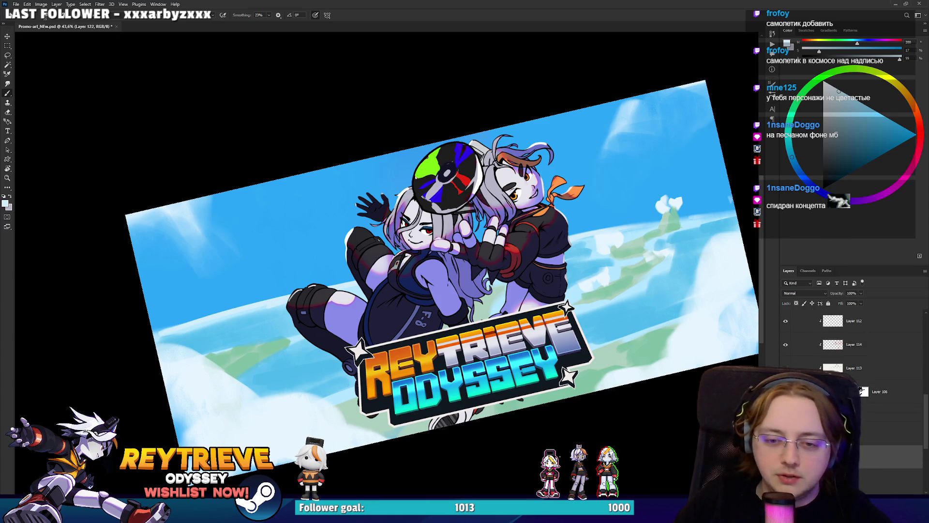
{"action": "scroll", "coordinate": [851, 348], "scroll_direction": "down", "scroll_amount": 2}
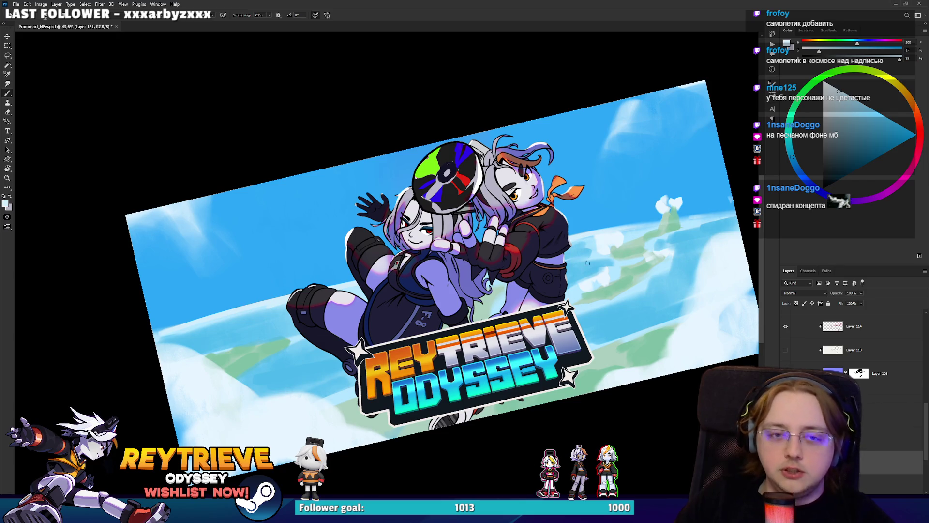
{"action": "key", "text": "r"}
{"action": "key", "text": "Escape"}
{"action": "left_click", "coordinate": [841, 175]}
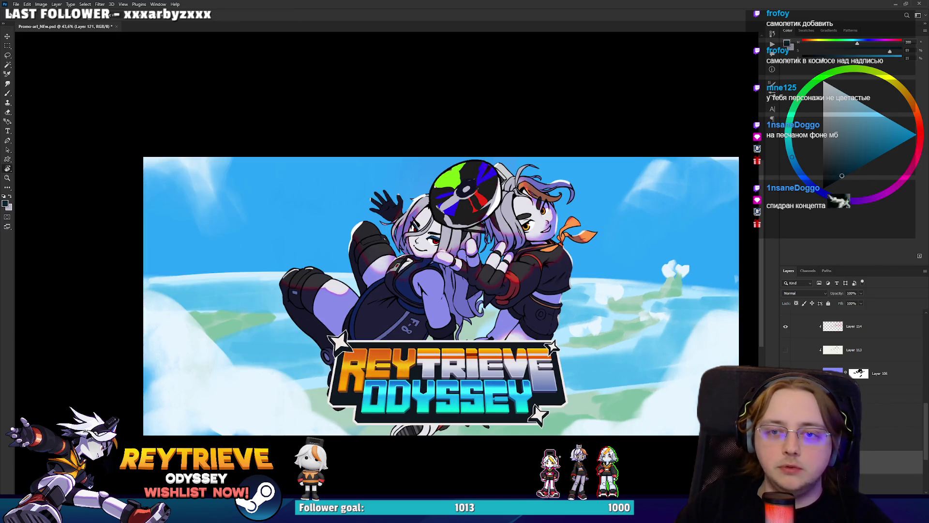
{"action": "left_click", "coordinate": [875, 199]}
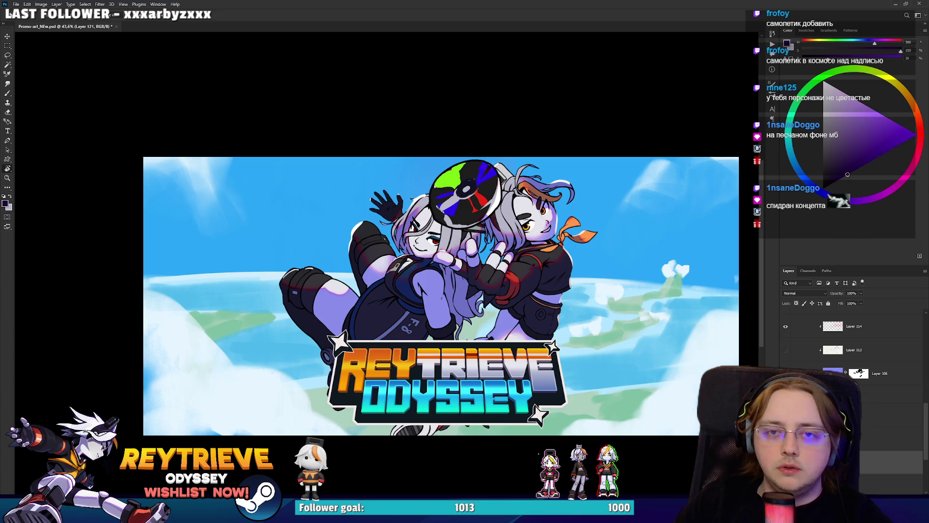
{"action": "scroll", "coordinate": [597, 199], "scroll_direction": "down", "scroll_amount": 3}
{"action": "key", "text": "b"}
{"action": "right_click", "coordinate": [580, 213]}
{"action": "key", "text": "Escape"}
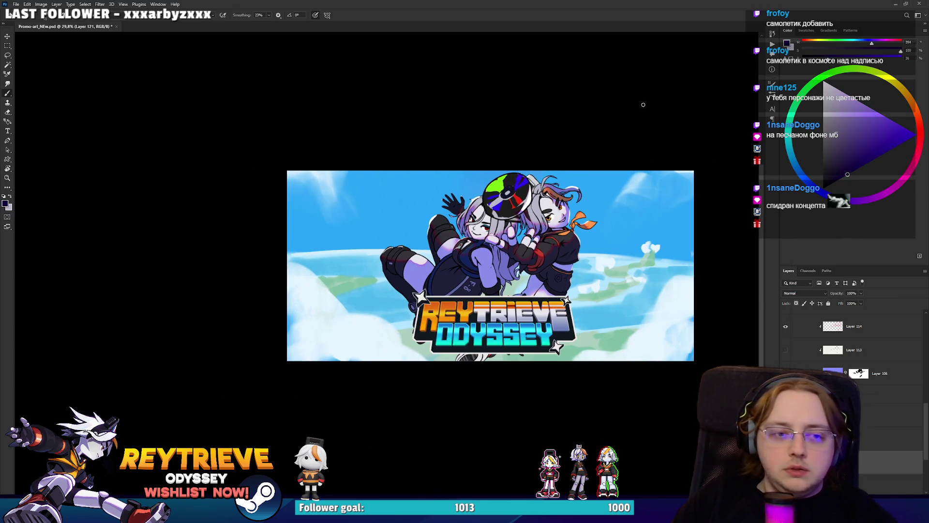
{"action": "key", "text": "bracketright"}
{"action": "key", "text": "bracketright"}
{"action": "key", "text": "bracketright"}
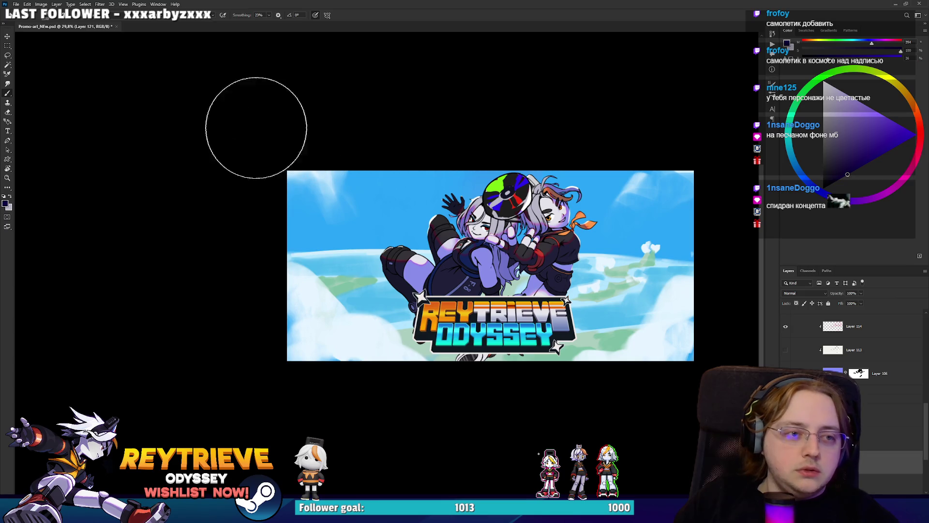
Step: Paint soft dark purple into the top-left, lower-left and upper corners of the sky
{"action": "left_click_drag", "start_coordinate": [290, 160], "coordinate": [401, 160]}
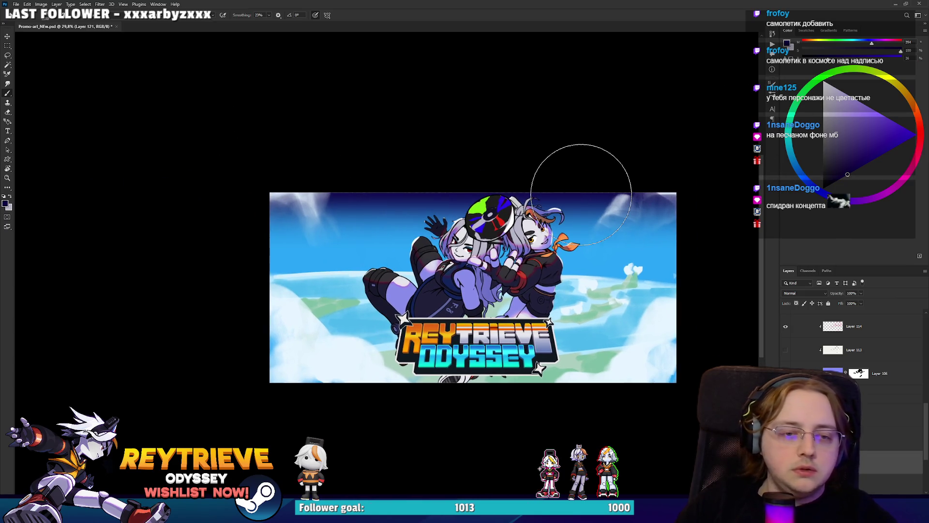
{"action": "key", "text": "r"}
{"action": "left_click_drag", "start_coordinate": [570, 176], "coordinate": [508, 140]}
{"action": "left_click_drag", "start_coordinate": [497, 180], "coordinate": [471, 175]}
{"action": "key", "text": "b"}
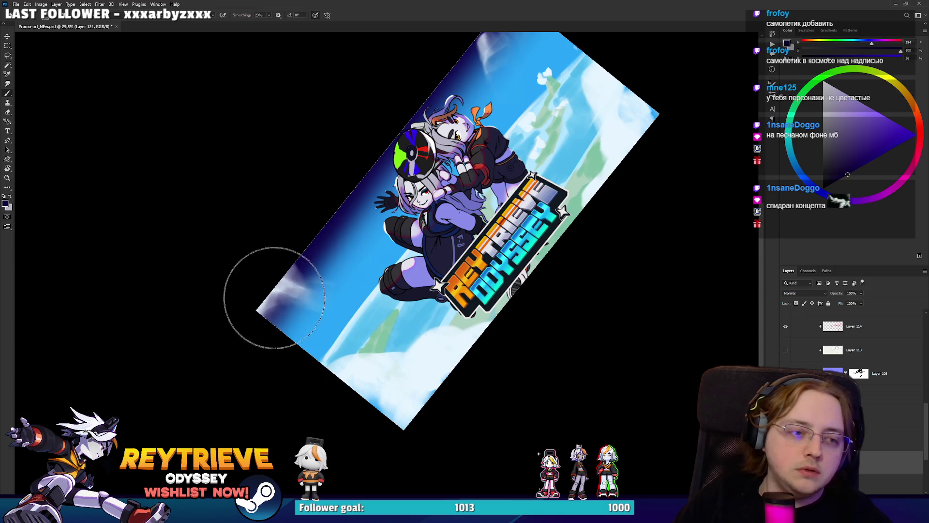
{"action": "left_click_drag", "start_coordinate": [342, 207], "coordinate": [310, 277]}
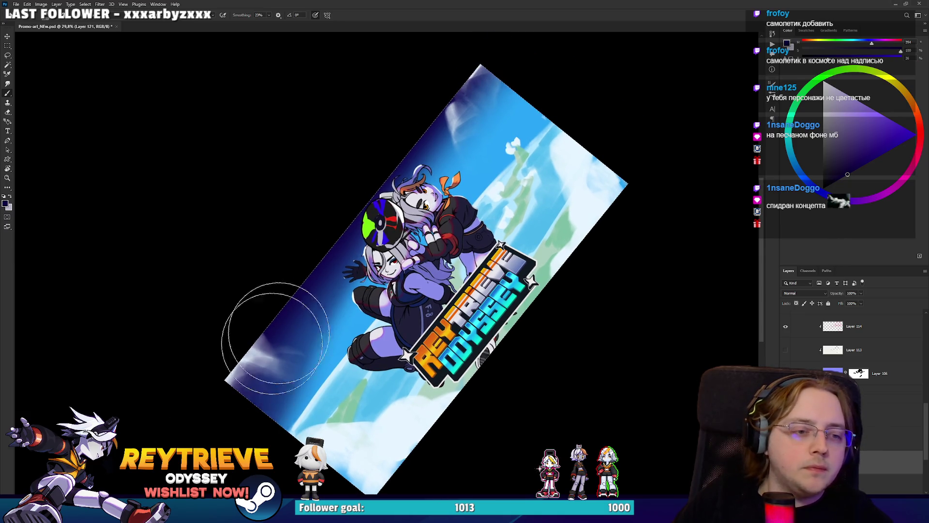
{"action": "left_click_drag", "start_coordinate": [245, 369], "coordinate": [240, 371]}
{"action": "left_click_drag", "start_coordinate": [402, 164], "coordinate": [488, 121]}
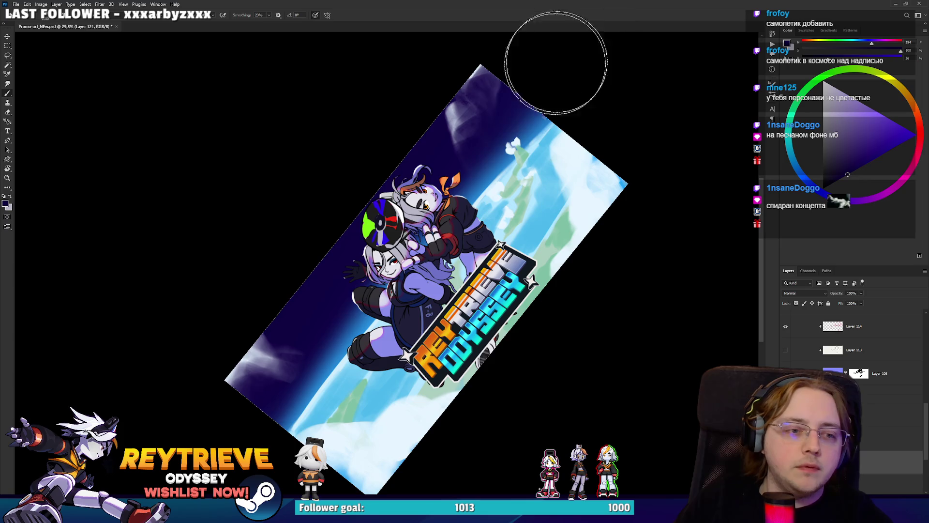
{"action": "key", "text": "r"}
{"action": "key", "text": "Escape"}
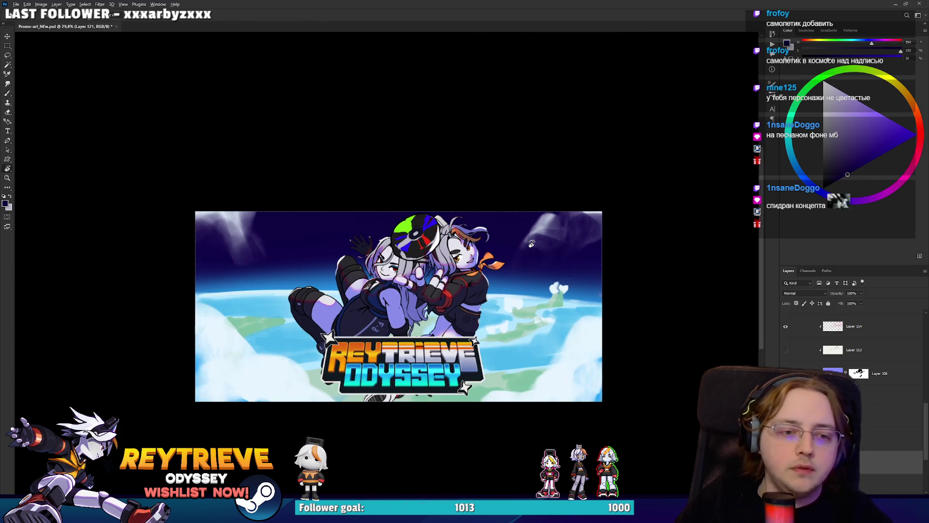
Step: Free-transform the layer, stretching its top and bottom edges beyond the canvas
{"action": "key", "text": "v"}
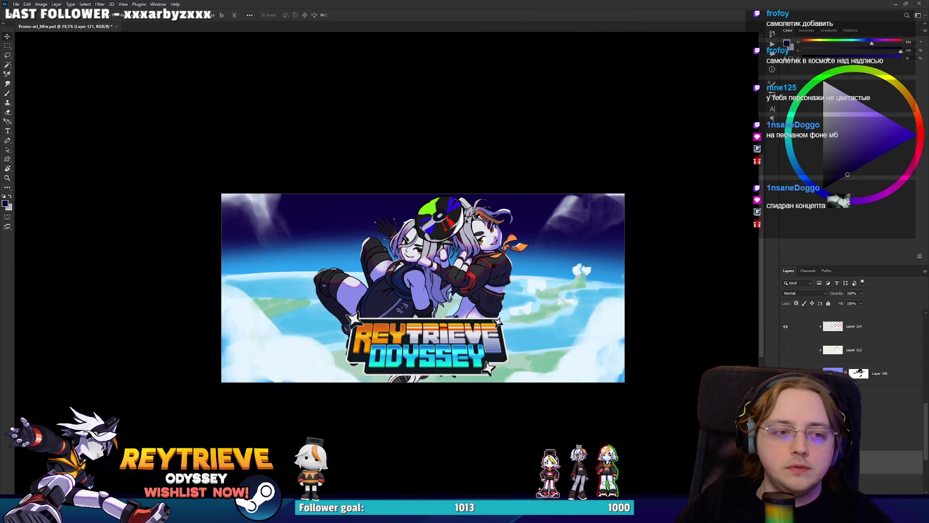
{"action": "scroll", "coordinate": [466, 218], "scroll_direction": "up", "scroll_amount": 1}
{"action": "key", "text": "ctrl+t"}
{"action": "left_click_drag", "start_coordinate": [414, 189], "coordinate": [414, 119]}
{"action": "left_click_drag", "start_coordinate": [414, 309], "coordinate": [414, 387]}
{"action": "mouse_move", "coordinate": [414, 120]}
{"action": "left_mouse_down"}
{"action": "mouse_move", "coordinate": [423, 43]}
{"action": "mouse_move", "coordinate": [425, 137]}
{"action": "left_mouse_up"}
{"action": "key", "text": "Return"}
{"action": "scroll", "coordinate": [409, 208], "scroll_direction": "down", "scroll_amount": 1}
{"action": "scroll", "coordinate": [409, 208], "scroll_direction": "up", "scroll_amount": 1}
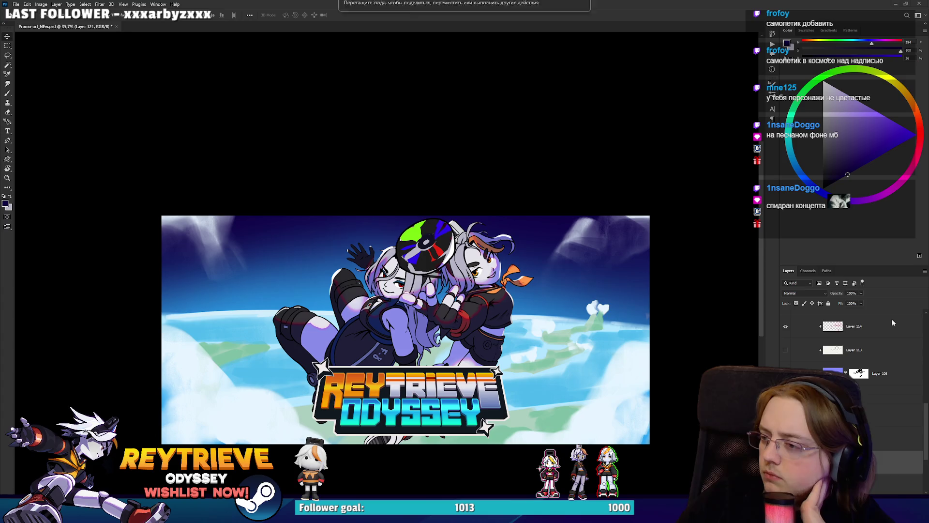
Step: Confirm the stretched ShinyStars layer so stars fill the dark upper sky
{"action": "key", "text": "Return"}
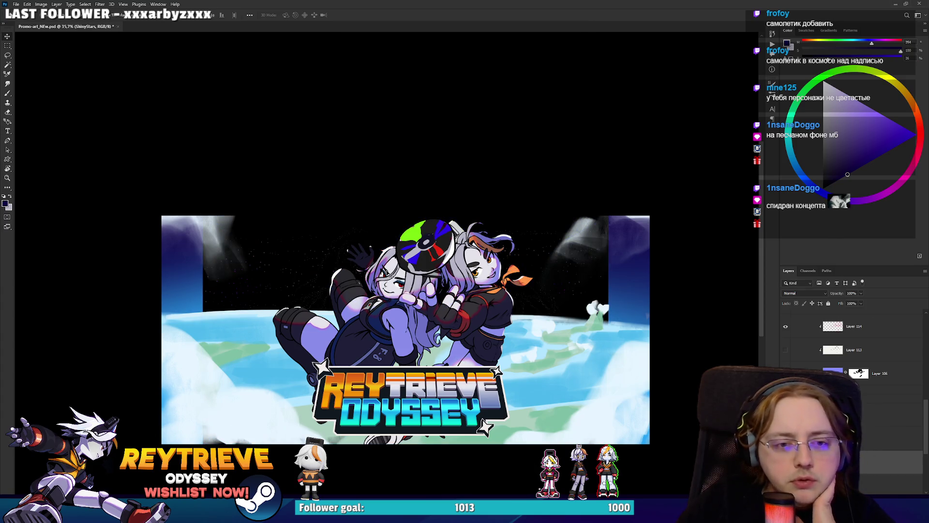
{"action": "scroll", "coordinate": [292, 215], "scroll_direction": "up", "scroll_amount": 2}
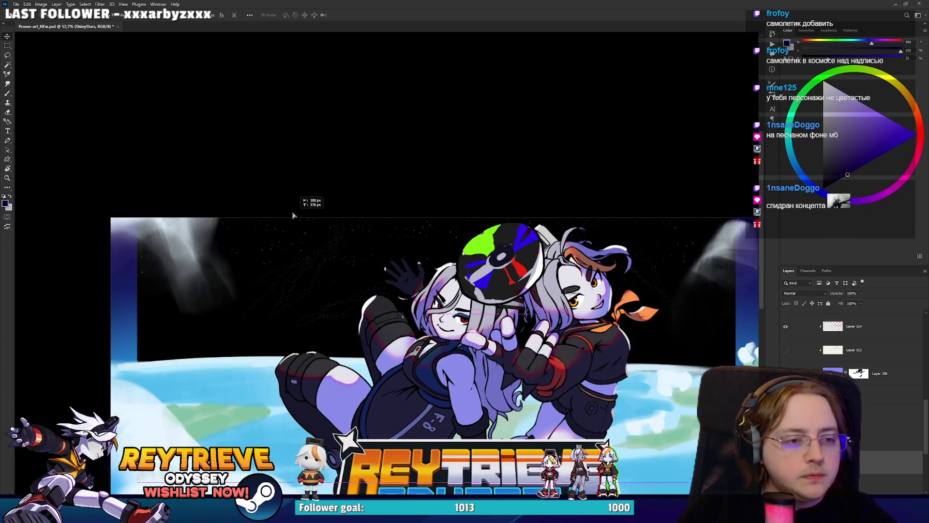
{"action": "scroll", "coordinate": [292, 214], "scroll_direction": "down", "scroll_amount": 3}
{"action": "key", "text": "ctrl+t"}
{"action": "left_click_drag", "start_coordinate": [612, 291], "coordinate": [677, 288]}
{"action": "mouse_move", "coordinate": [439, 155]}
{"action": "left_mouse_down"}
{"action": "mouse_move", "coordinate": [477, 197]}
{"action": "mouse_move", "coordinate": [455, 77]}
{"action": "mouse_move", "coordinate": [469, 191]}
{"action": "mouse_move", "coordinate": [551, 155]}
{"action": "left_mouse_up"}
{"action": "key", "text": "Return"}
{"action": "left_click", "coordinate": [805, 293]}
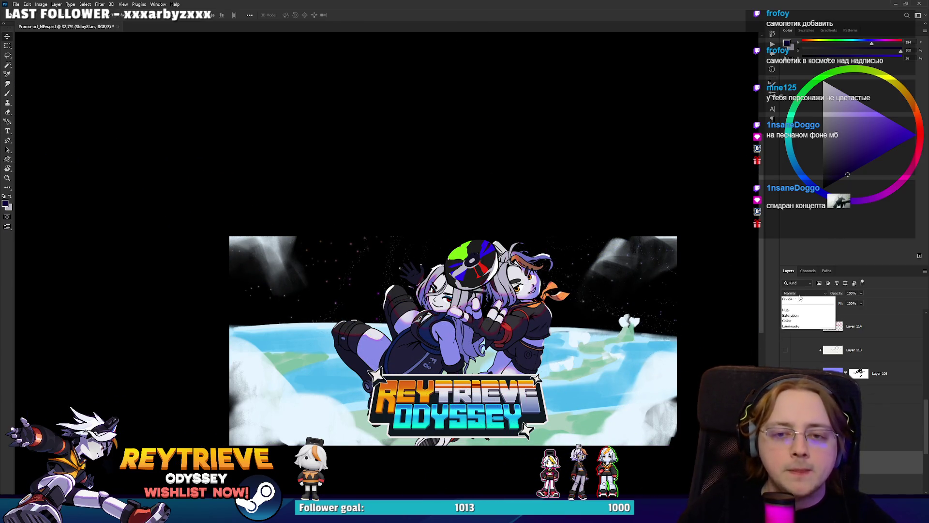
{"action": "left_click", "coordinate": [806, 356]}
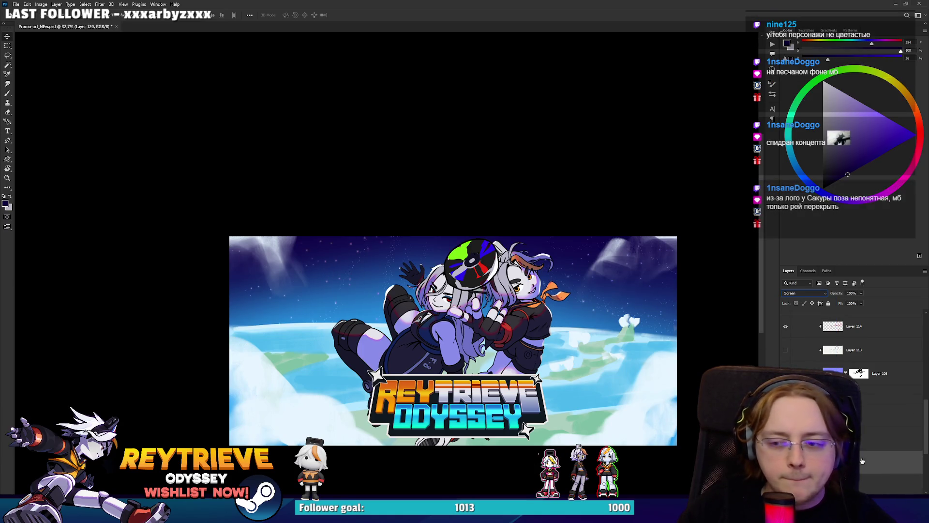
{"action": "scroll", "coordinate": [560, 319], "scroll_direction": "up", "scroll_amount": 4}
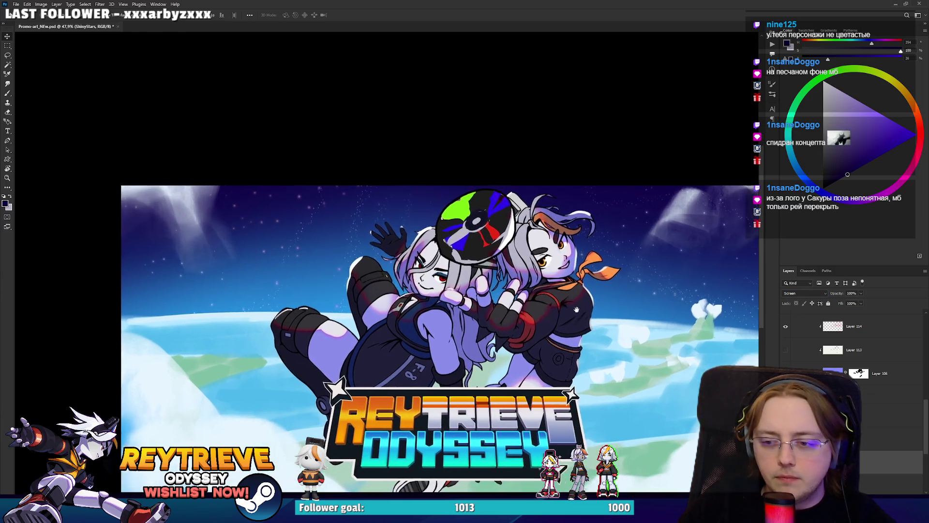
{"action": "mouse_move", "coordinate": [561, 302]}
{"action": "left_mouse_down"}
{"action": "mouse_move", "coordinate": [573, 293]}
{"action": "mouse_move", "coordinate": [485, 286]}
{"action": "mouse_move", "coordinate": [420, 308]}
{"action": "mouse_move", "coordinate": [380, 301]}
{"action": "left_mouse_up"}
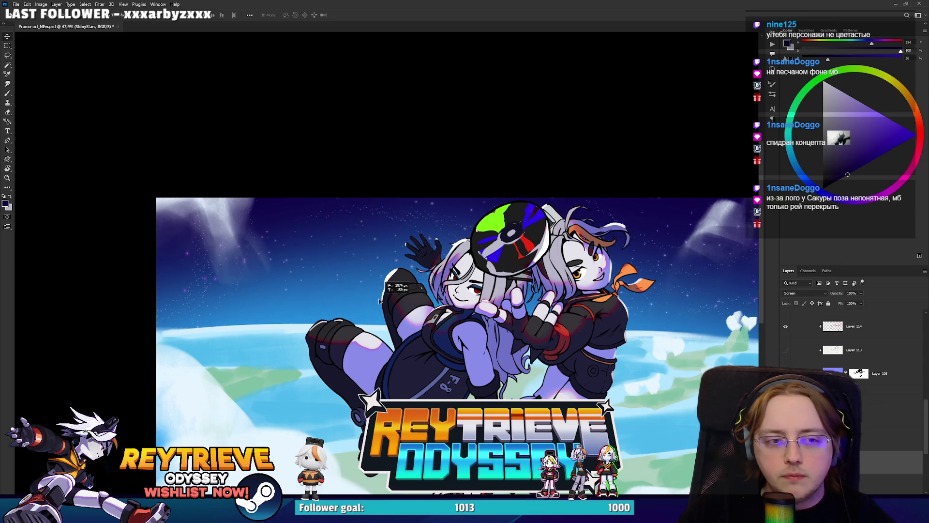
{"action": "scroll", "coordinate": [425, 298], "scroll_direction": "down", "scroll_amount": 3}
{"action": "scroll", "coordinate": [464, 305], "scroll_direction": "up", "scroll_amount": 2}
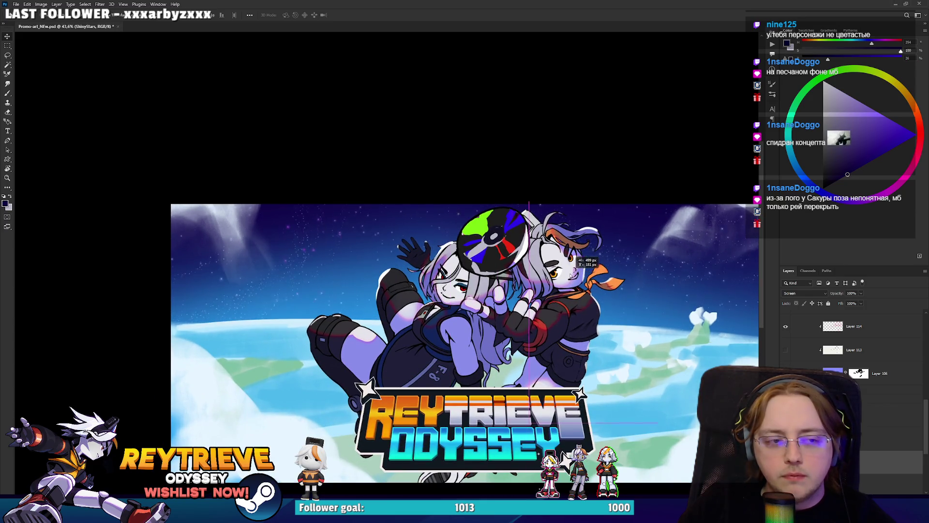
{"action": "scroll", "coordinate": [540, 294], "scroll_direction": "down", "scroll_amount": 2}
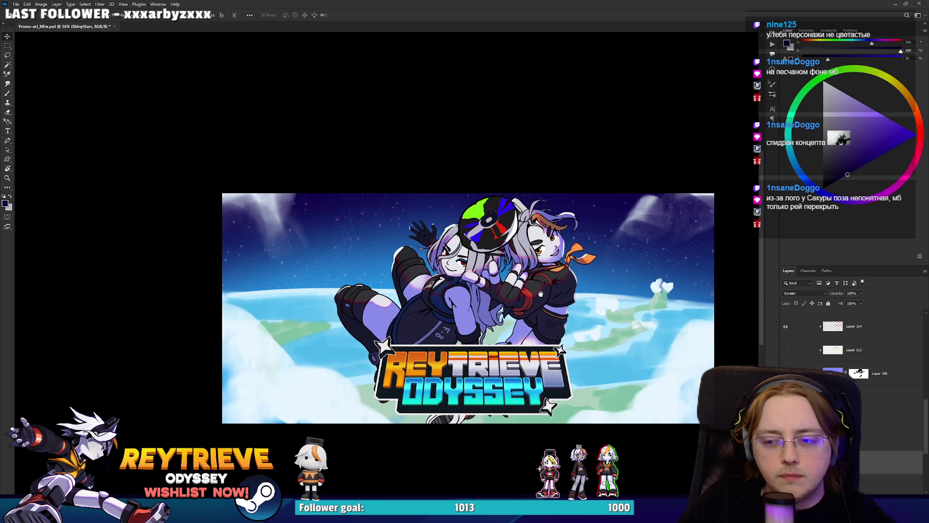
{"action": "scroll", "coordinate": [516, 292], "scroll_direction": "up", "scroll_amount": 2}
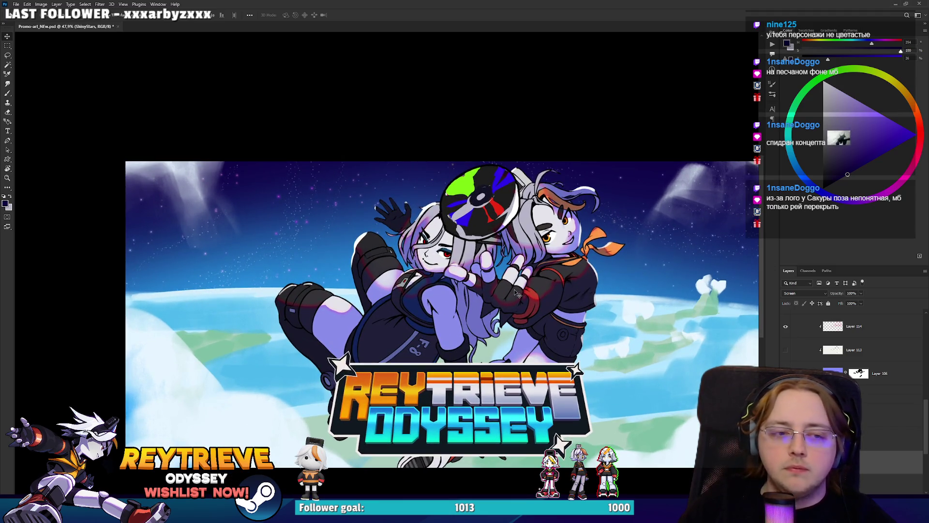
{"action": "left_click_drag", "start_coordinate": [485, 300], "coordinate": [458, 290]}
{"action": "left_click", "coordinate": [506, 272], "text": "ctrl"}
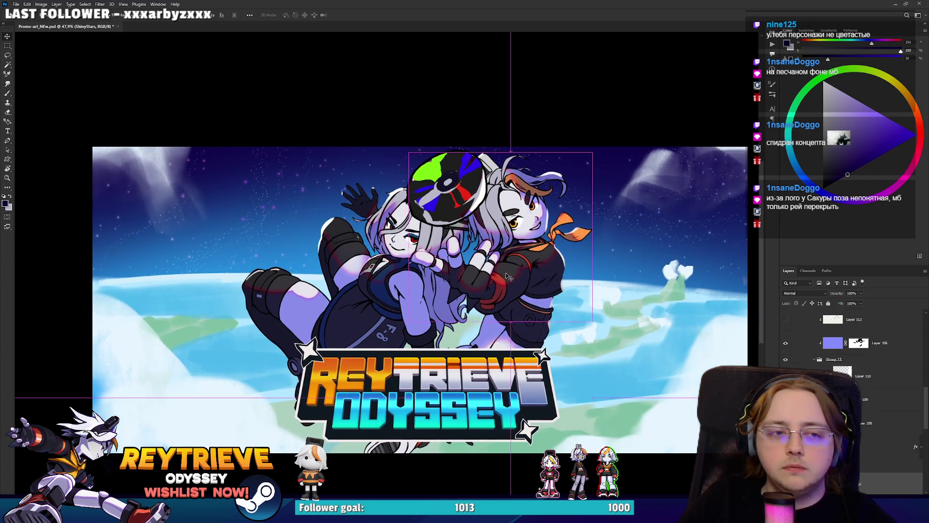
Step: Try moving the right character's copy, undo it, and select Layer 112
{"action": "scroll", "coordinate": [890, 429], "scroll_direction": "down", "scroll_amount": 3}
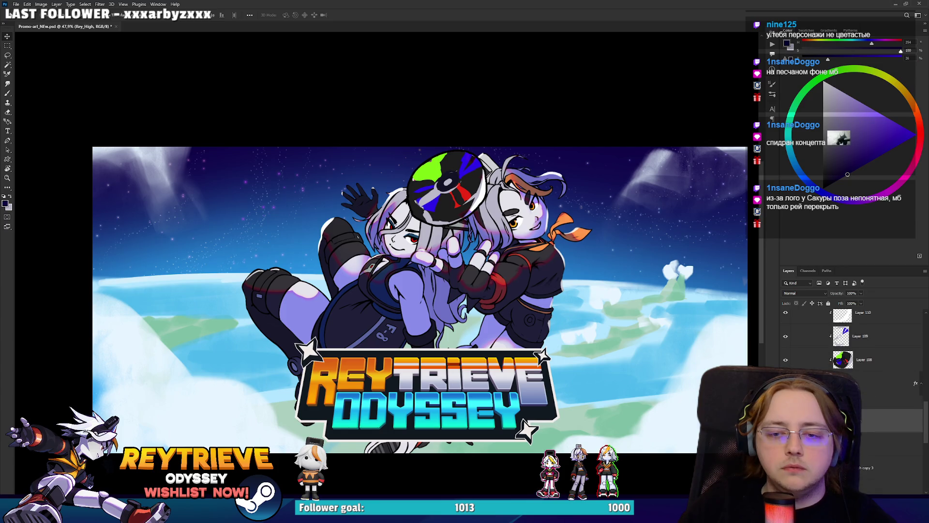
{"action": "left_click", "coordinate": [866, 467], "text": "ctrl"}
{"action": "left_click_drag", "start_coordinate": [517, 300], "coordinate": [590, 295]}
{"action": "key", "text": "ctrl+z"}
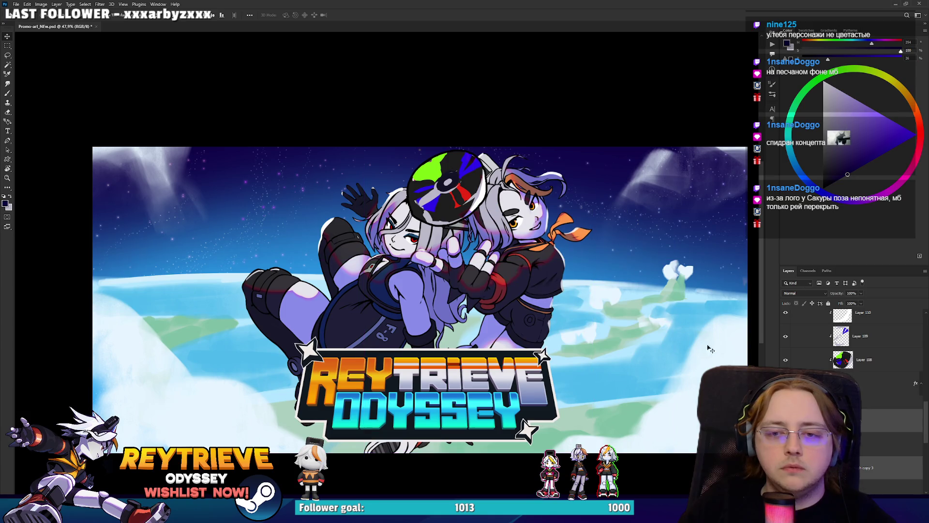
{"action": "scroll", "coordinate": [859, 377], "scroll_direction": "up", "scroll_amount": 2}
{"action": "scroll", "coordinate": [859, 377], "scroll_direction": "up", "scroll_amount": 3}
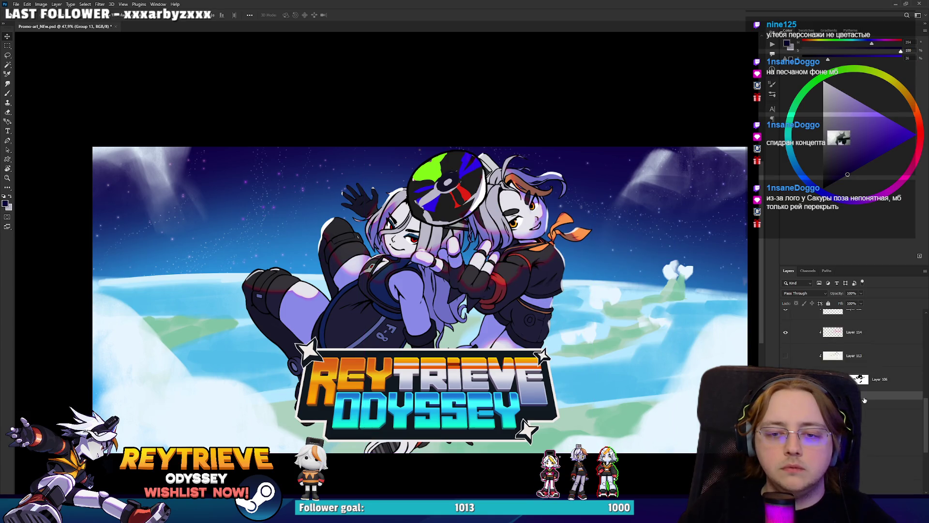
{"action": "key", "text": "ctrl+1"}
{"action": "left_click", "coordinate": [862, 377]}
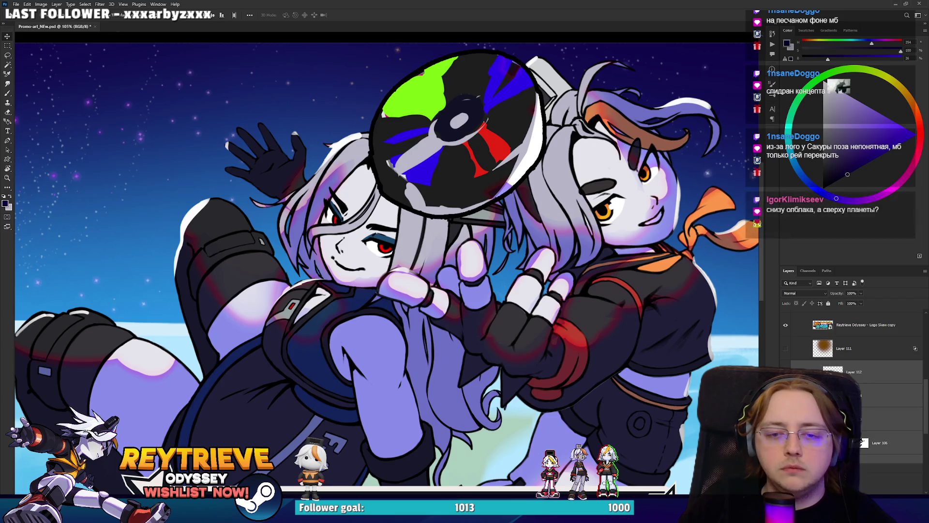
{"action": "key", "text": "ctrl+0"}
{"action": "scroll", "coordinate": [531, 299], "scroll_direction": "down", "scroll_amount": 2}
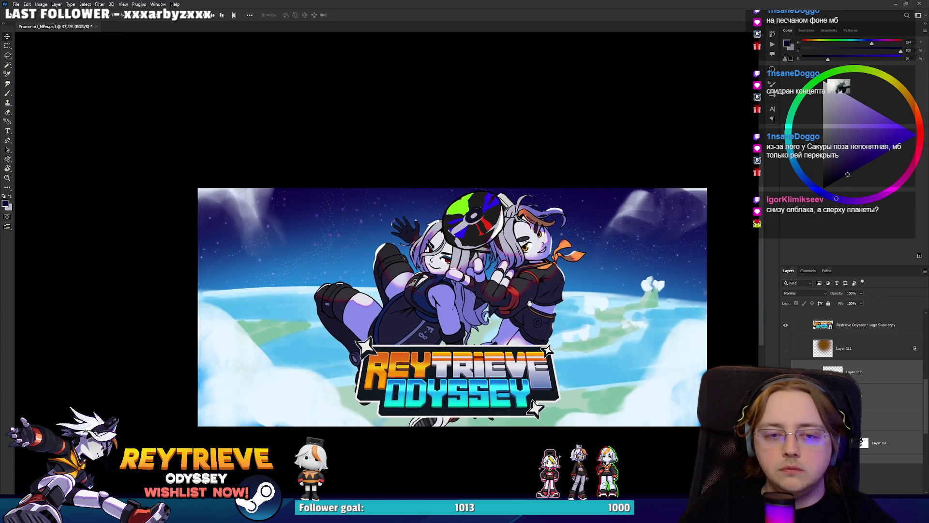
Step: Duplicate the selected character layers and drop the Layer 106 copy into Group 13
{"action": "key", "text": "ctrl+j"}
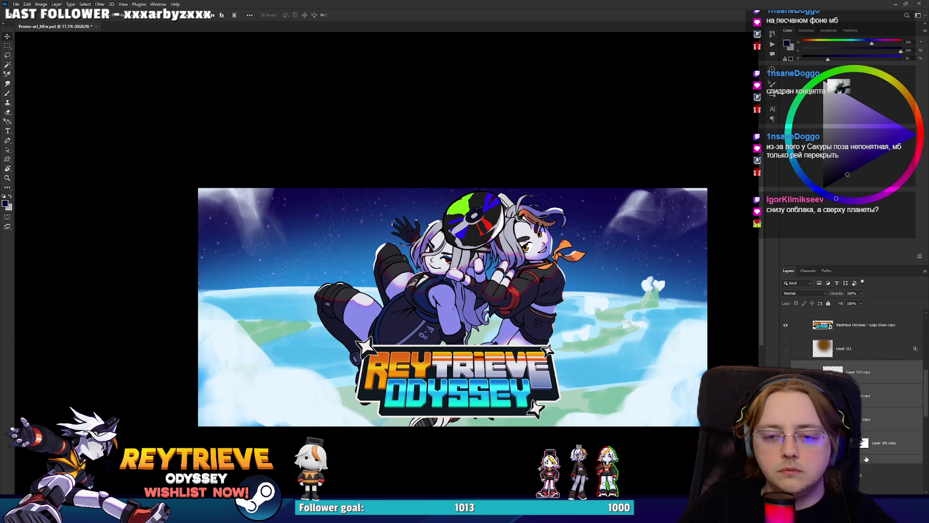
{"action": "scroll", "coordinate": [863, 427], "scroll_direction": "down", "scroll_amount": 5}
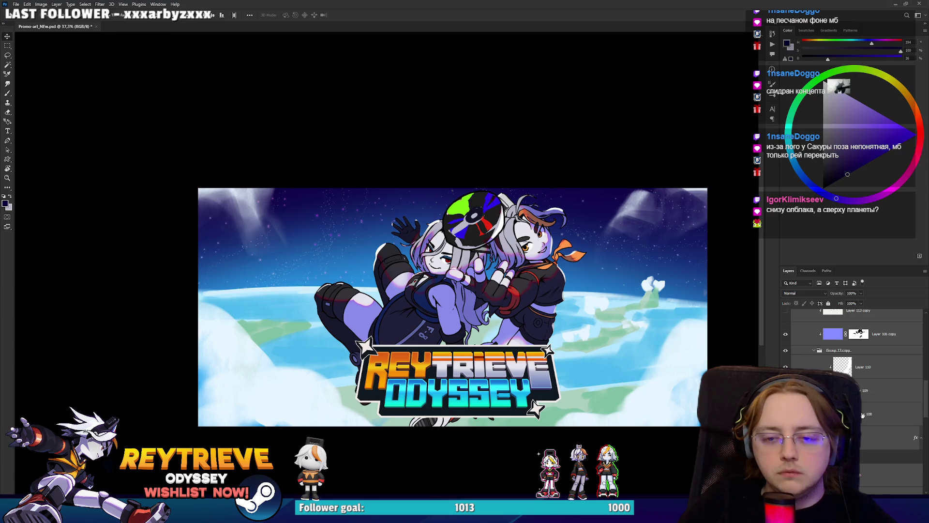
{"action": "scroll", "coordinate": [863, 427], "scroll_direction": "up", "scroll_amount": 5}
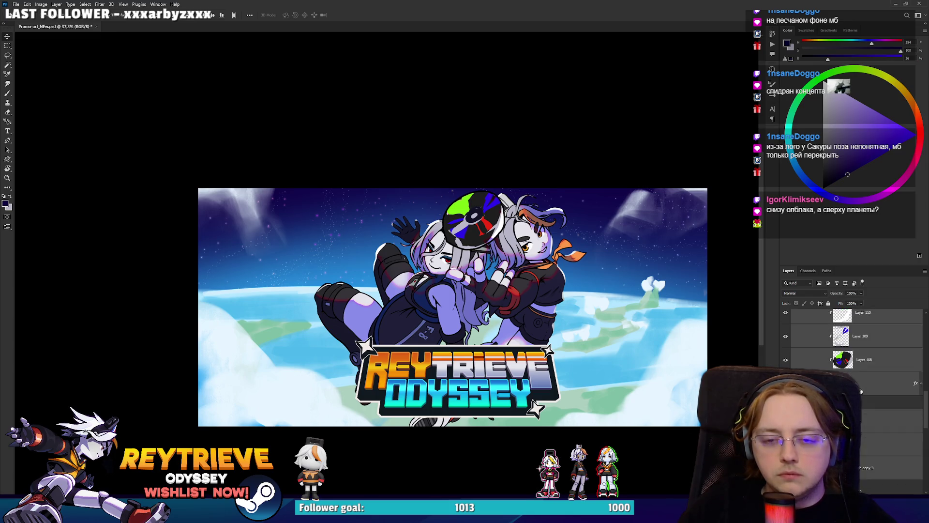
{"action": "left_click_drag", "start_coordinate": [859, 397], "coordinate": [857, 383]}
{"action": "scroll", "coordinate": [857, 382], "scroll_direction": "up", "scroll_amount": 1}
{"action": "scroll", "coordinate": [862, 444], "scroll_direction": "down", "scroll_amount": 3}
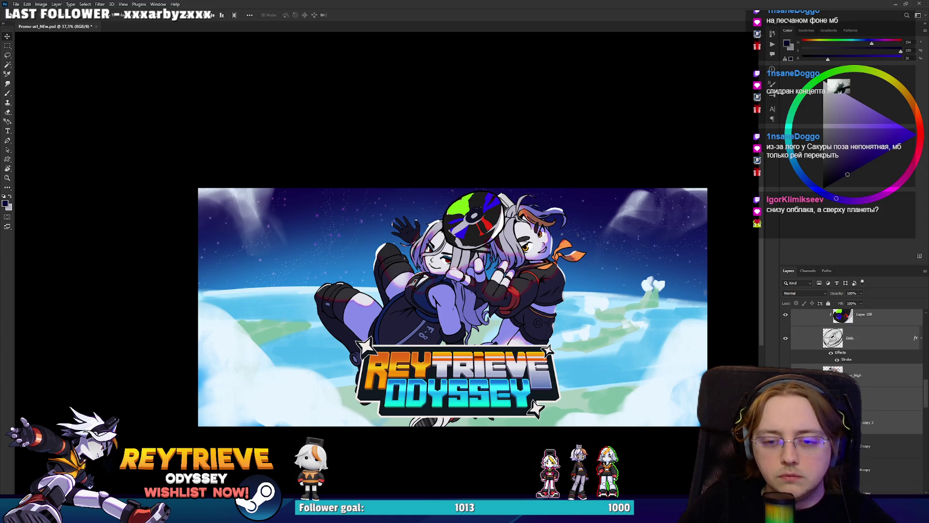
{"action": "scroll", "coordinate": [857, 387], "scroll_direction": "up", "scroll_amount": 2}
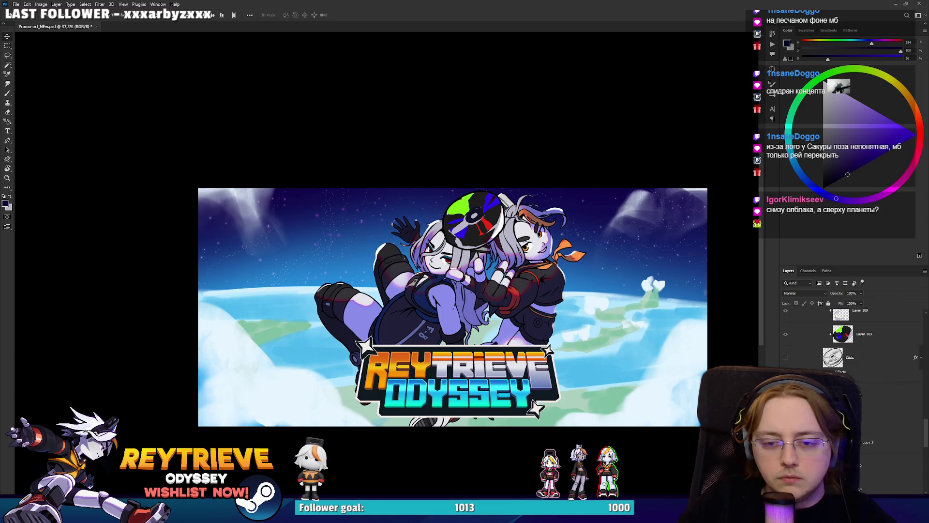
{"action": "scroll", "coordinate": [861, 390], "scroll_direction": "up", "scroll_amount": 3}
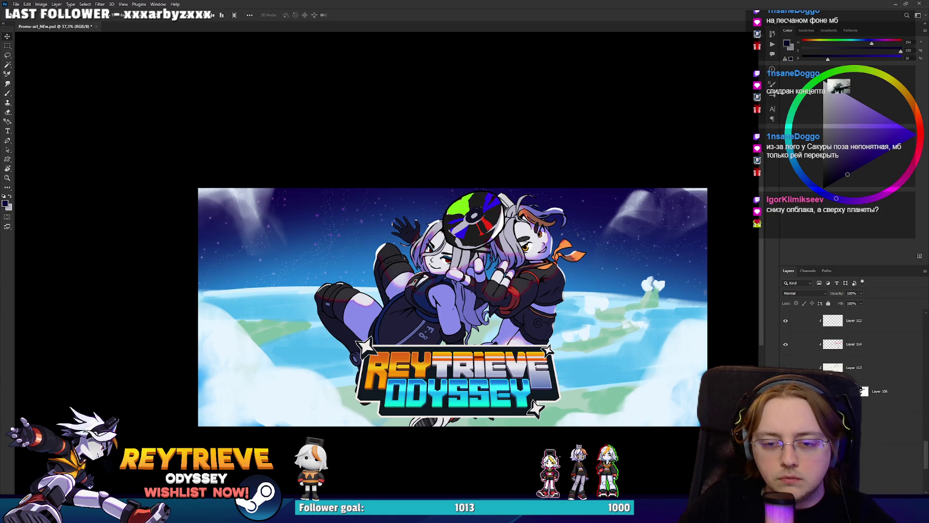
{"action": "left_click_drag", "start_coordinate": [862, 391], "coordinate": [857, 387]}
{"action": "scroll", "coordinate": [852, 376], "scroll_direction": "down", "scroll_amount": 2}
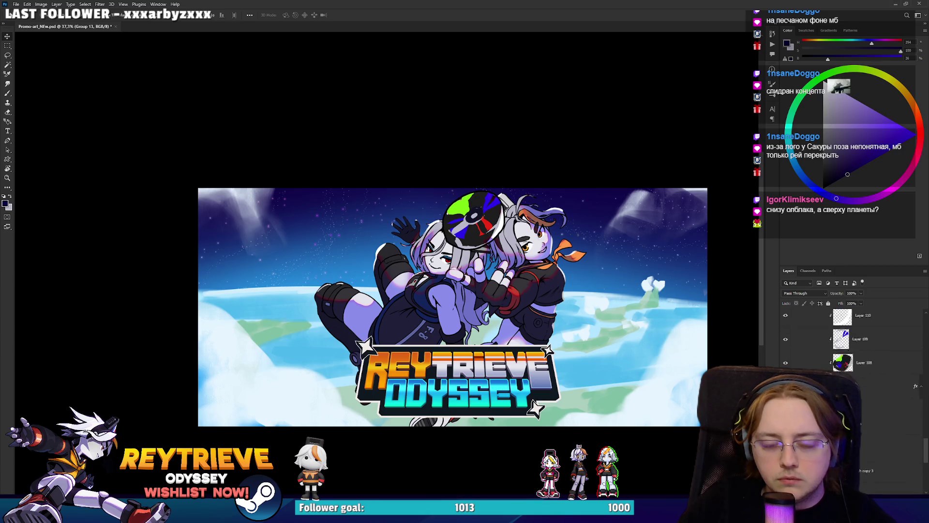
{"action": "scroll", "coordinate": [852, 376], "scroll_direction": "down", "scroll_amount": 2}
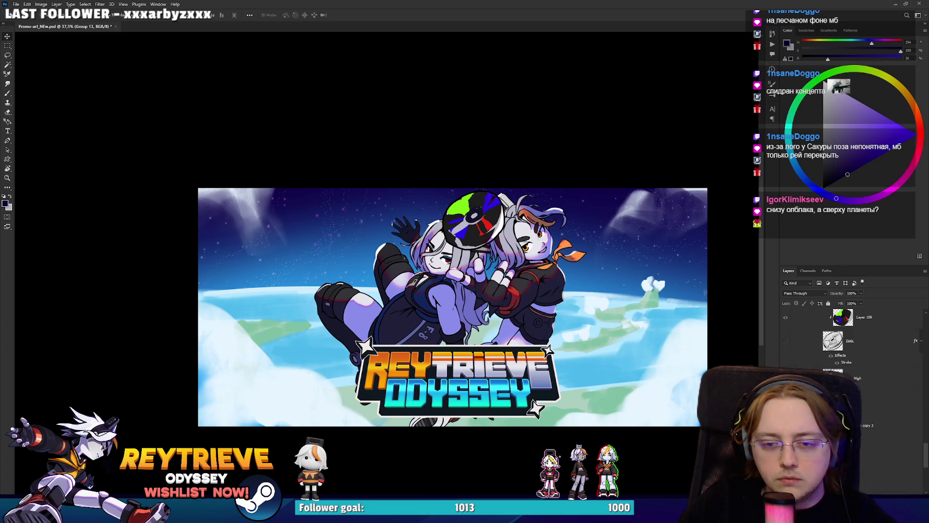
{"action": "scroll", "coordinate": [860, 390], "scroll_direction": "up", "scroll_amount": 5}
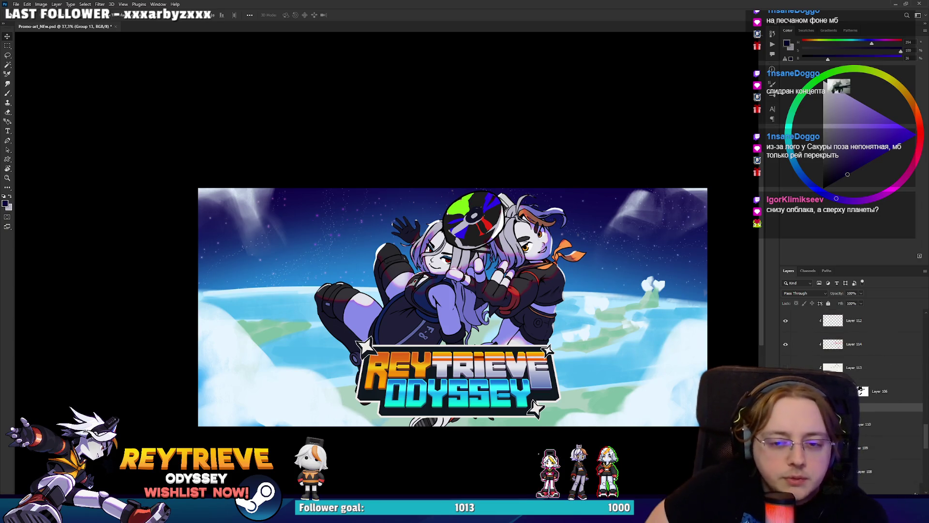
{"action": "scroll", "coordinate": [810, 312], "scroll_direction": "up", "scroll_amount": 3}
{"action": "scroll", "coordinate": [810, 312], "scroll_direction": "down", "scroll_amount": 2}
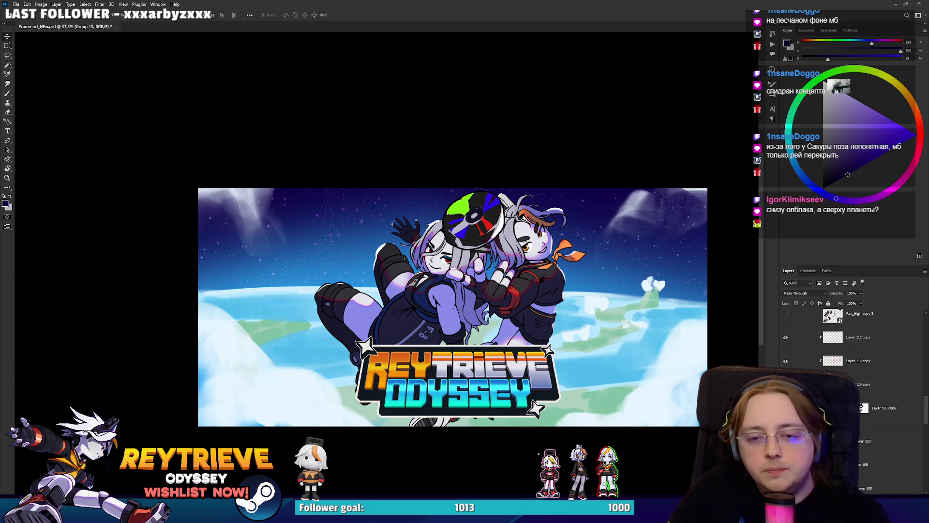
{"action": "scroll", "coordinate": [851, 339], "scroll_direction": "down", "scroll_amount": 5}
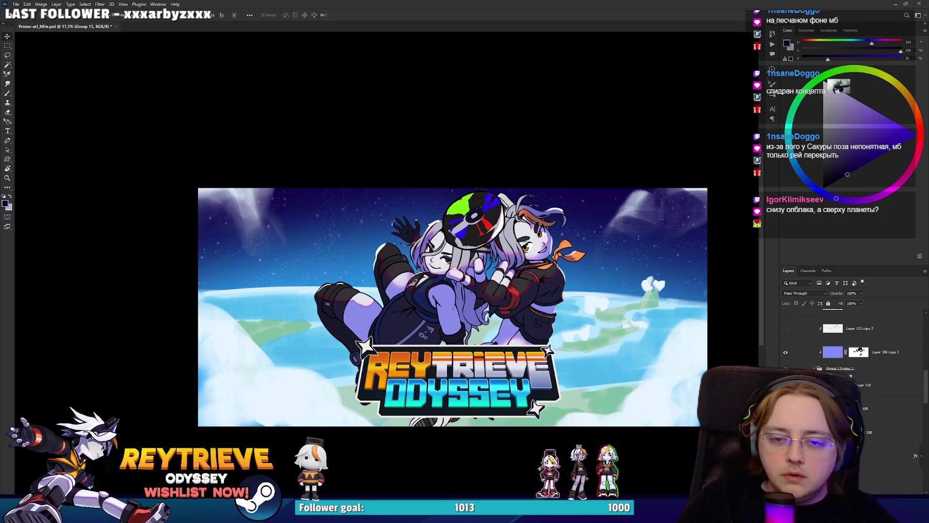
Step: Select the run of layers from Group 13 copy 2 and group them into Group 17 and Group 18
{"action": "left_click", "coordinate": [861, 368]}
{"action": "scroll", "coordinate": [861, 372], "scroll_direction": "up", "scroll_amount": 3}
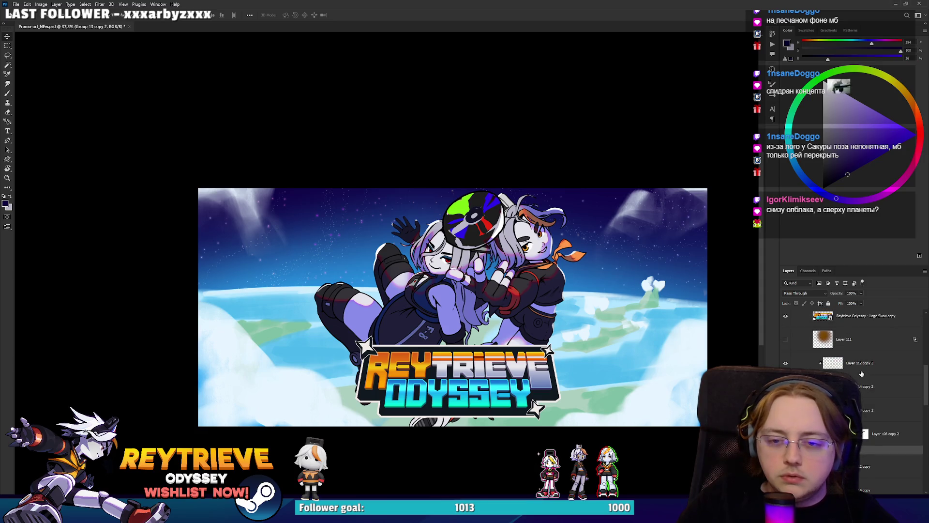
{"action": "left_click", "coordinate": [865, 465], "text": "shift"}
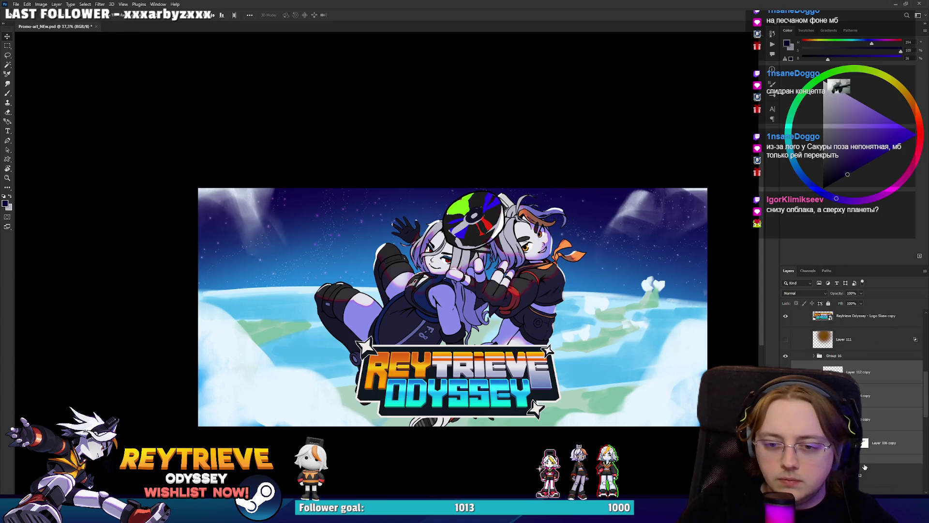
{"action": "key", "text": "ctrl+g"}
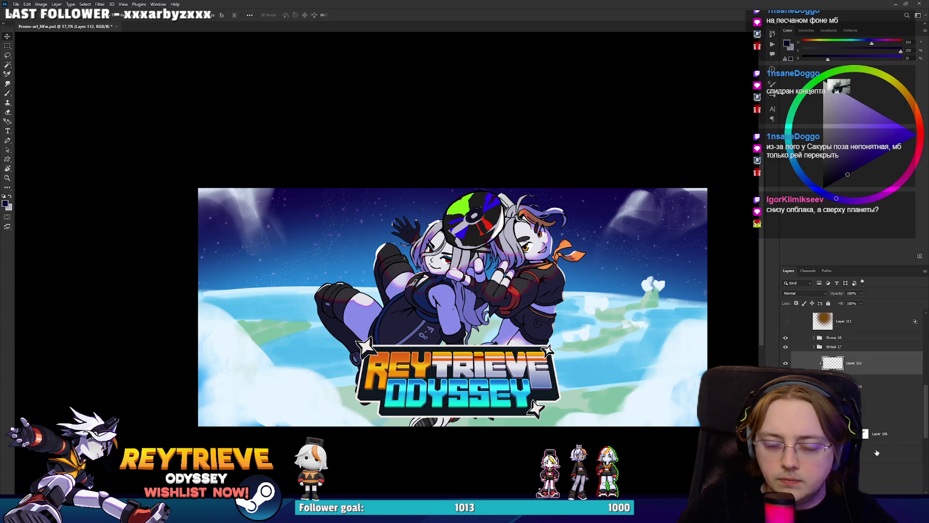
{"action": "key", "text": "ctrl+g"}
{"action": "key", "text": "e"}
{"action": "scroll", "coordinate": [589, 335], "scroll_direction": "up", "scroll_amount": 2}
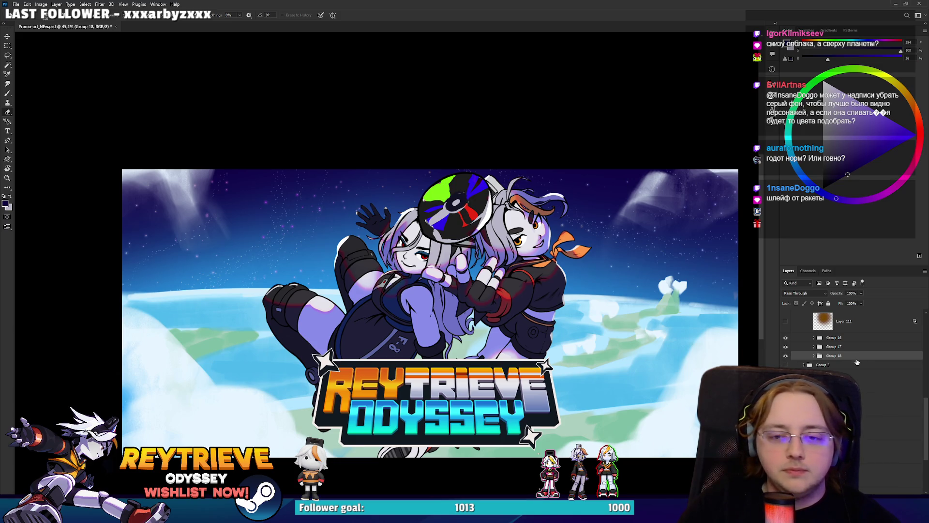
Step: Add two empty layers, trying a freehand selection at the top-right and clearing it
{"action": "key", "text": "ctrl+shift+alt+n"}
{"action": "mouse_move", "coordinate": [658, 106]}
{"action": "left_mouse_down"}
{"action": "mouse_move", "coordinate": [639, 160]}
{"action": "mouse_move", "coordinate": [678, 116]}
{"action": "mouse_move", "coordinate": [755, 242]}
{"action": "left_mouse_up"}
{"action": "mouse_move", "coordinate": [703, 172]}
{"action": "left_mouse_down"}
{"action": "mouse_move", "coordinate": [204, 225]}
{"action": "mouse_move", "coordinate": [199, 186]}
{"action": "mouse_move", "coordinate": [431, 73]}
{"action": "mouse_move", "coordinate": [490, 59]}
{"action": "left_mouse_up"}
{"action": "key", "text": "ctrl+d"}
{"action": "key", "text": "ctrl+shift+alt+n"}
{"action": "scroll", "coordinate": [402, 285], "scroll_direction": "down", "scroll_amount": 2}
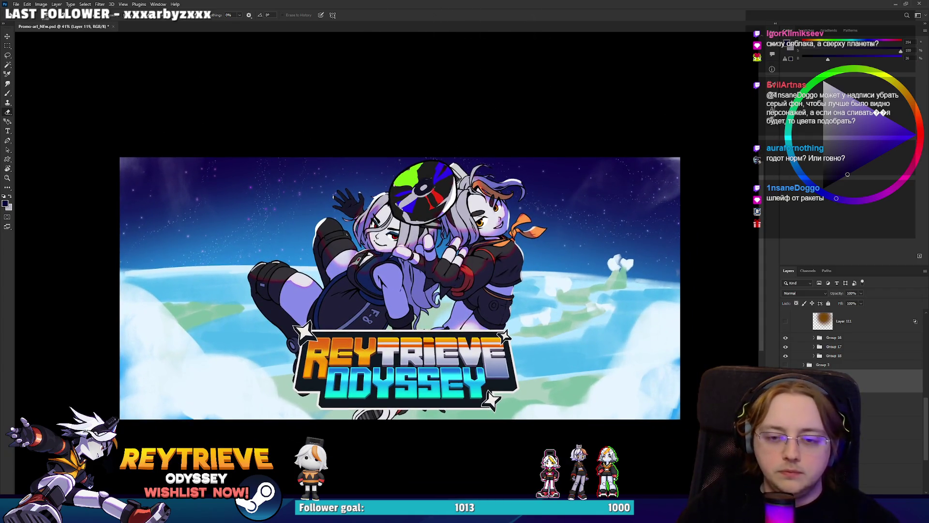
Step: Show Group 18 and spread the characters apart, nudging the right one about 25 px right
{"action": "left_click", "coordinate": [785, 355]}
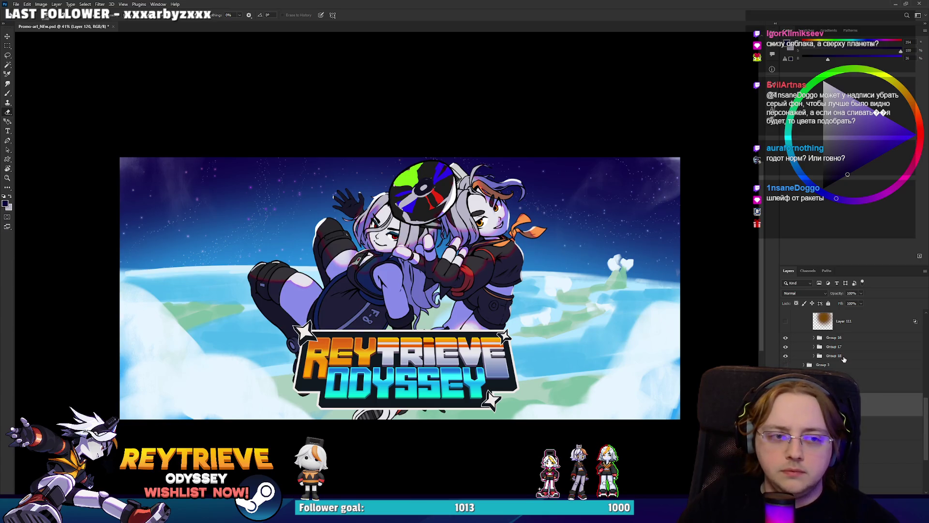
{"action": "left_click", "coordinate": [833, 356]}
{"action": "key", "text": "v"}
{"action": "mouse_move", "coordinate": [527, 302]}
{"action": "left_mouse_down"}
{"action": "mouse_move", "coordinate": [463, 302]}
{"action": "mouse_move", "coordinate": [455, 312]}
{"action": "mouse_move", "coordinate": [455, 286]}
{"action": "mouse_move", "coordinate": [455, 300]}
{"action": "left_mouse_up"}
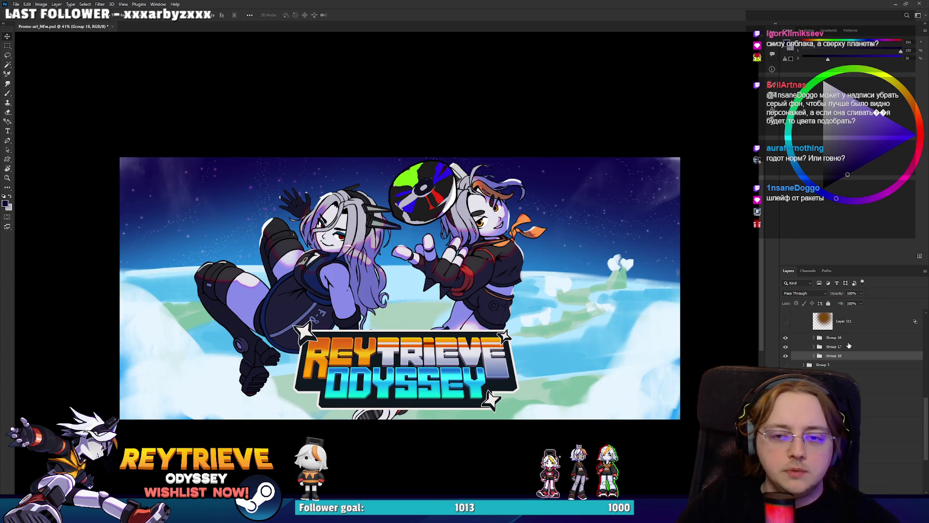
{"action": "left_click", "coordinate": [842, 347]}
{"action": "mouse_move", "coordinate": [513, 290]}
{"action": "left_mouse_down"}
{"action": "mouse_move", "coordinate": [610, 276]}
{"action": "mouse_move", "coordinate": [547, 300]}
{"action": "mouse_move", "coordinate": [513, 280]}
{"action": "mouse_move", "coordinate": [498, 295]}
{"action": "mouse_move", "coordinate": [450, 283]}
{"action": "mouse_move", "coordinate": [545, 316]}
{"action": "mouse_move", "coordinate": [537, 337]}
{"action": "mouse_move", "coordinate": [578, 341]}
{"action": "mouse_move", "coordinate": [555, 329]}
{"action": "mouse_move", "coordinate": [531, 343]}
{"action": "left_mouse_up"}
{"action": "left_click", "coordinate": [822, 338]}
{"action": "left_click_drag", "start_coordinate": [534, 302], "coordinate": [545, 296]}
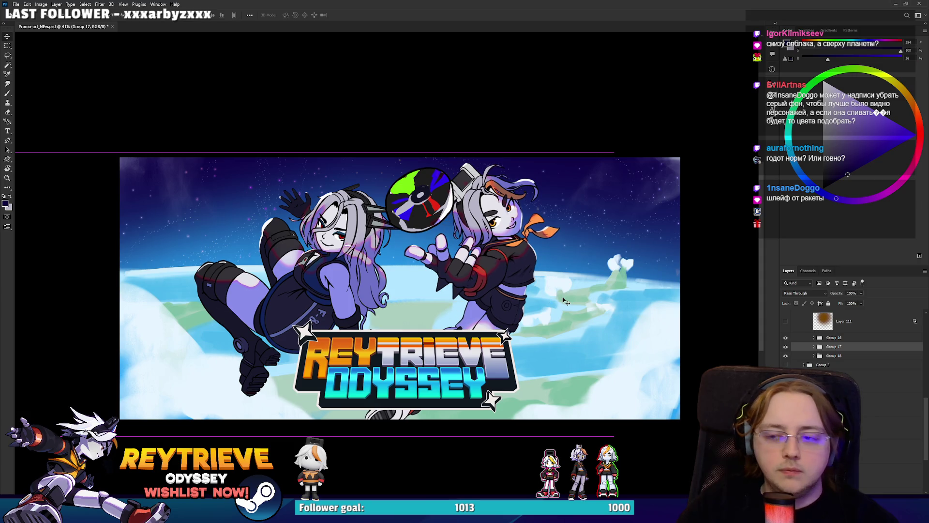
Step: Copy the Reytrieve Odyssey logo, enlarge and raise it, then hide it and show Group 16
{"action": "left_click_drag", "start_coordinate": [407, 368], "coordinate": [407, 369]}
{"action": "key", "text": "ctrl+t"}
{"action": "left_click_drag", "start_coordinate": [404, 315], "coordinate": [405, 289]}
{"action": "key", "text": "Return"}
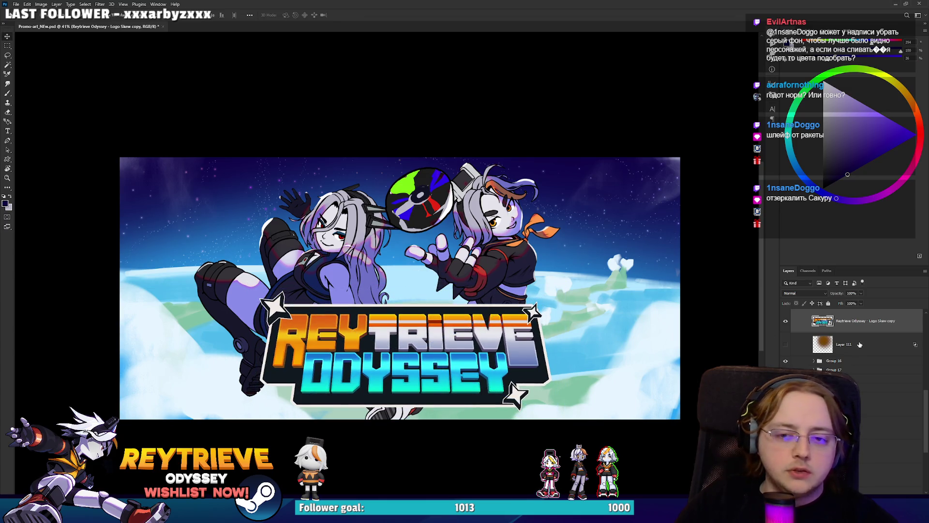
{"action": "left_click", "coordinate": [783, 323]}
{"action": "left_click", "coordinate": [824, 362]}
{"action": "left_click", "coordinate": [785, 362]}
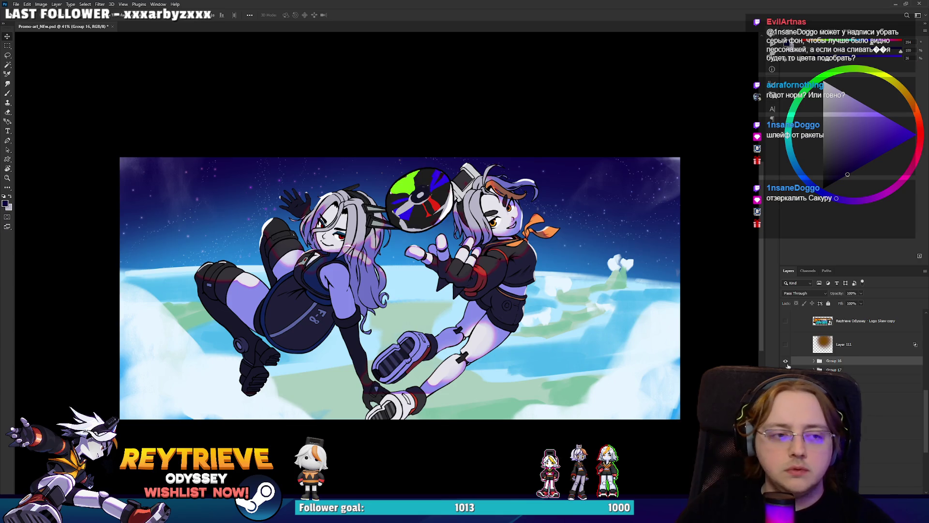
Step: Mirror the left character horizontally and move it behind the right character
{"action": "left_click", "coordinate": [785, 360]}
{"action": "left_click", "coordinate": [786, 360]}
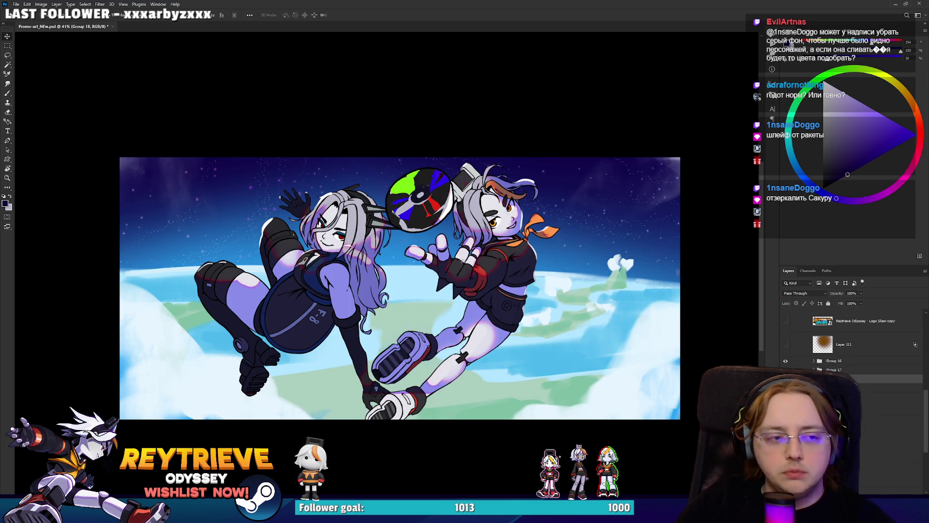
{"action": "key", "text": "ctrl+shift+h"}
{"action": "mouse_move", "coordinate": [430, 292]}
{"action": "left_mouse_down"}
{"action": "mouse_move", "coordinate": [595, 344]}
{"action": "mouse_move", "coordinate": [441, 303]}
{"action": "left_mouse_up"}
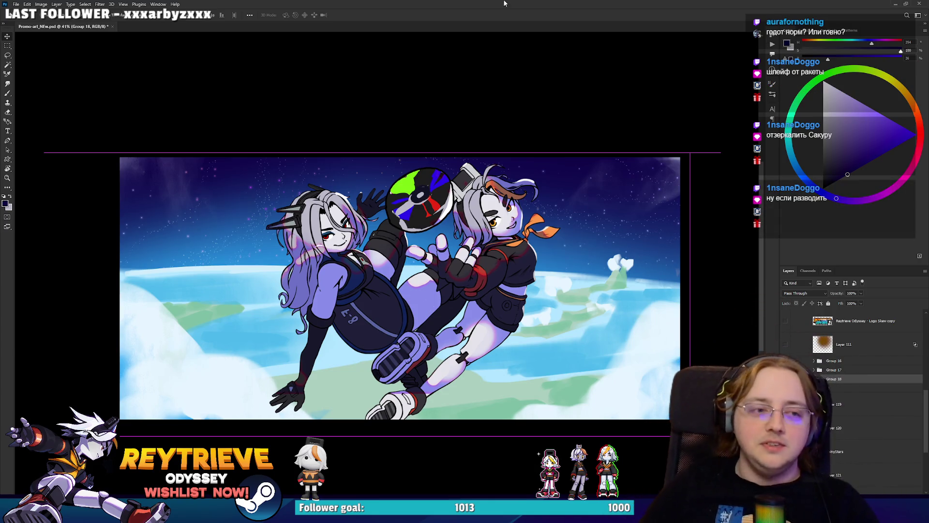
{"action": "scroll", "coordinate": [383, 214], "scroll_direction": "up", "scroll_amount": 2}
{"action": "scroll", "coordinate": [418, 272], "scroll_direction": "down", "scroll_amount": 1}
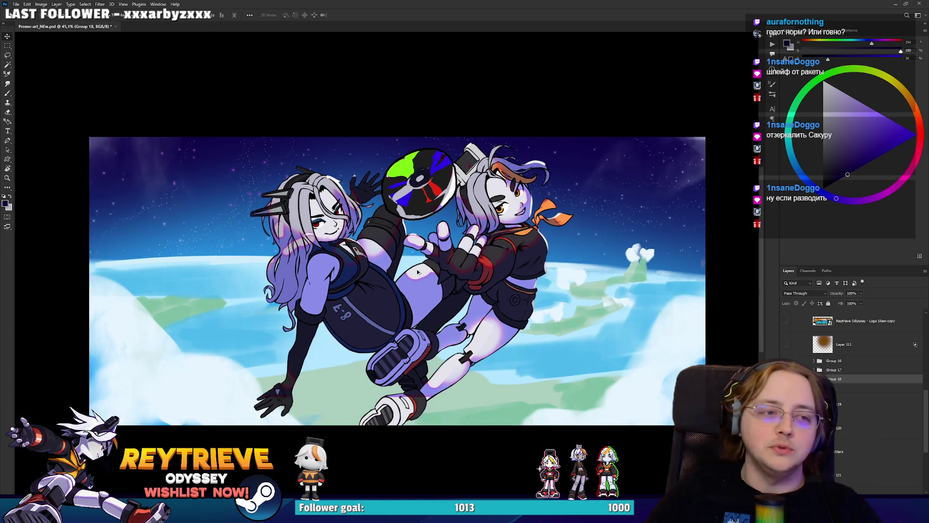
{"action": "key", "text": "ctrl+z"}
{"action": "key", "text": "ctrl+z"}
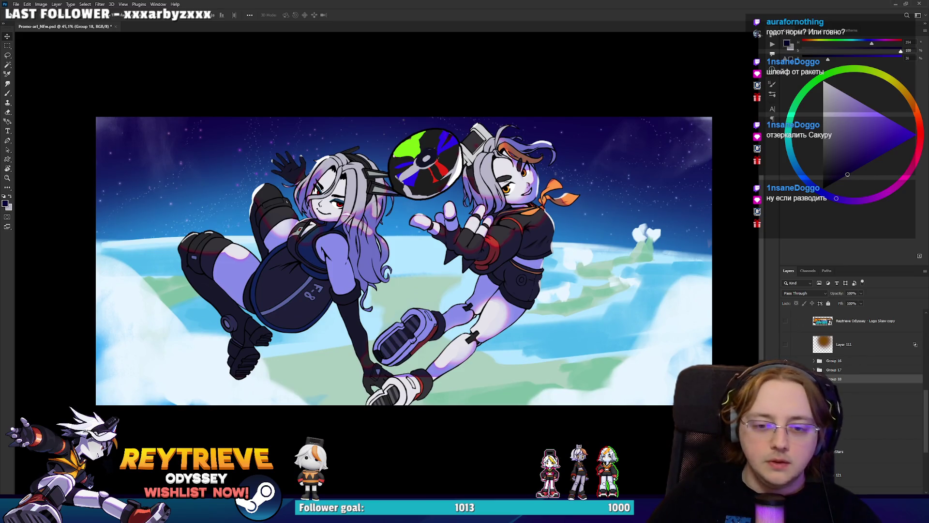
{"action": "key", "text": "ctrl+z"}
{"action": "key", "text": "ctrl+shift+z"}
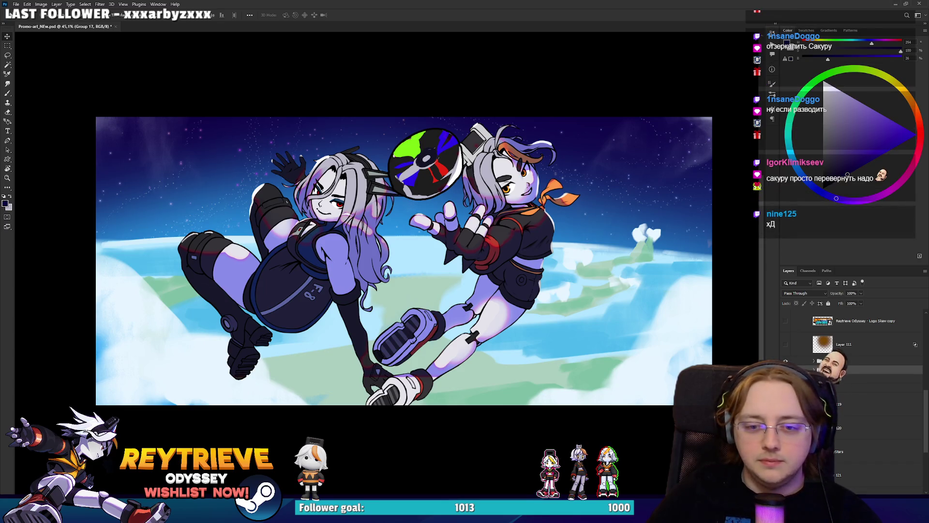
Step: Try rotating the left character upside down, then undo to keep it upright
{"action": "mouse_move", "coordinate": [576, 222]}
{"action": "left_mouse_down"}
{"action": "mouse_move", "coordinate": [642, 343]}
{"action": "mouse_move", "coordinate": [376, 491]}
{"action": "mouse_move", "coordinate": [183, 375]}
{"action": "mouse_move", "coordinate": [155, 309]}
{"action": "left_mouse_up"}
{"action": "mouse_move", "coordinate": [300, 314]}
{"action": "left_mouse_down"}
{"action": "mouse_move", "coordinate": [409, 294]}
{"action": "mouse_move", "coordinate": [375, 280]}
{"action": "mouse_move", "coordinate": [385, 238]}
{"action": "mouse_move", "coordinate": [370, 260]}
{"action": "left_mouse_up"}
{"action": "key", "text": "Return"}
{"action": "key", "text": "ctrl+z"}
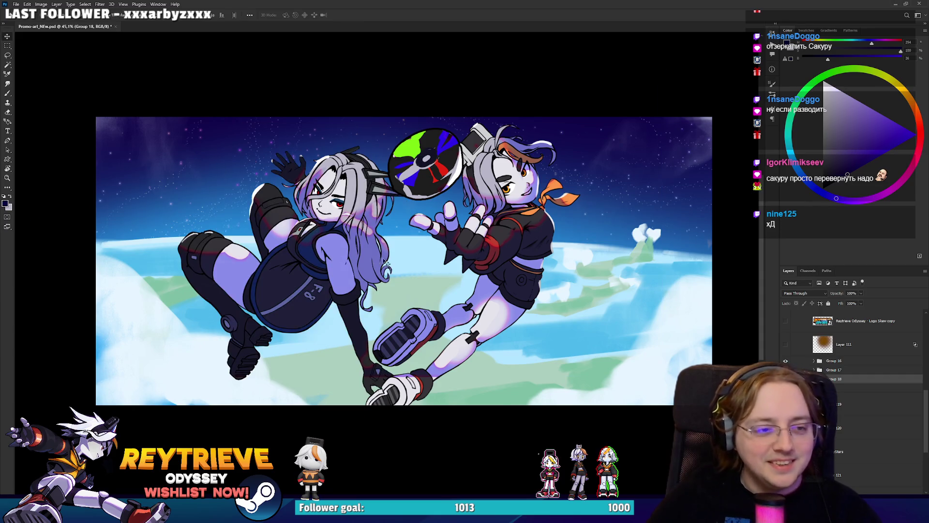
{"action": "mouse_move", "coordinate": [453, 272]}
{"action": "left_mouse_down"}
{"action": "mouse_move", "coordinate": [482, 280]}
{"action": "mouse_move", "coordinate": [464, 290]}
{"action": "mouse_move", "coordinate": [504, 305]}
{"action": "mouse_move", "coordinate": [496, 304]}
{"action": "left_mouse_up"}
{"action": "scroll", "coordinate": [851, 387], "scroll_direction": "up", "scroll_amount": 1}
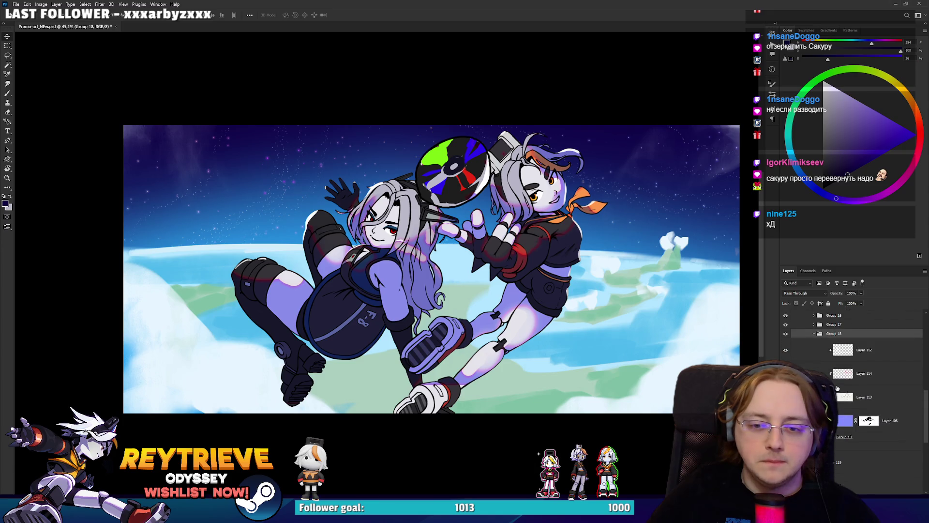
{"action": "scroll", "coordinate": [826, 367], "scroll_direction": "down", "scroll_amount": 5}
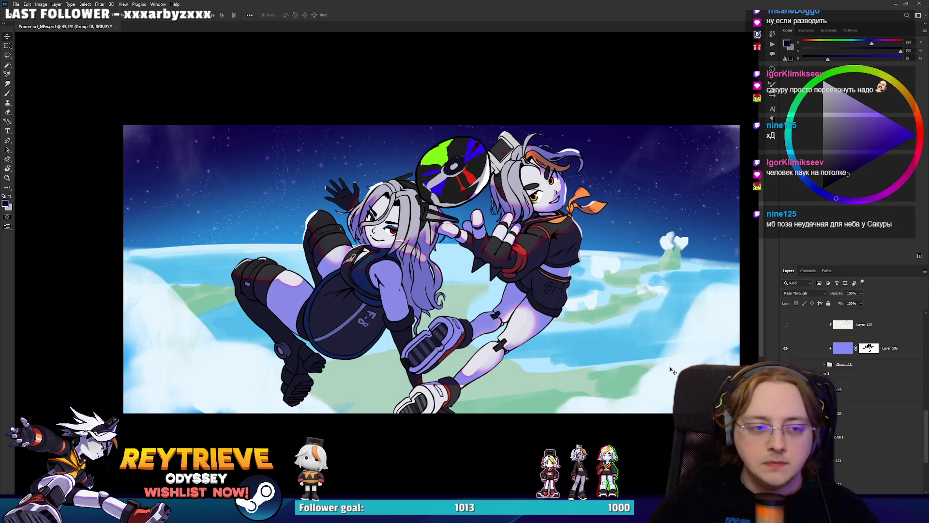
{"action": "key", "text": "ctrl+z"}
{"action": "key", "text": "ctrl+z"}
{"action": "key", "text": "ctrl+shift+z"}
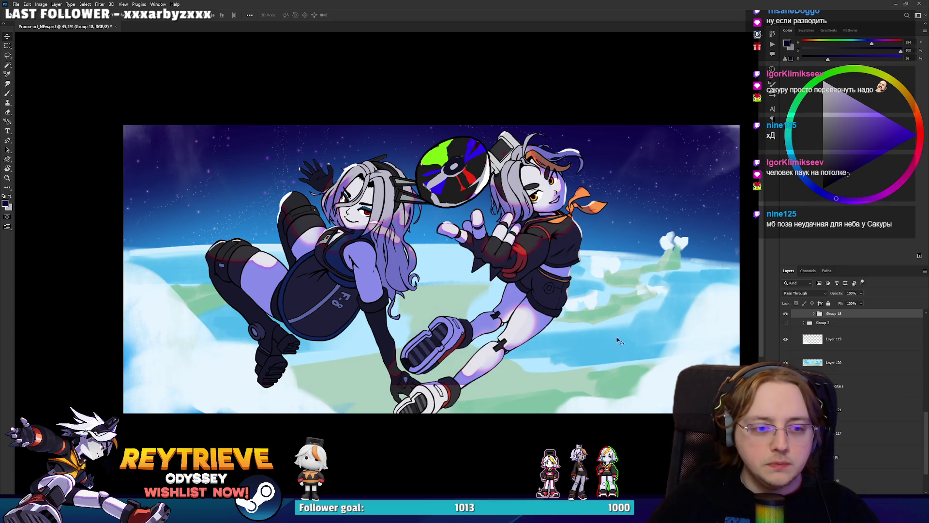
Step: Temporarily hide the right character and disc, then show the character, its legs and disc again
{"action": "scroll", "coordinate": [456, 285], "scroll_direction": "up", "scroll_amount": 2}
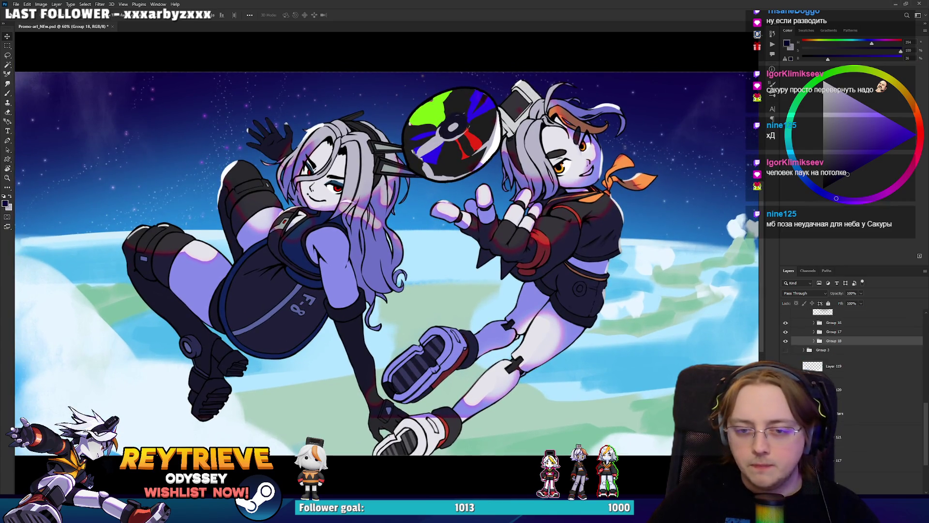
{"action": "scroll", "coordinate": [803, 355], "scroll_direction": "down", "scroll_amount": 2}
{"action": "scroll", "coordinate": [585, 322], "scroll_direction": "down", "scroll_amount": 1}
{"action": "scroll", "coordinate": [833, 382], "scroll_direction": "up", "scroll_amount": 3}
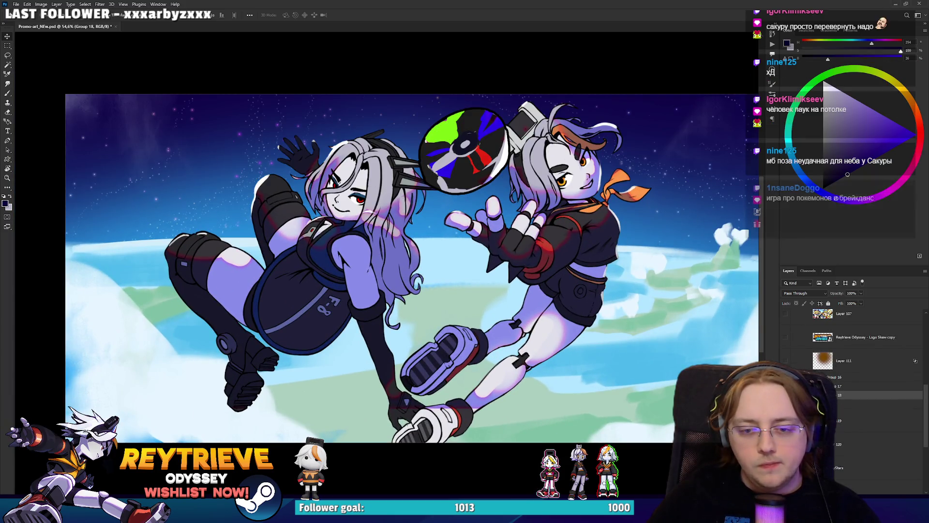
{"action": "left_click", "coordinate": [785, 395]}
{"action": "left_click", "coordinate": [819, 395]}
{"action": "scroll", "coordinate": [844, 396], "scroll_direction": "down", "scroll_amount": 4}
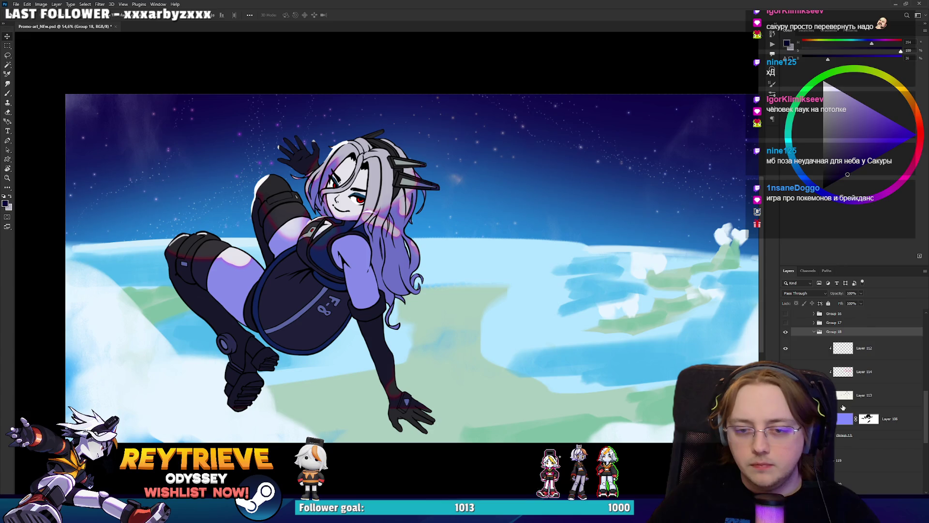
{"action": "scroll", "coordinate": [851, 387], "scroll_direction": "down", "scroll_amount": 5}
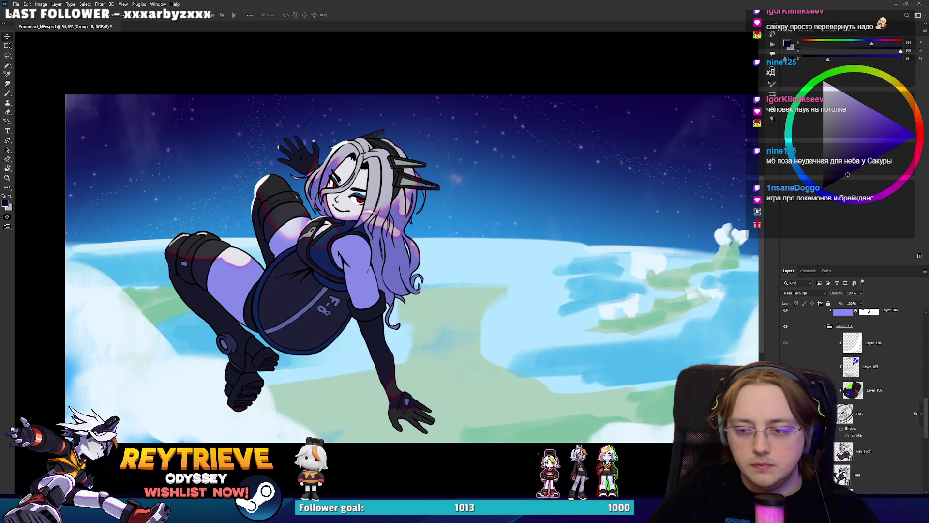
{"action": "left_click", "coordinate": [785, 406]}
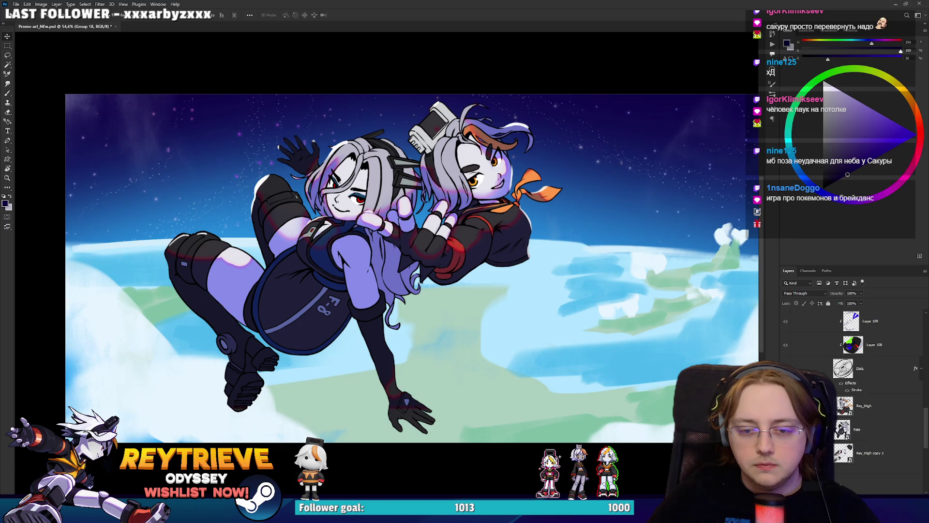
{"action": "left_click", "coordinate": [786, 452]}
{"action": "left_click", "coordinate": [785, 368]}
Step: Nudge the right character group slightly right and show the Reytrieve Odyssey logo again
{"action": "scroll", "coordinate": [822, 387], "scroll_direction": "up", "scroll_amount": 2}
{"action": "scroll", "coordinate": [852, 387], "scroll_direction": "up", "scroll_amount": 5}
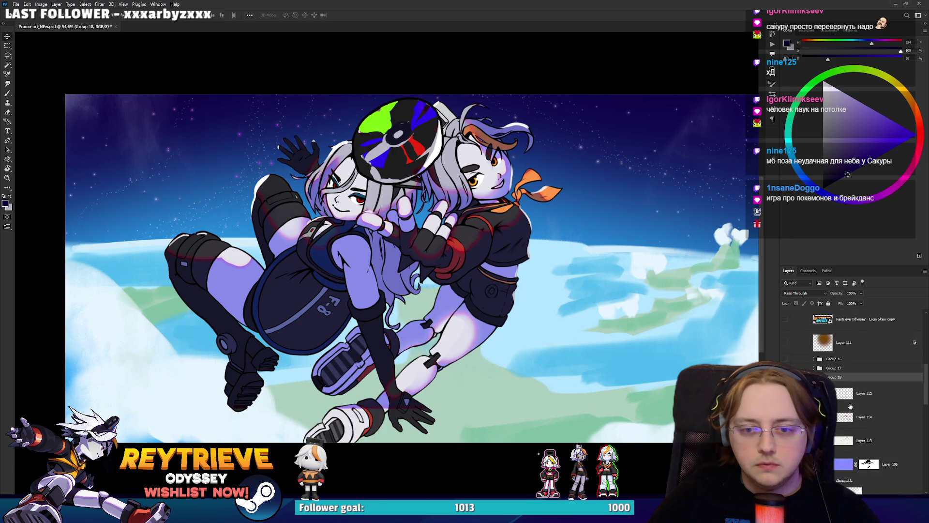
{"action": "scroll", "coordinate": [550, 292], "scroll_direction": "down", "scroll_amount": 3}
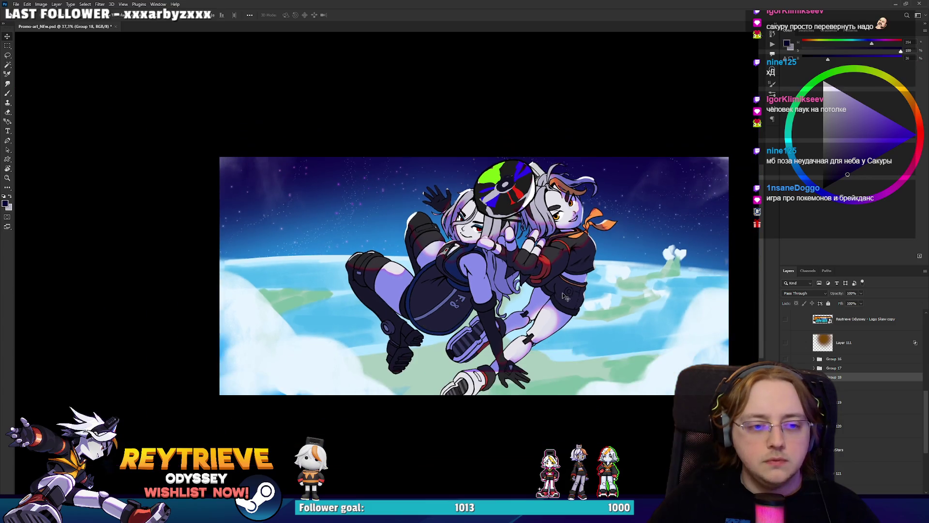
{"action": "mouse_move", "coordinate": [560, 293]}
{"action": "left_mouse_down"}
{"action": "mouse_move", "coordinate": [646, 298]}
{"action": "mouse_move", "coordinate": [552, 299]}
{"action": "mouse_move", "coordinate": [658, 304]}
{"action": "mouse_move", "coordinate": [643, 305]}
{"action": "left_mouse_up"}
{"action": "left_click", "coordinate": [786, 364]}
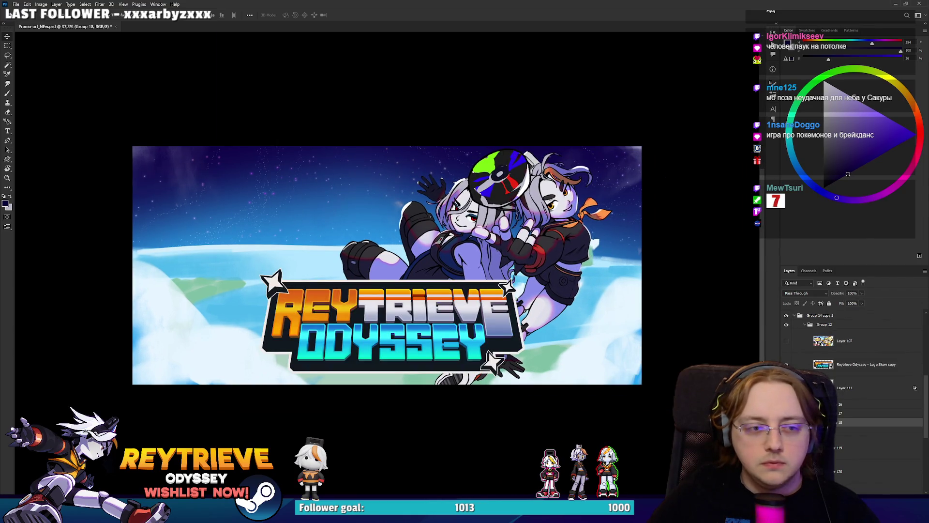
Step: Move the Logo Skew copy logo to the banner's left side and select Layer 120
{"action": "left_click", "coordinate": [844, 368]}
{"action": "mouse_move", "coordinate": [445, 330]}
{"action": "left_mouse_down"}
{"action": "mouse_move", "coordinate": [311, 325]}
{"action": "mouse_move", "coordinate": [323, 324]}
{"action": "left_mouse_up"}
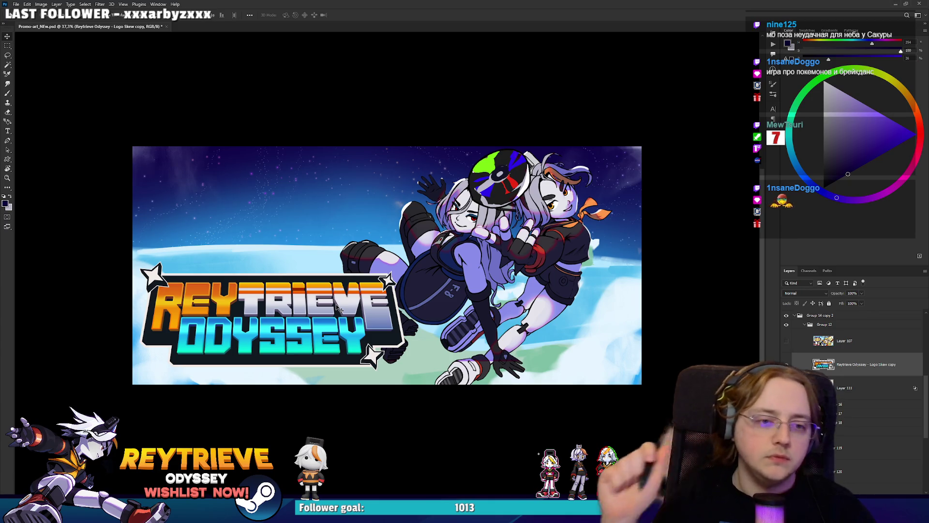
{"action": "scroll", "coordinate": [414, 352], "scroll_direction": "up", "scroll_amount": 3}
{"action": "scroll", "coordinate": [414, 353], "scroll_direction": "down", "scroll_amount": 2}
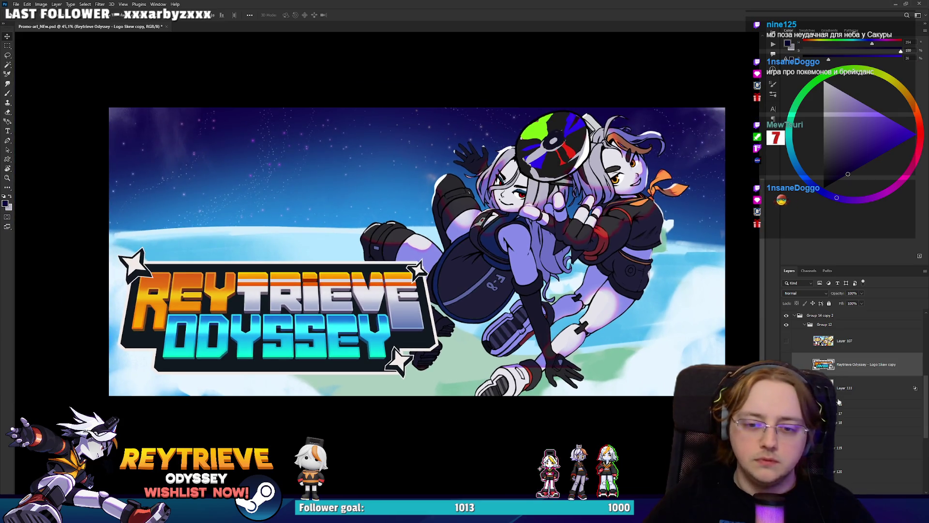
{"action": "scroll", "coordinate": [836, 397], "scroll_direction": "down", "scroll_amount": 3}
{"action": "left_click", "coordinate": [836, 397]}
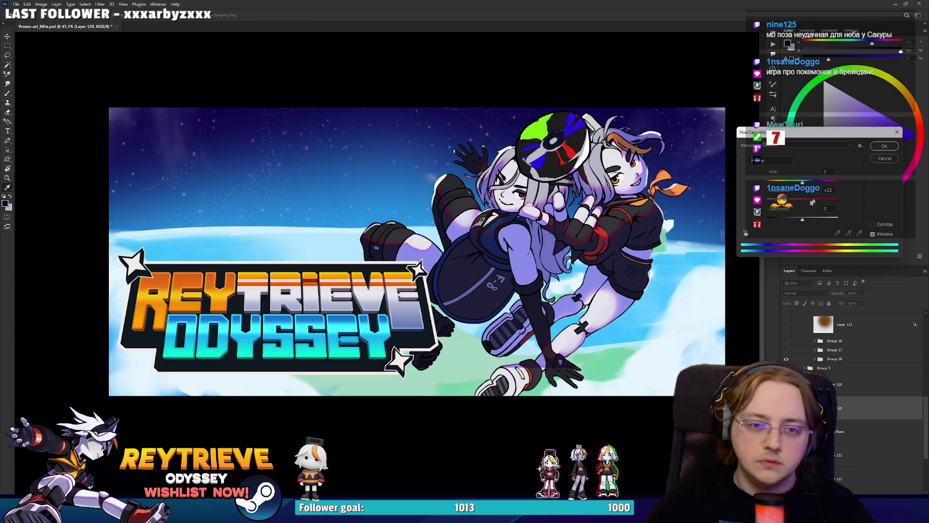
Step: Cancel Hue/Saturation and apply Levels to Layer 120 with black input 97 and white input 245
{"action": "left_click", "coordinate": [883, 146]}
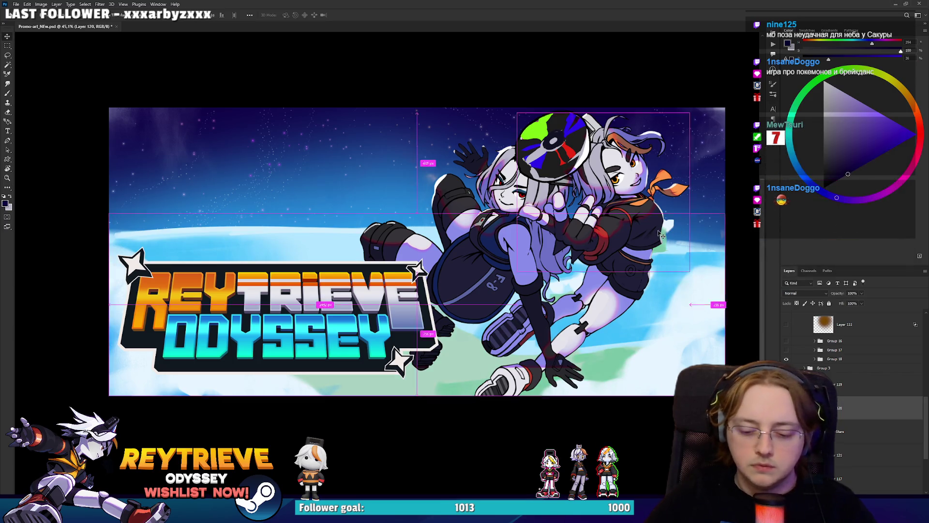
{"action": "key", "text": "ctrl+l"}
{"action": "left_click_drag", "start_coordinate": [751, 202], "coordinate": [763, 202]}
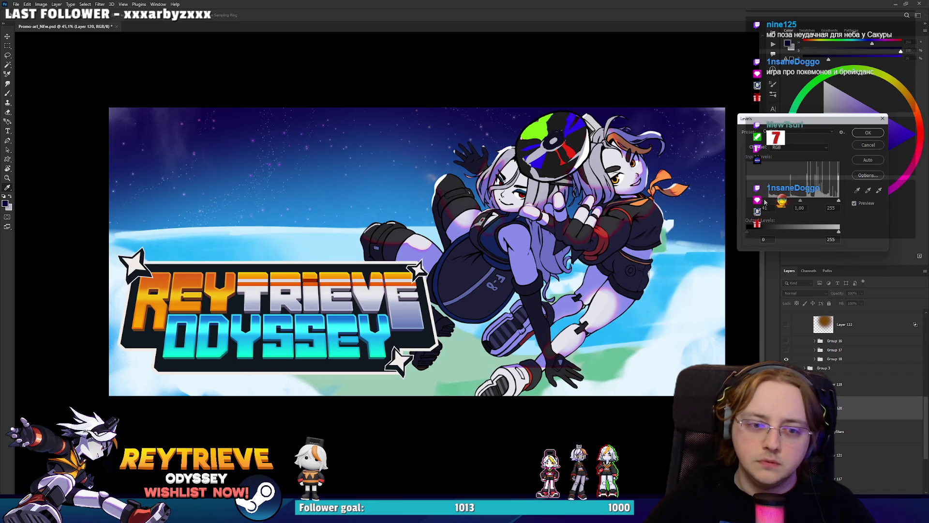
{"action": "mouse_move", "coordinate": [837, 201]}
{"action": "left_mouse_down"}
{"action": "mouse_move", "coordinate": [772, 201]}
{"action": "mouse_move", "coordinate": [780, 201]}
{"action": "left_mouse_up"}
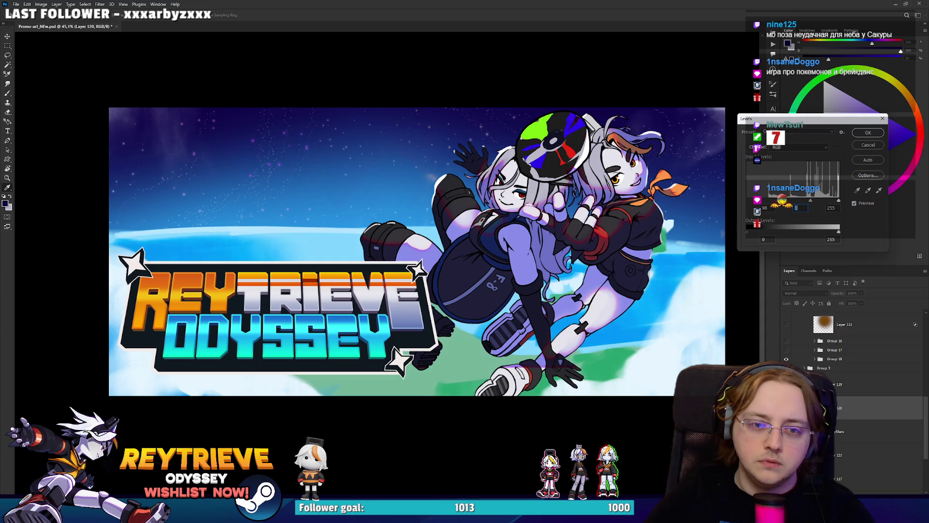
{"action": "left_click_drag", "start_coordinate": [840, 203], "coordinate": [836, 201]}
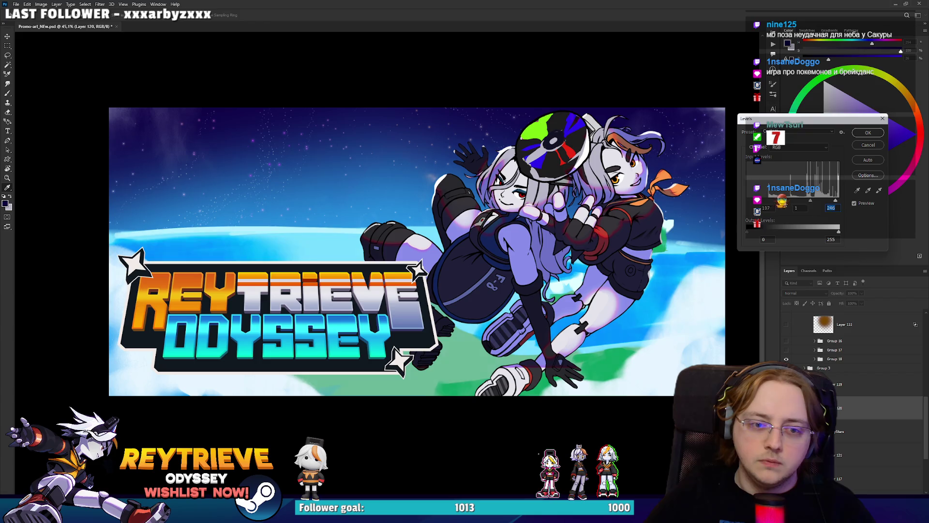
{"action": "left_click_drag", "start_coordinate": [779, 201], "coordinate": [782, 201]}
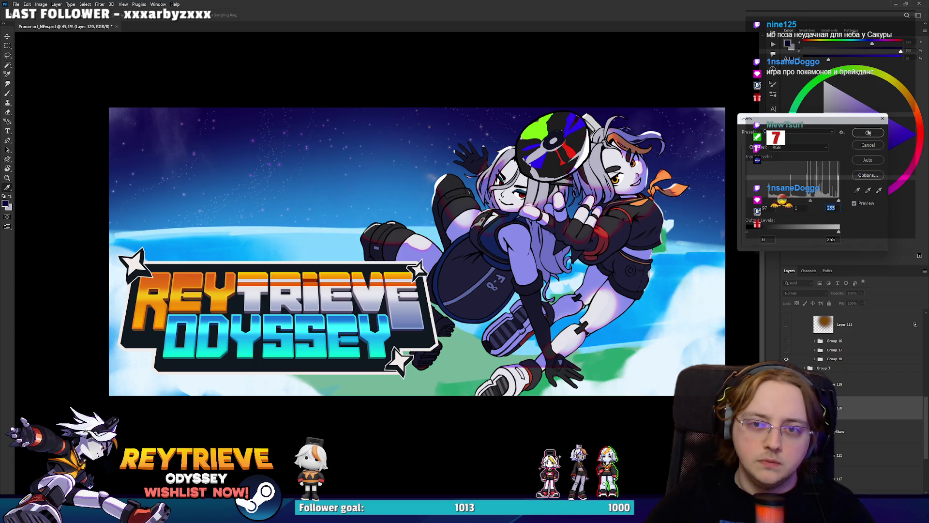
{"action": "left_click", "coordinate": [867, 131]}
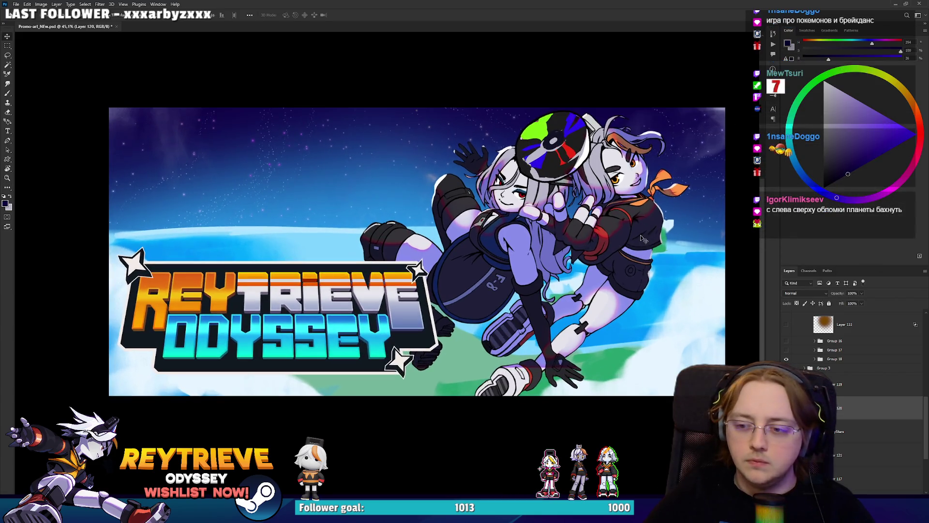
{"action": "left_click_drag", "start_coordinate": [649, 256], "coordinate": [680, 252]}
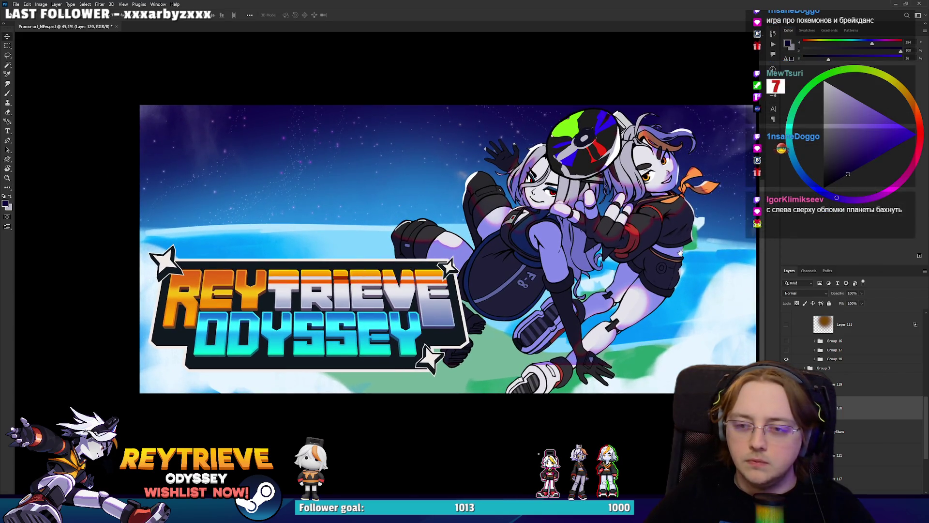
Step: Select Group 12, try shifting it about 113 px left and undo, then nudge the logo up
{"action": "scroll", "coordinate": [835, 444], "scroll_direction": "up", "scroll_amount": 3}
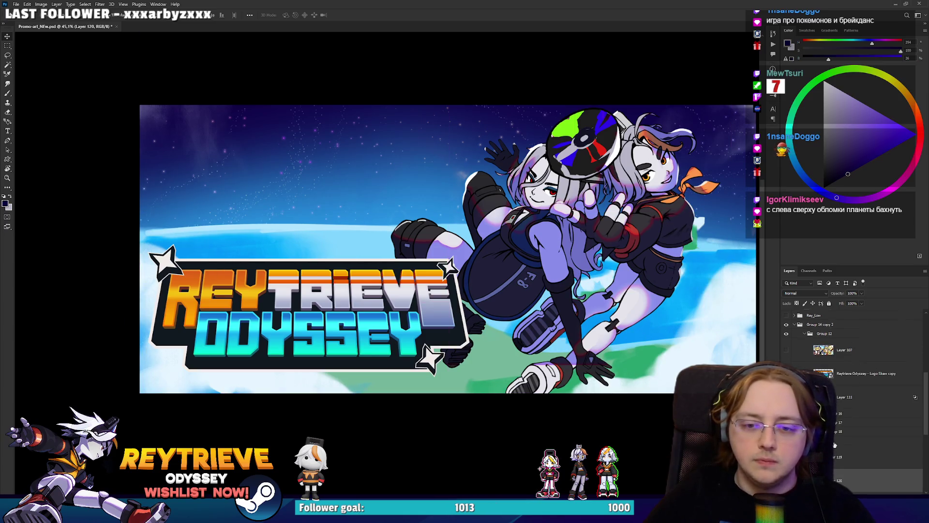
{"action": "left_click", "coordinate": [826, 324]}
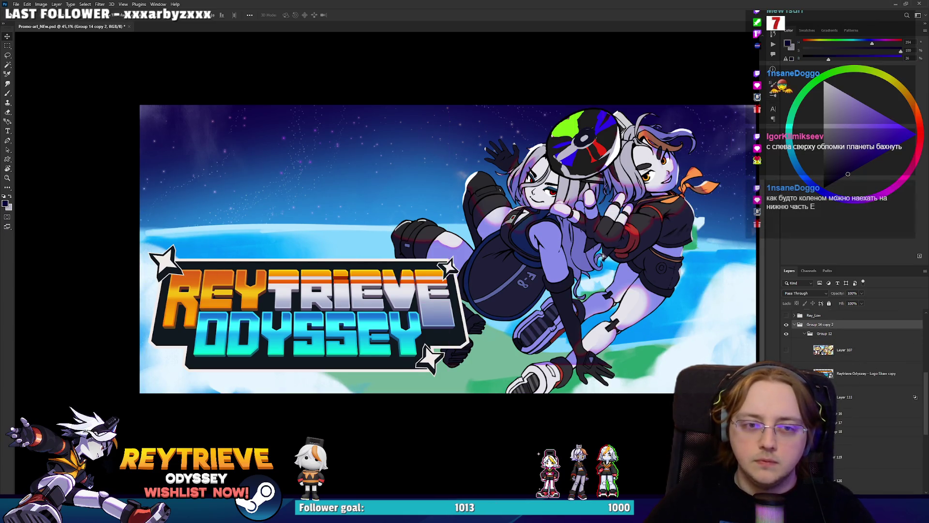
{"action": "left_click", "coordinate": [821, 335]}
{"action": "mouse_move", "coordinate": [635, 266]}
{"action": "left_mouse_down"}
{"action": "mouse_move", "coordinate": [581, 267]}
{"action": "mouse_move", "coordinate": [599, 266]}
{"action": "mouse_move", "coordinate": [580, 283]}
{"action": "left_mouse_up"}
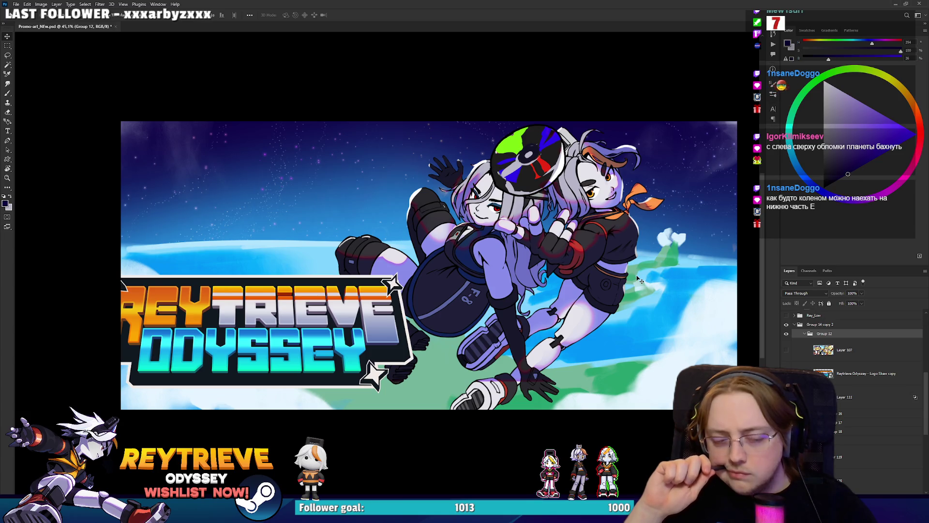
{"action": "key", "text": "ctrl+z"}
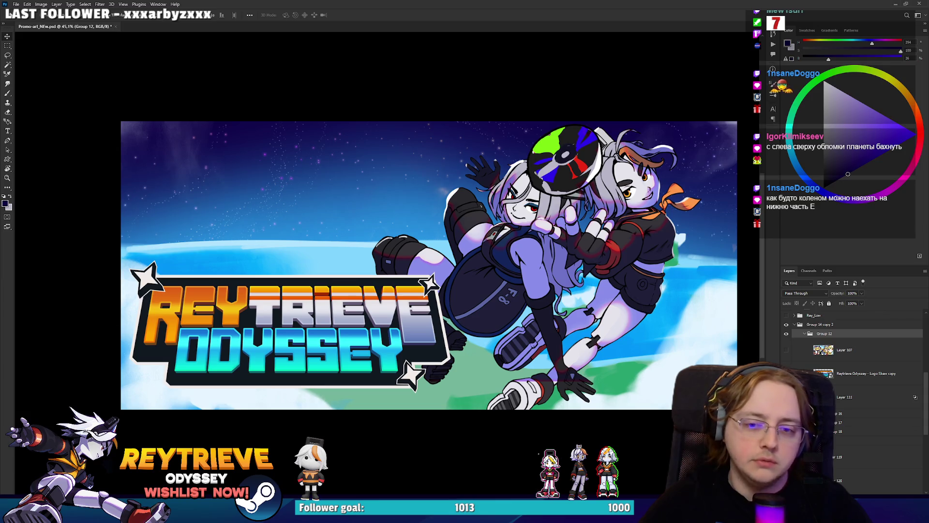
{"action": "mouse_move", "coordinate": [425, 301]}
{"action": "left_mouse_down"}
{"action": "mouse_move", "coordinate": [397, 320]}
{"action": "mouse_move", "coordinate": [387, 347]}
{"action": "mouse_move", "coordinate": [446, 277]}
{"action": "mouse_move", "coordinate": [419, 281]}
{"action": "mouse_move", "coordinate": [419, 224]}
{"action": "left_mouse_up"}
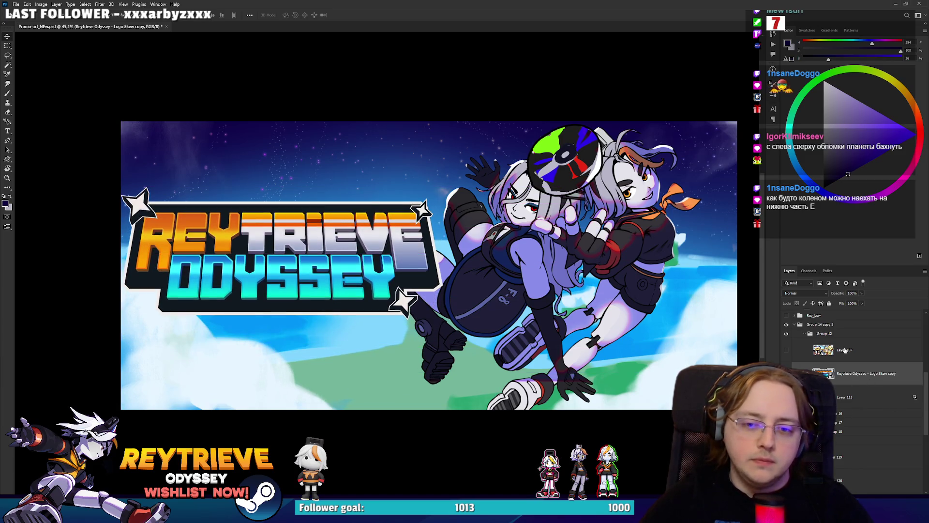
Step: Reposition and enlarge the hugging characters group with Free Transform
{"action": "left_click", "coordinate": [841, 431]}
{"action": "left_click_drag", "start_coordinate": [600, 287], "coordinate": [638, 304]}
{"action": "key", "text": "ctrl+t"}
{"action": "mouse_move", "coordinate": [643, 245]}
{"action": "left_mouse_down"}
{"action": "mouse_move", "coordinate": [516, 235]}
{"action": "mouse_move", "coordinate": [519, 223]}
{"action": "left_mouse_up"}
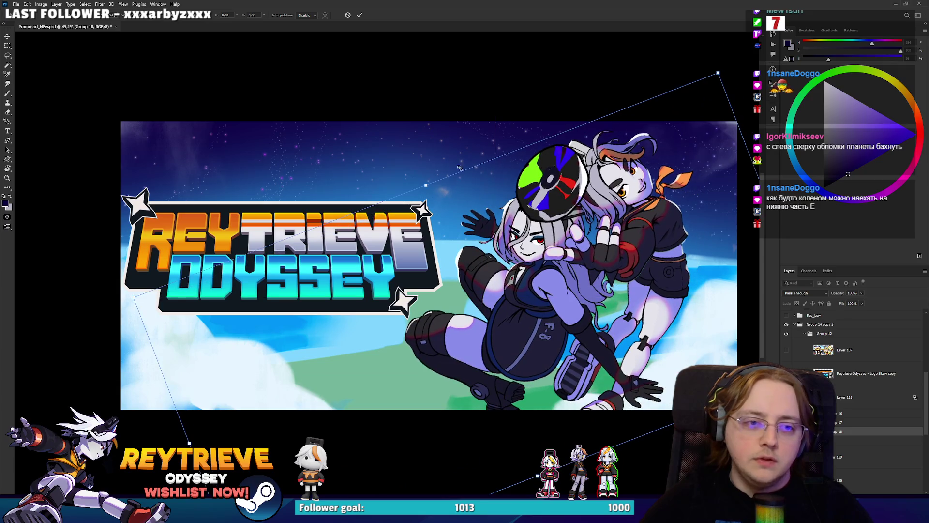
{"action": "left_click_drag", "start_coordinate": [425, 182], "coordinate": [467, 250]}
{"action": "key", "text": "Return"}
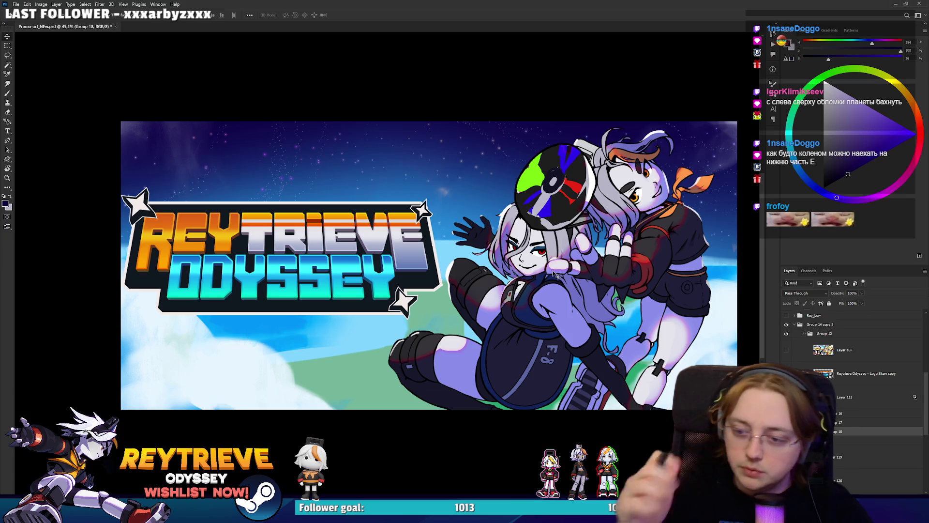
Step: Widen the logo with Free Transform and check its distances to the canvas edges
{"action": "left_click", "coordinate": [840, 372]}
{"action": "key", "text": "ctrl+t"}
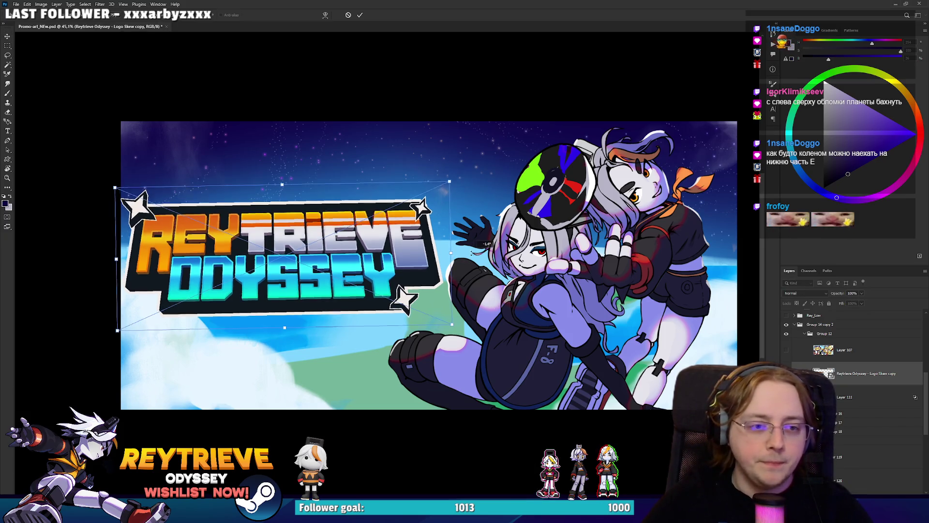
{"action": "mouse_move", "coordinate": [451, 256]}
{"action": "left_mouse_down"}
{"action": "mouse_move", "coordinate": [477, 254]}
{"action": "mouse_move", "coordinate": [437, 248]}
{"action": "mouse_move", "coordinate": [495, 249]}
{"action": "mouse_move", "coordinate": [438, 253]}
{"action": "mouse_move", "coordinate": [425, 244]}
{"action": "left_mouse_up"}
{"action": "key", "text": "Return"}
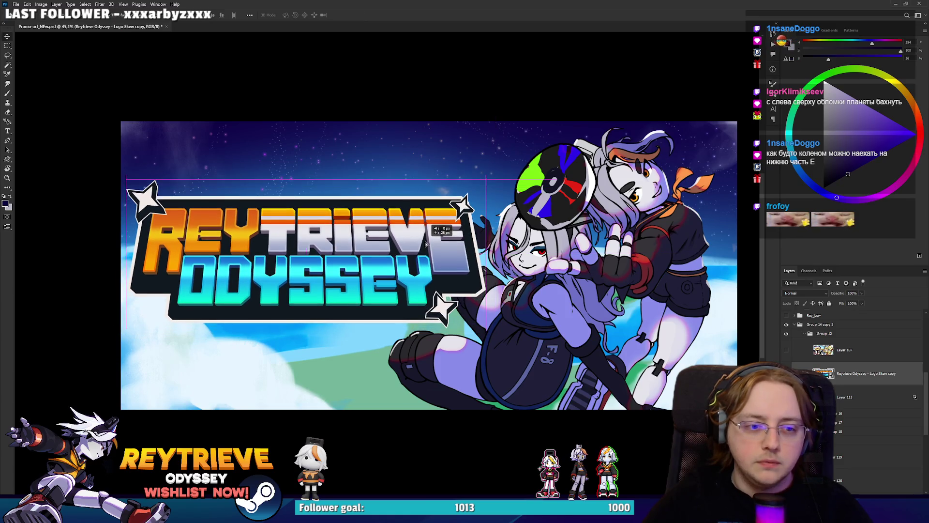
{"action": "scroll", "coordinate": [439, 249], "scroll_direction": "down", "scroll_amount": 3}
{"action": "scroll", "coordinate": [439, 250], "scroll_direction": "down", "scroll_amount": 3}
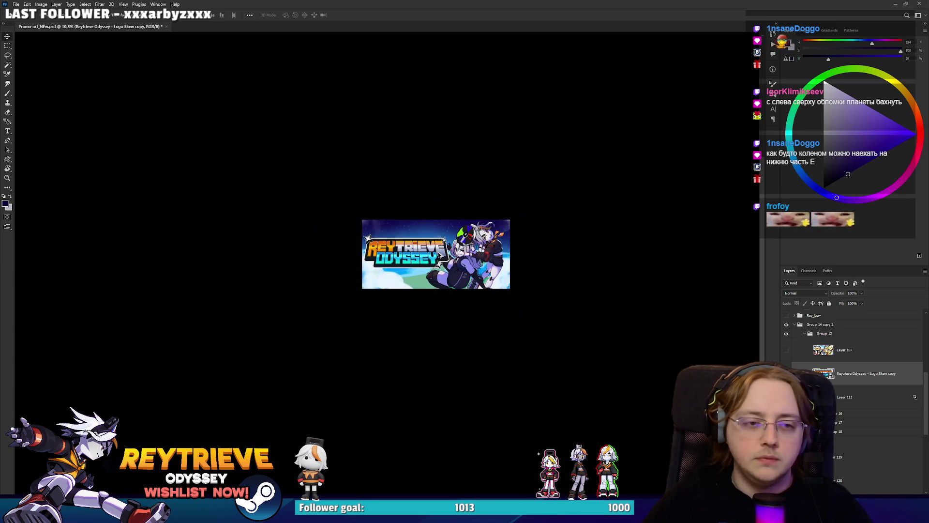
{"action": "scroll", "coordinate": [437, 252], "scroll_direction": "up", "scroll_amount": 5}
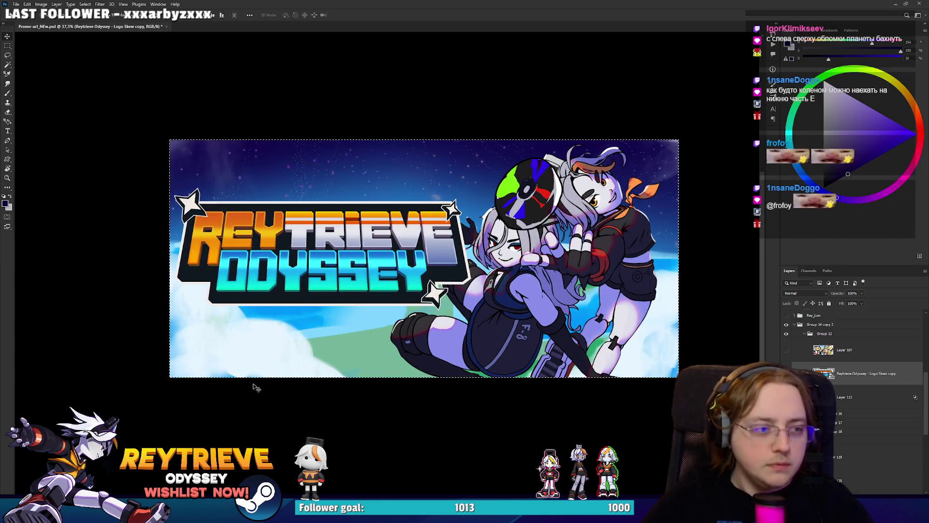
{"action": "key", "text": "ctrl"}
{"action": "left_click", "coordinate": [260, 337], "text": "ctrl"}
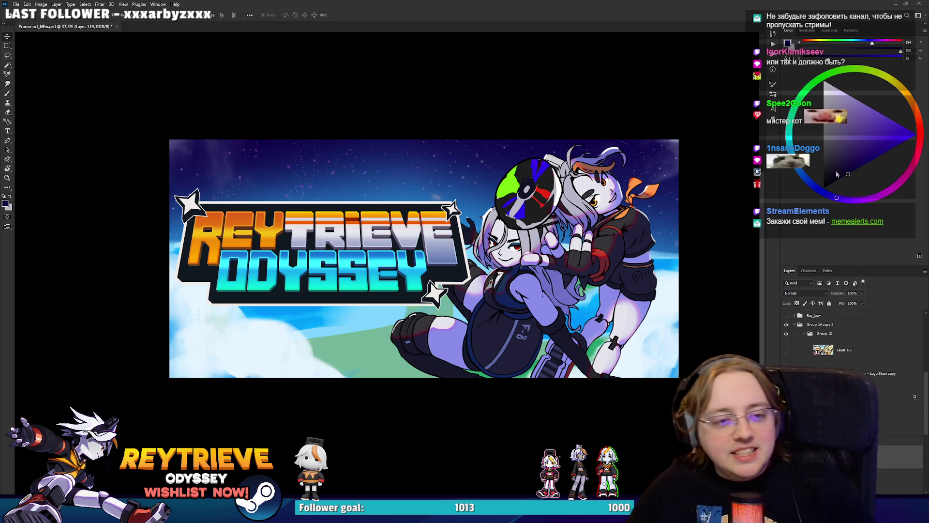
{"action": "scroll", "coordinate": [520, 328], "scroll_direction": "up", "scroll_amount": 3}
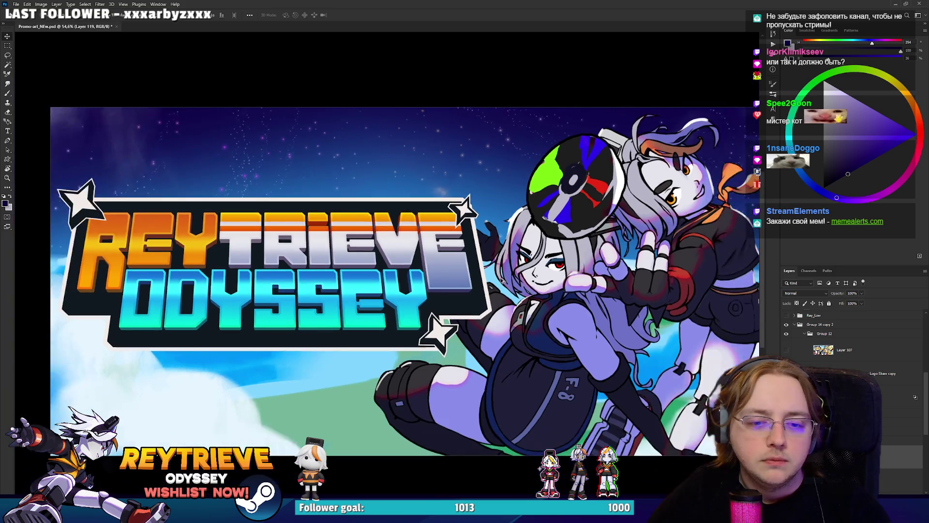
Step: Undo the logo move so the logo returns to its original spot
{"action": "mouse_move", "coordinate": [487, 275]}
{"action": "left_mouse_down"}
{"action": "mouse_move", "coordinate": [470, 271]}
{"action": "mouse_move", "coordinate": [353, 317]}
{"action": "left_mouse_up"}
{"action": "key", "text": "ctrl+z"}
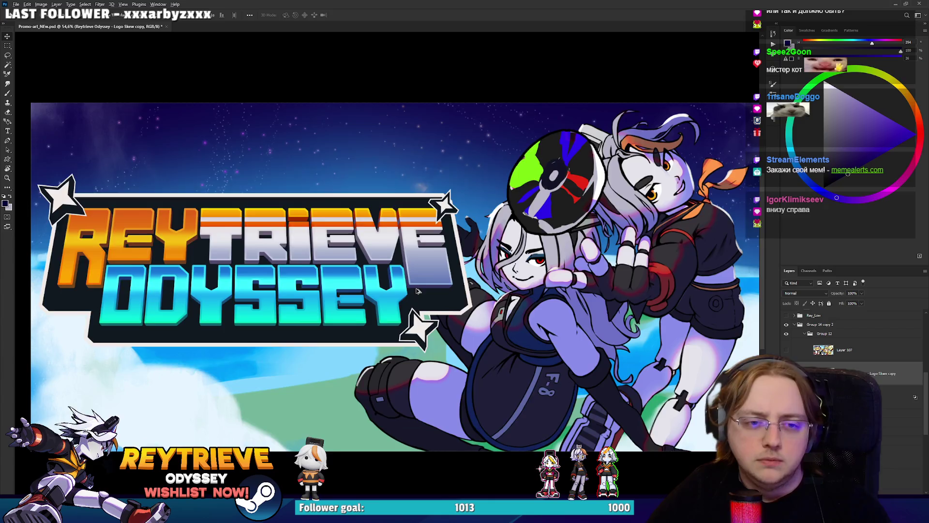
{"action": "scroll", "coordinate": [545, 329], "scroll_direction": "down", "scroll_amount": 2}
{"action": "scroll", "coordinate": [544, 329], "scroll_direction": "up", "scroll_amount": 2}
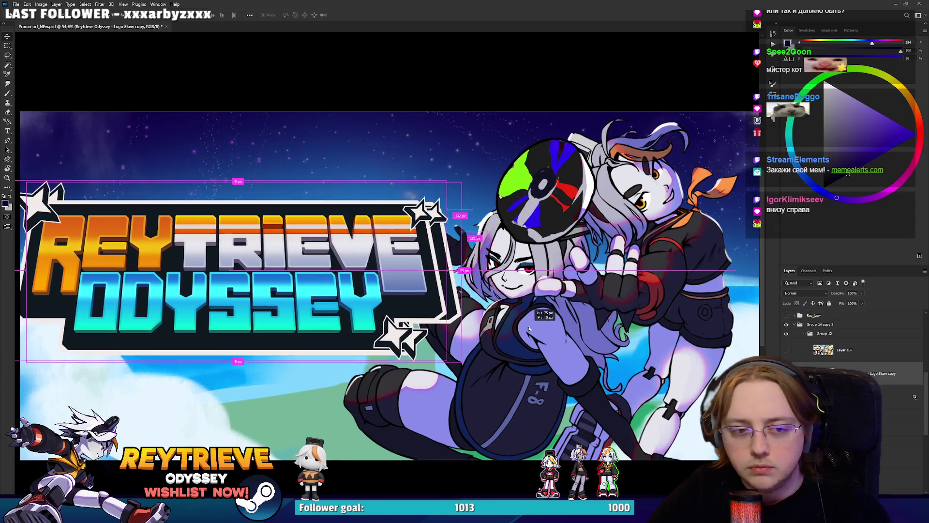
{"action": "mouse_move", "coordinate": [471, 317]}
{"action": "left_mouse_down"}
{"action": "mouse_move", "coordinate": [492, 338]}
{"action": "mouse_move", "coordinate": [480, 320]}
{"action": "left_mouse_up"}
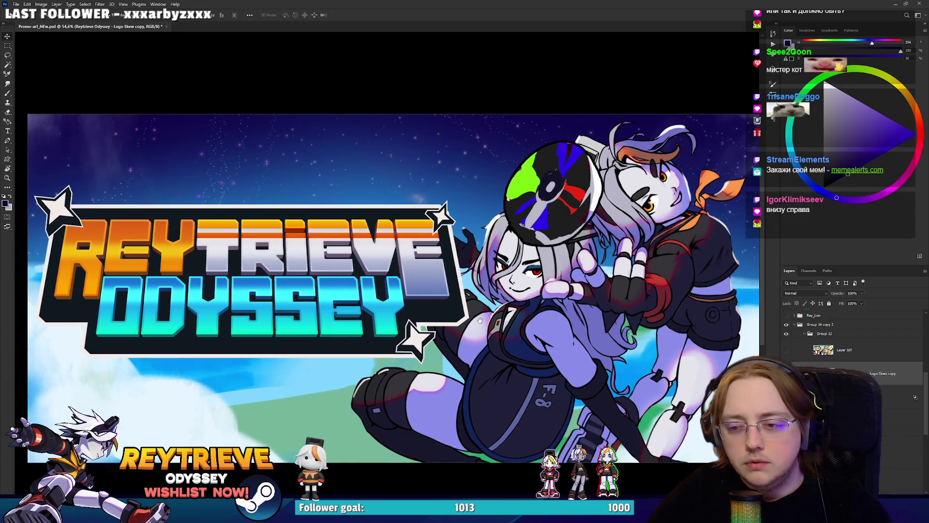
{"action": "scroll", "coordinate": [654, 445], "scroll_direction": "up", "scroll_amount": 5}
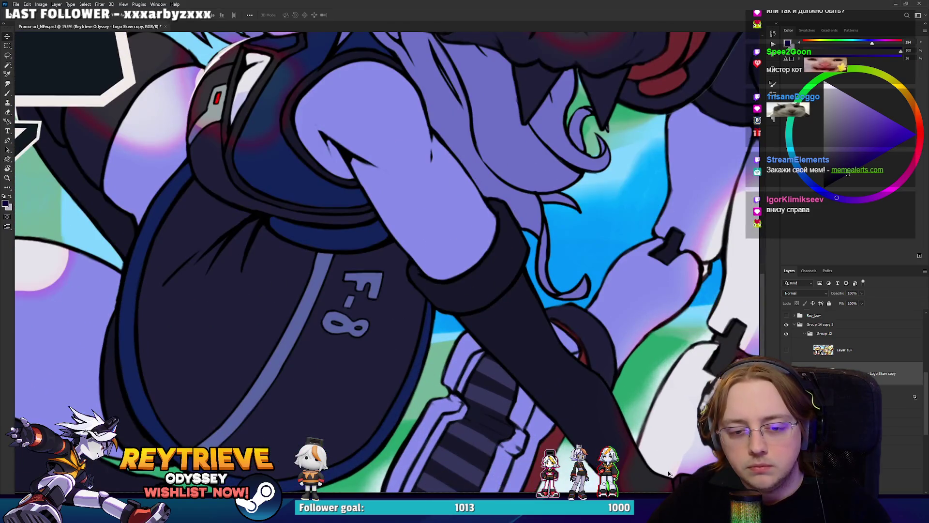
{"action": "scroll", "coordinate": [662, 465], "scroll_direction": "down", "scroll_amount": 3}
{"action": "scroll", "coordinate": [662, 465], "scroll_direction": "up", "scroll_amount": 6}
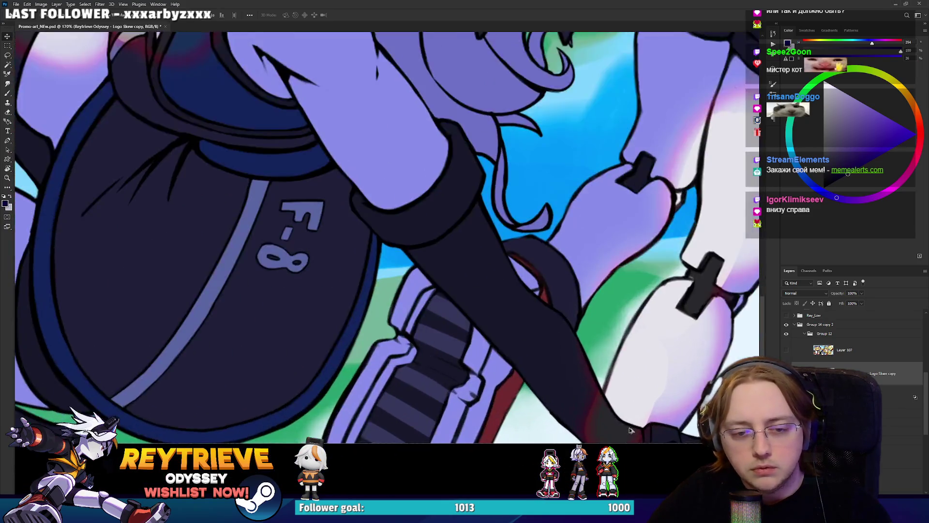
{"action": "scroll", "coordinate": [597, 430], "scroll_direction": "down", "scroll_amount": 8}
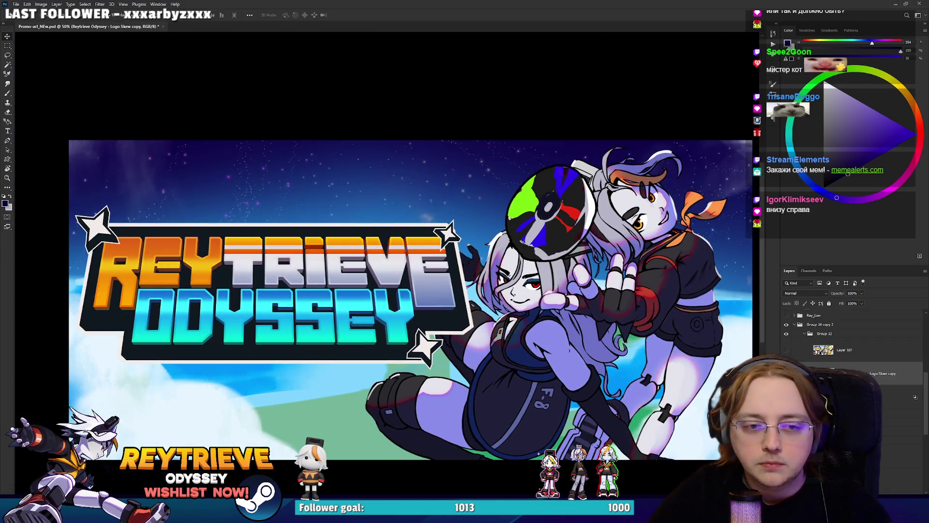
Step: Drag the Layer 111 Color Dodge glow across the hugging characters
{"action": "mouse_move", "coordinate": [456, 161]}
{"action": "left_mouse_down"}
{"action": "mouse_move", "coordinate": [532, 203]}
{"action": "mouse_move", "coordinate": [697, 261]}
{"action": "mouse_move", "coordinate": [686, 303]}
{"action": "left_mouse_up"}
{"action": "scroll", "coordinate": [584, 333], "scroll_direction": "down", "scroll_amount": 3}
{"action": "scroll", "coordinate": [584, 332], "scroll_direction": "up", "scroll_amount": 3}
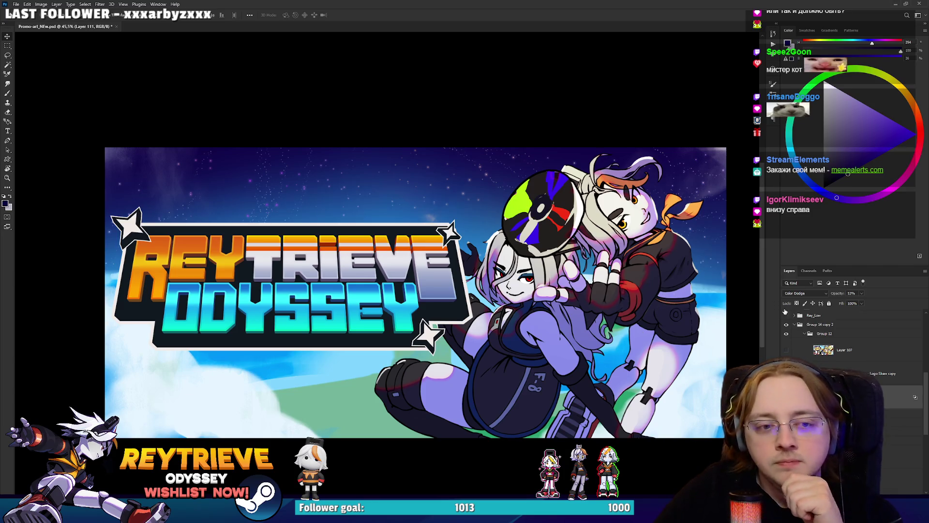
{"action": "scroll", "coordinate": [852, 338], "scroll_direction": "up", "scroll_amount": 1}
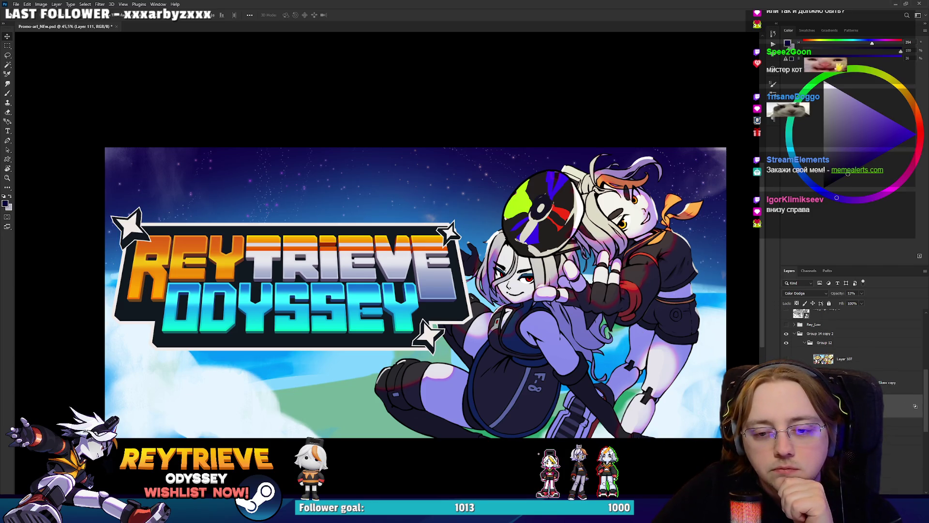
Step: Shift the hue of Layer 114, the Soft Light overlay, rightward with Hue/Saturation
{"action": "scroll", "coordinate": [851, 349], "scroll_direction": "up", "scroll_amount": 3}
{"action": "left_click", "coordinate": [866, 371]}
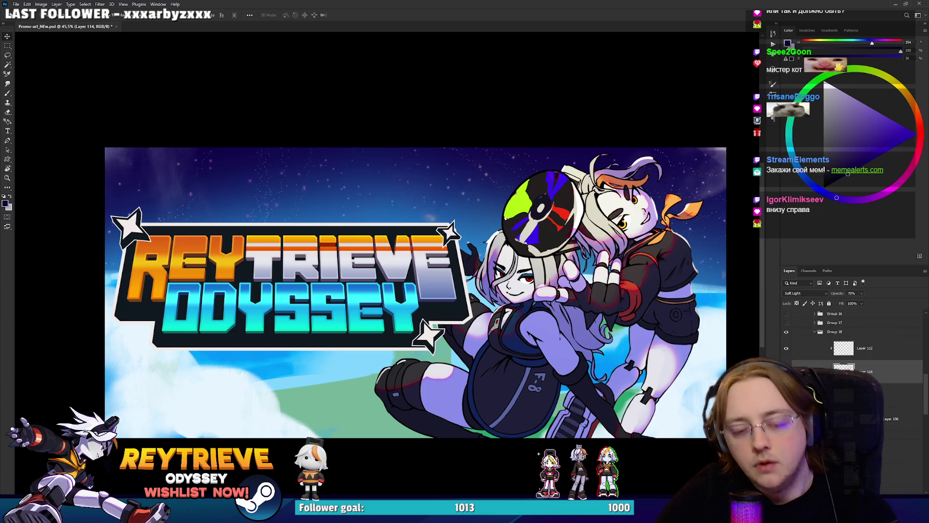
{"action": "key", "text": "ctrl+u"}
{"action": "left_click_drag", "start_coordinate": [792, 186], "coordinate": [812, 186]}
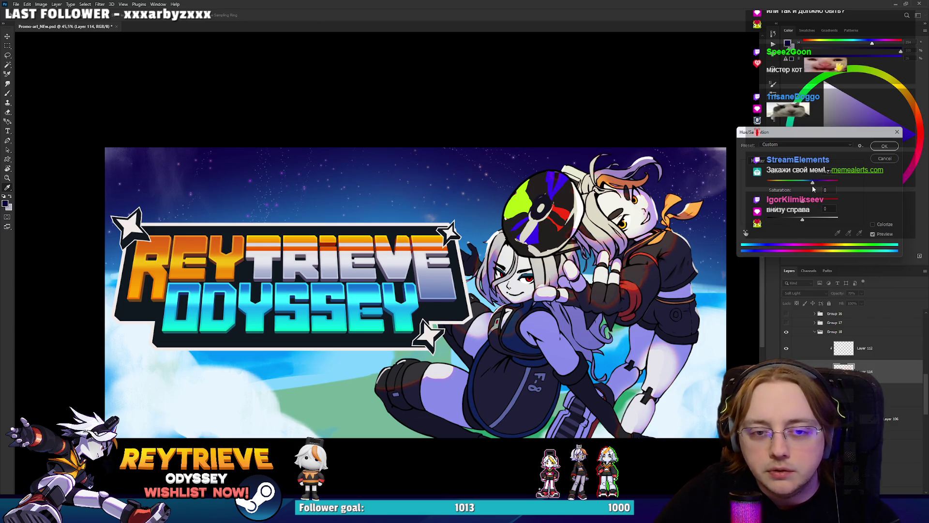
{"action": "left_click", "coordinate": [884, 146]}
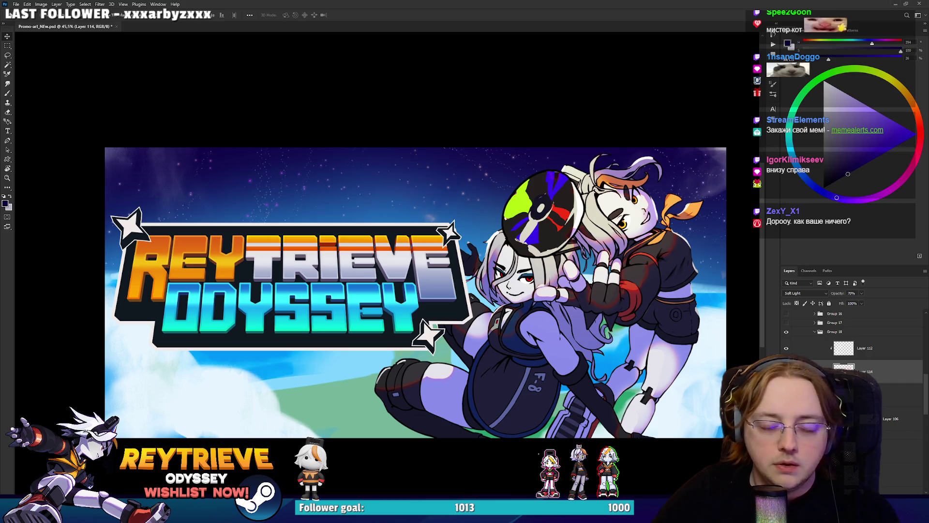
{"action": "left_click", "coordinate": [247, 392], "text": "ctrl"}
Step: On Layer 119, paint blue and green strokes over the lower-left clouds with a recent brush preset
{"action": "key", "text": "e"}
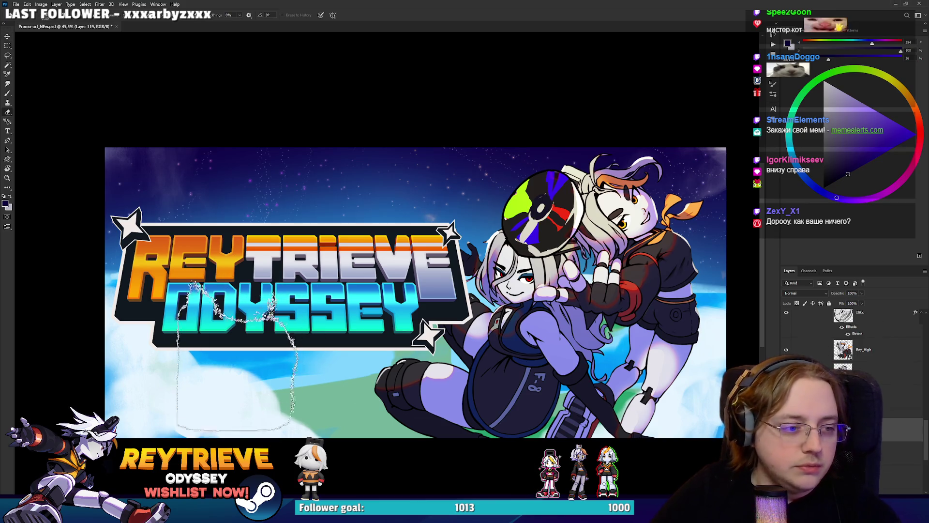
{"action": "key", "text": "b"}
{"action": "mouse_move", "coordinate": [160, 368]}
{"action": "left_mouse_down"}
{"action": "mouse_move", "coordinate": [251, 373]}
{"action": "mouse_move", "coordinate": [203, 348]}
{"action": "mouse_move", "coordinate": [275, 377]}
{"action": "left_mouse_up"}
{"action": "left_click", "coordinate": [271, 375], "text": "alt"}
{"action": "right_click", "coordinate": [483, 266]}
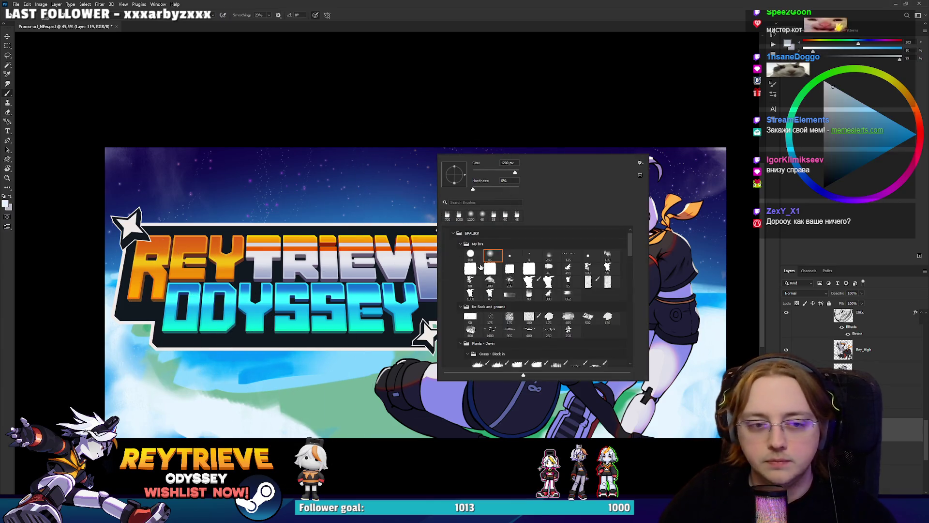
{"action": "double_click", "coordinate": [494, 220]}
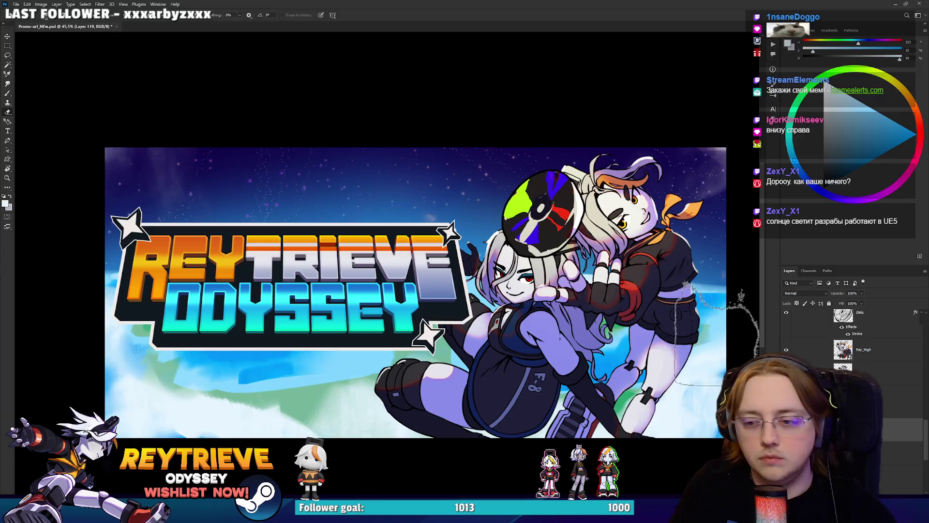
{"action": "mouse_move", "coordinate": [717, 360]}
{"action": "left_mouse_down"}
{"action": "mouse_move", "coordinate": [692, 362]}
{"action": "mouse_move", "coordinate": [717, 366]}
{"action": "left_mouse_up"}
Step: Erase parts of the lower-left sky paint so the green beneath shows through
{"action": "key", "text": "e"}
{"action": "key", "text": "b"}
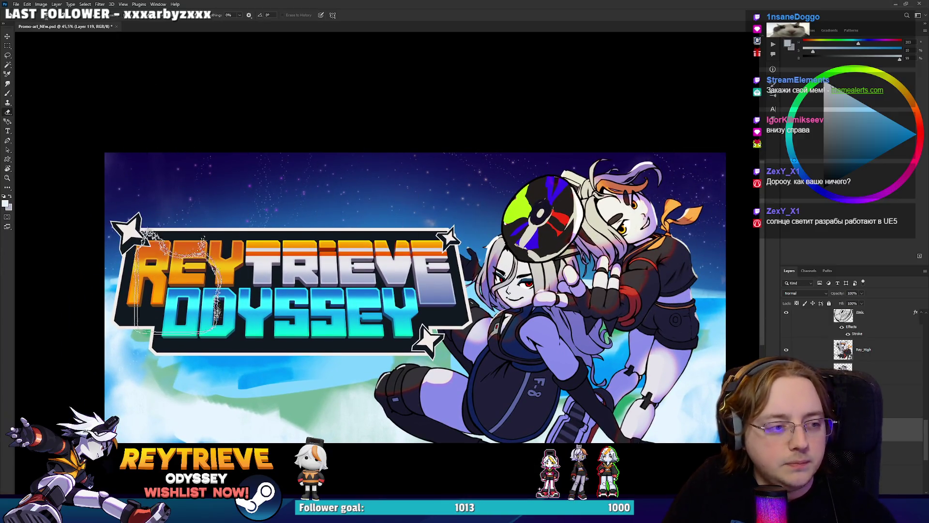
{"action": "key", "text": "e"}
{"action": "mouse_move", "coordinate": [145, 394]}
{"action": "left_mouse_down"}
{"action": "mouse_move", "coordinate": [160, 378]}
{"action": "mouse_move", "coordinate": [155, 387]}
{"action": "left_mouse_up"}
{"action": "mouse_move", "coordinate": [180, 350]}
{"action": "left_mouse_down"}
{"action": "mouse_move", "coordinate": [160, 383]}
{"action": "mouse_move", "coordinate": [121, 367]}
{"action": "mouse_move", "coordinate": [203, 334]}
{"action": "mouse_move", "coordinate": [176, 339]}
{"action": "left_mouse_up"}
{"action": "key", "text": "b"}
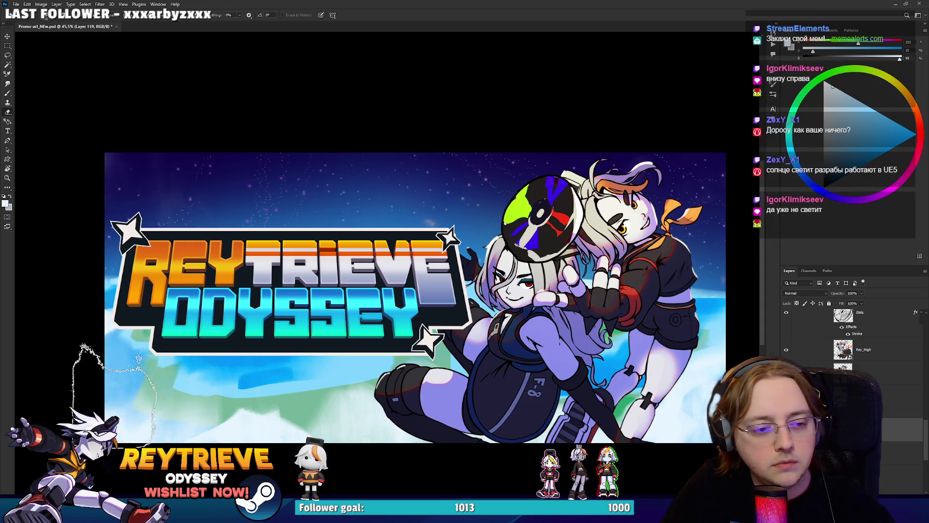
{"action": "key", "text": "e"}
{"action": "mouse_move", "coordinate": [303, 384]}
{"action": "left_mouse_down"}
{"action": "mouse_move", "coordinate": [242, 397]}
{"action": "mouse_move", "coordinate": [212, 373]}
{"action": "mouse_move", "coordinate": [314, 385]}
{"action": "left_mouse_up"}
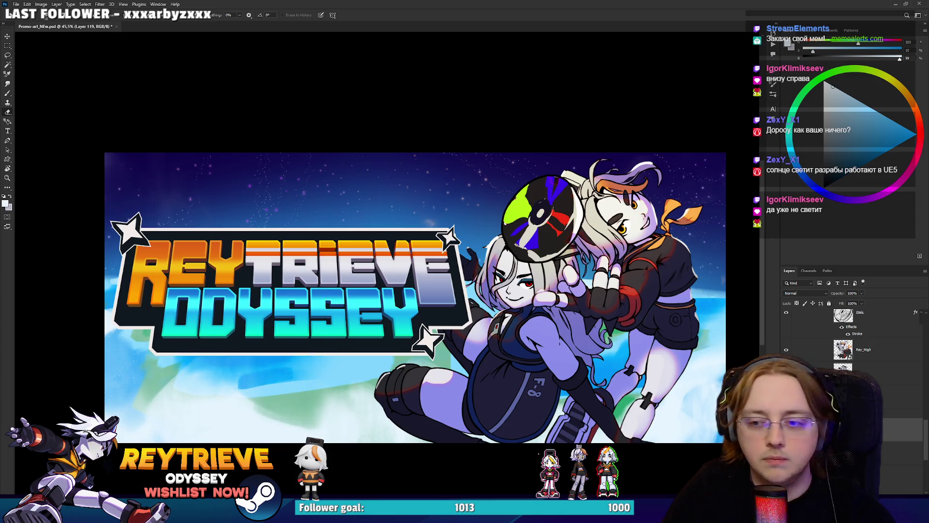
{"action": "scroll", "coordinate": [361, 304], "scroll_direction": "up", "scroll_amount": 1}
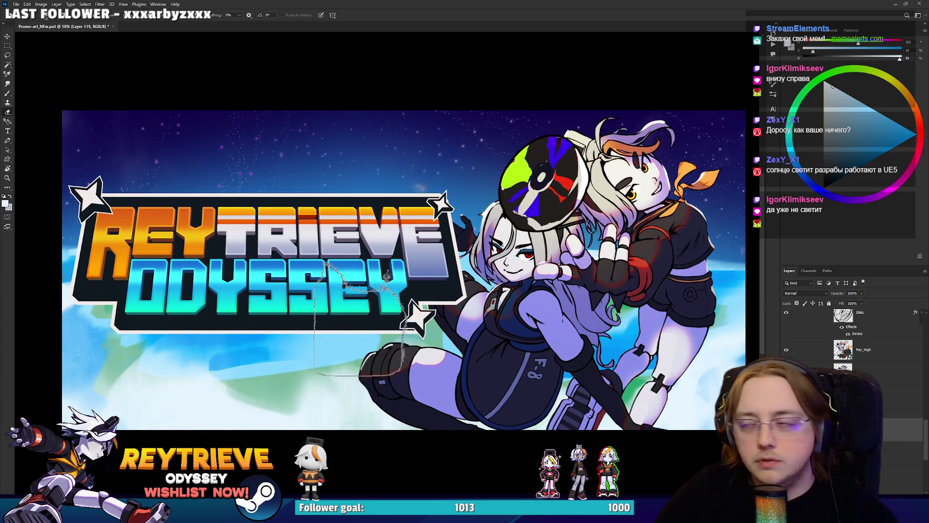
Step: Zoom and tilt the view, then repair the lightened patch on the girl's thigh
{"action": "scroll", "coordinate": [363, 305], "scroll_direction": "right", "scroll_amount": 1}
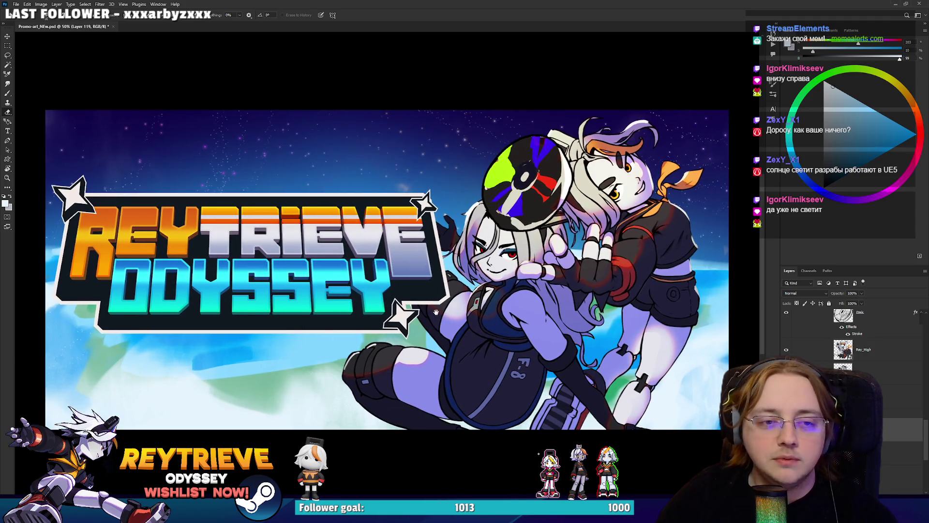
{"action": "scroll", "coordinate": [465, 317], "scroll_direction": "down", "scroll_amount": 3}
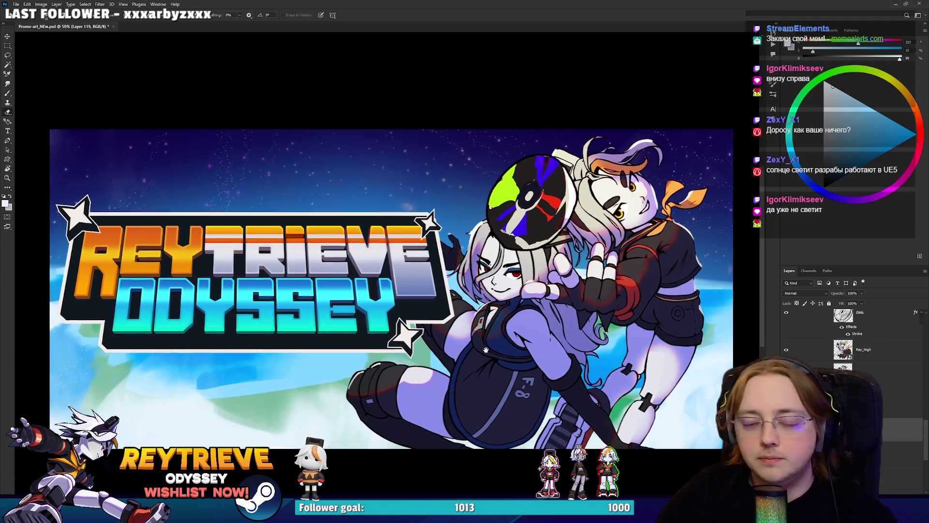
{"action": "scroll", "coordinate": [481, 309], "scroll_direction": "up", "scroll_amount": 3}
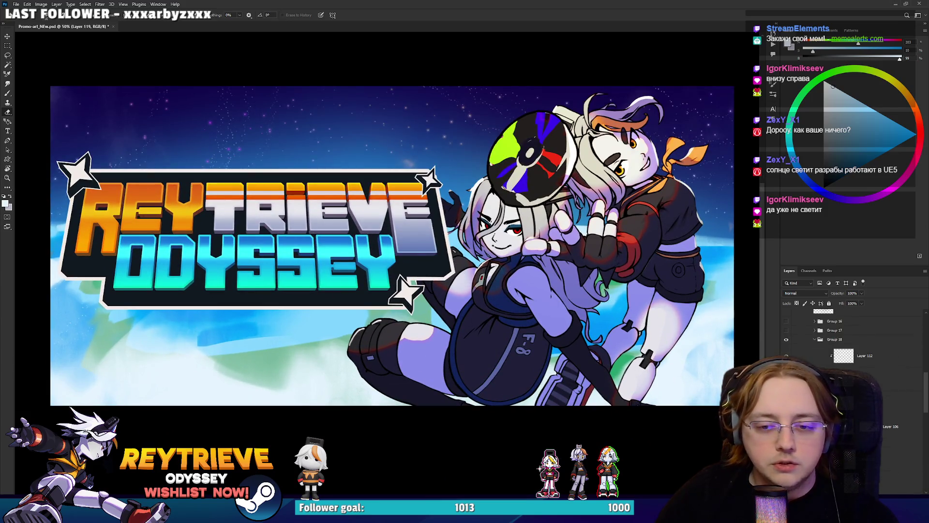
{"action": "scroll", "coordinate": [469, 251], "scroll_direction": "up", "scroll_amount": 2}
{"action": "left_click_drag", "start_coordinate": [436, 271], "coordinate": [469, 251]}
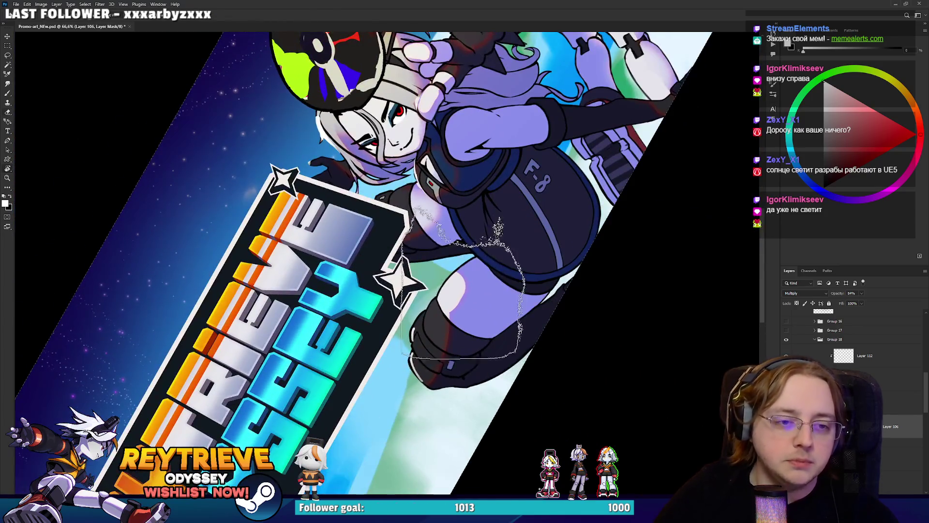
{"action": "left_click_drag", "start_coordinate": [452, 348], "coordinate": [476, 312]}
{"action": "key", "text": "x"}
Step: Level the view and paint white highlights on the girl's cheek and around her eye
{"action": "left_click_drag", "start_coordinate": [505, 331], "coordinate": [387, 339]}
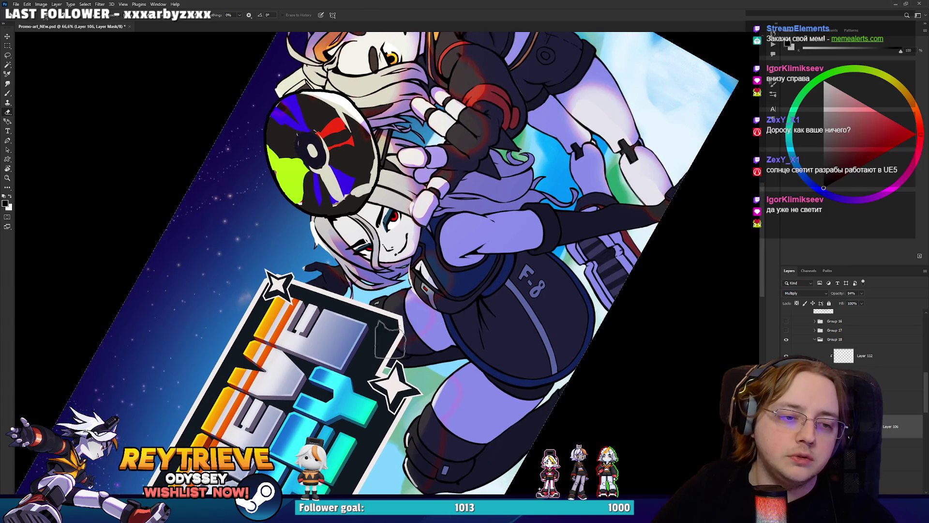
{"action": "left_click_drag", "start_coordinate": [491, 268], "coordinate": [445, 261]}
{"action": "left_click_drag", "start_coordinate": [387, 174], "coordinate": [576, 160]}
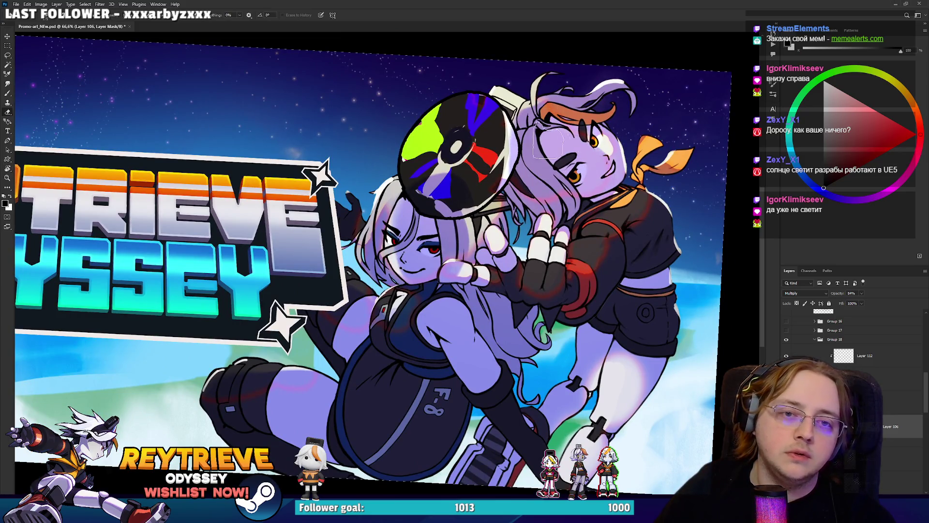
{"action": "key", "text": "x"}
{"action": "mouse_move", "coordinate": [588, 167]}
{"action": "left_mouse_down"}
{"action": "mouse_move", "coordinate": [554, 143]}
{"action": "mouse_move", "coordinate": [566, 169]}
{"action": "mouse_move", "coordinate": [589, 167]}
{"action": "mouse_move", "coordinate": [532, 155]}
{"action": "mouse_move", "coordinate": [520, 167]}
{"action": "mouse_move", "coordinate": [525, 159]}
{"action": "left_mouse_up"}
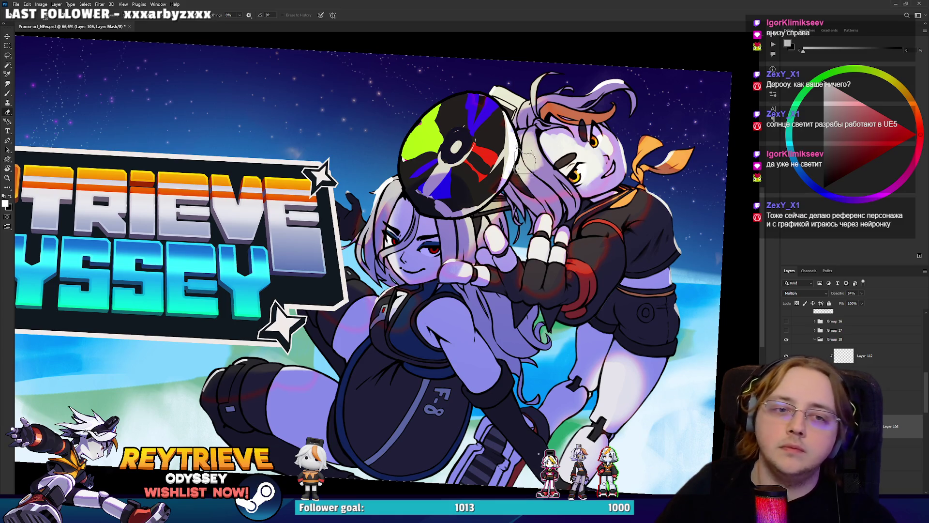
{"action": "left_click_drag", "start_coordinate": [426, 244], "coordinate": [411, 258]}
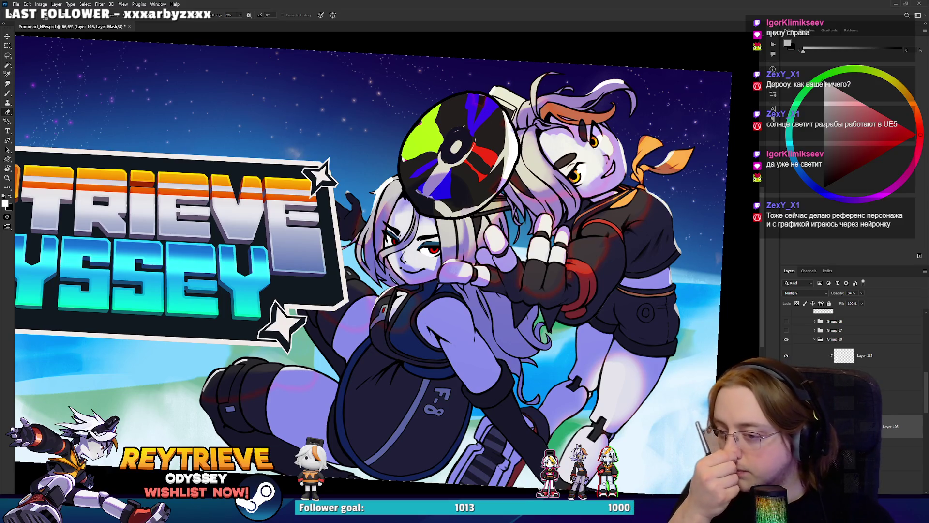
{"action": "left_click_drag", "start_coordinate": [595, 346], "coordinate": [579, 293]}
{"action": "key", "text": "x"}
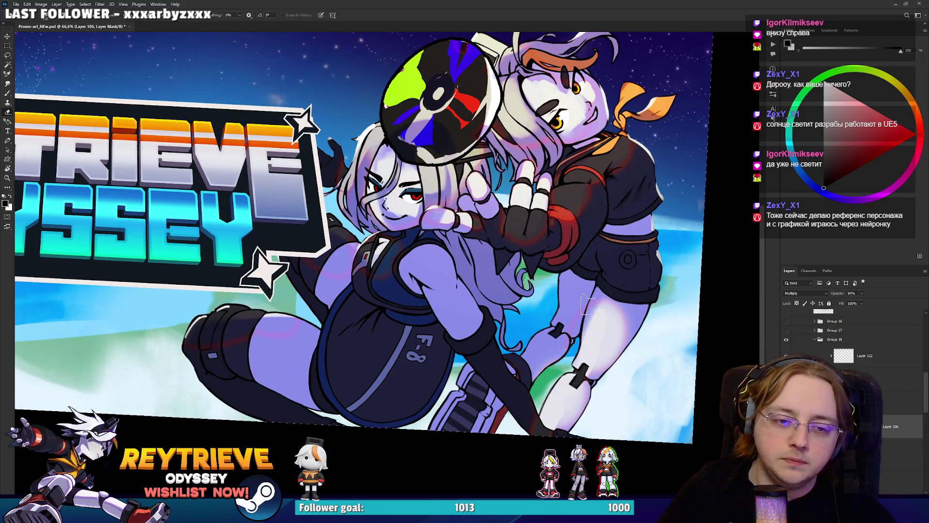
{"action": "scroll", "coordinate": [595, 308], "scroll_direction": "up", "scroll_amount": 3}
{"action": "key", "text": "x"}
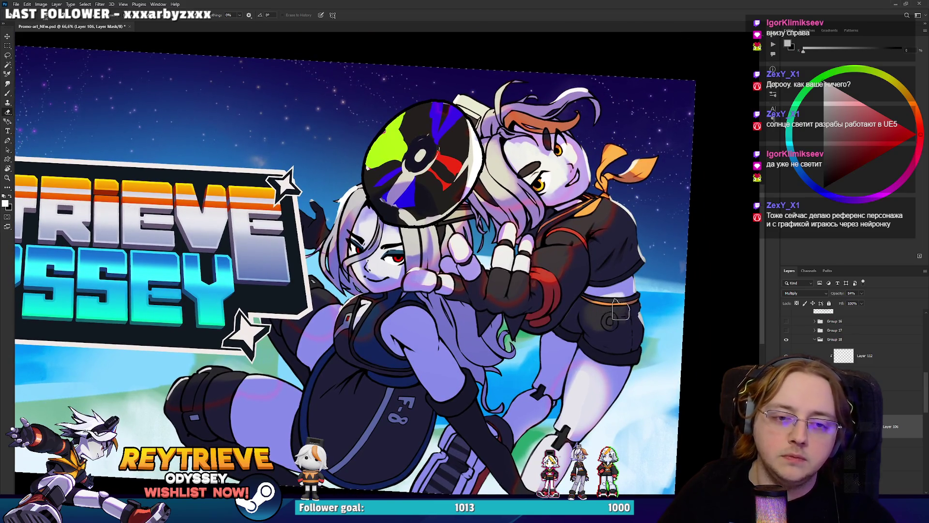
{"action": "scroll", "coordinate": [583, 285], "scroll_direction": "up", "scroll_amount": 3}
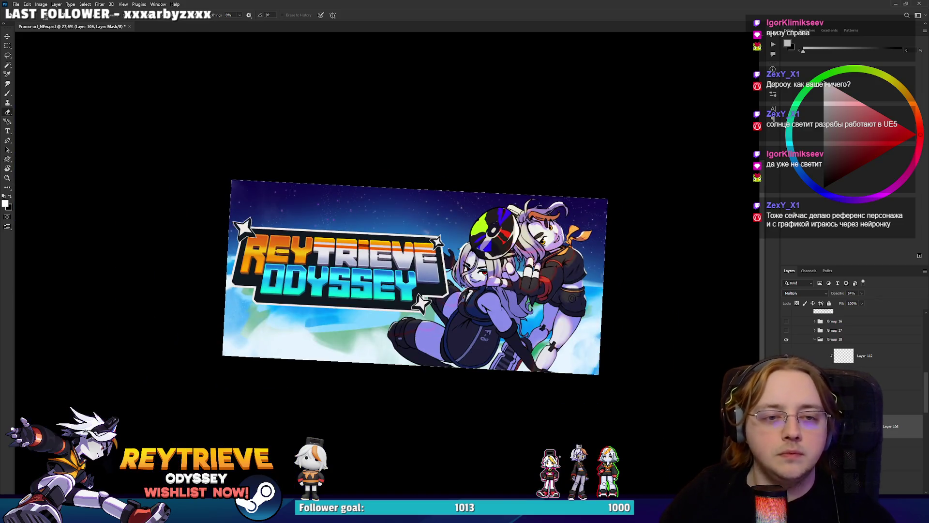
{"action": "left_click_drag", "start_coordinate": [573, 199], "coordinate": [481, 288]}
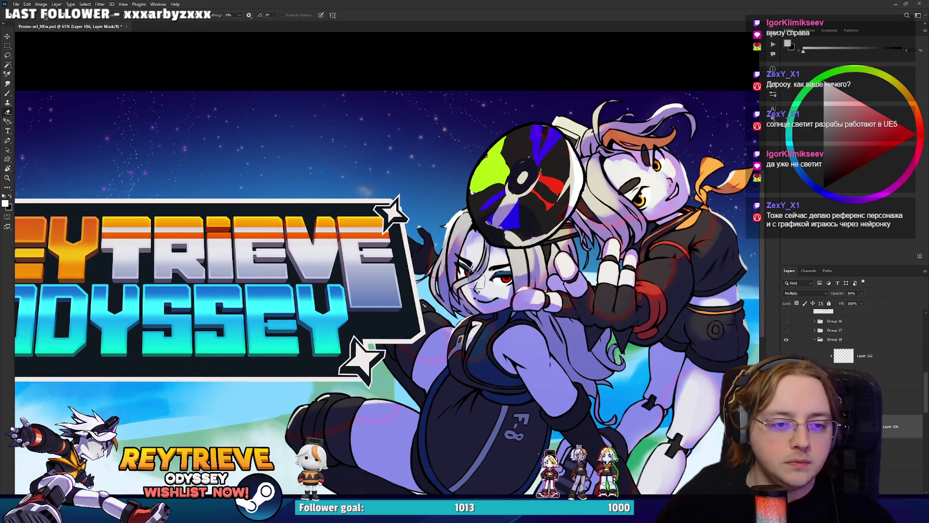
{"action": "key", "text": "b"}
{"action": "key", "text": "bracketleft"}
{"action": "key", "text": "bracketleft"}
{"action": "key", "text": "bracketleft"}
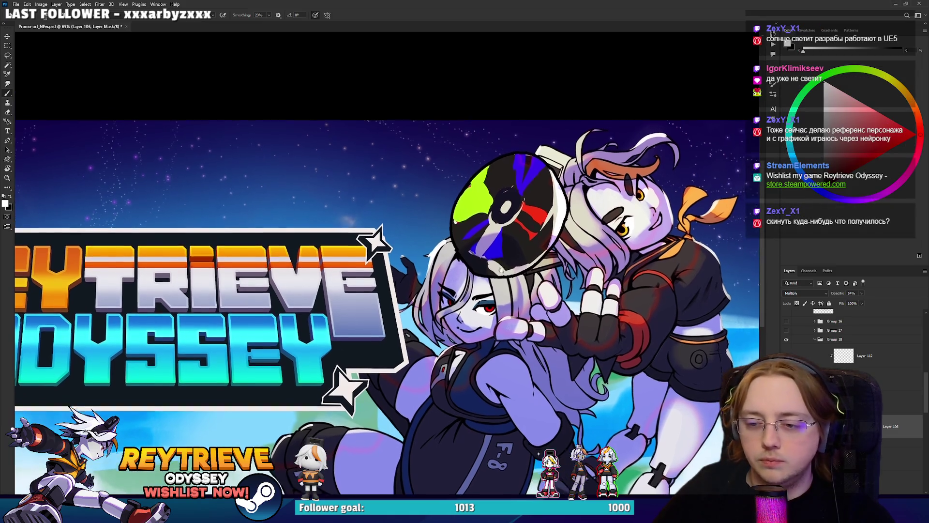
{"action": "key", "text": "x"}
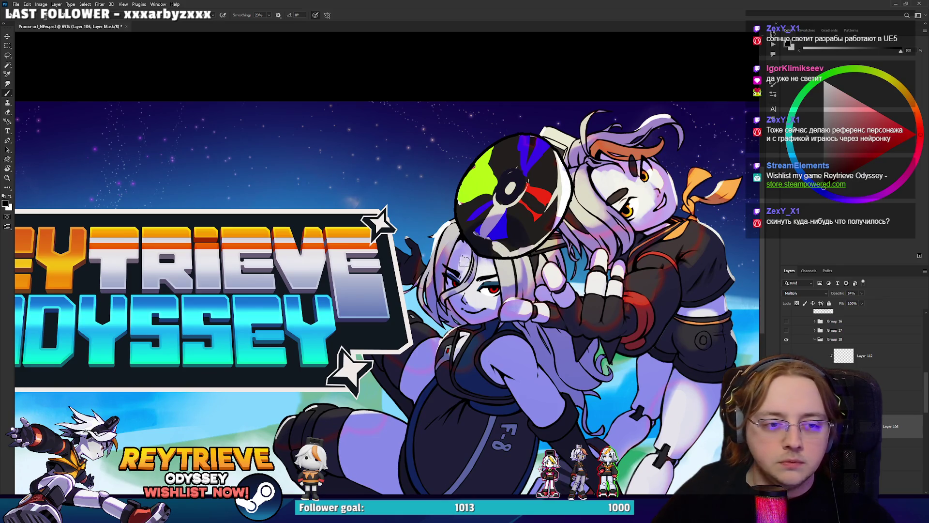
{"action": "key", "text": "x"}
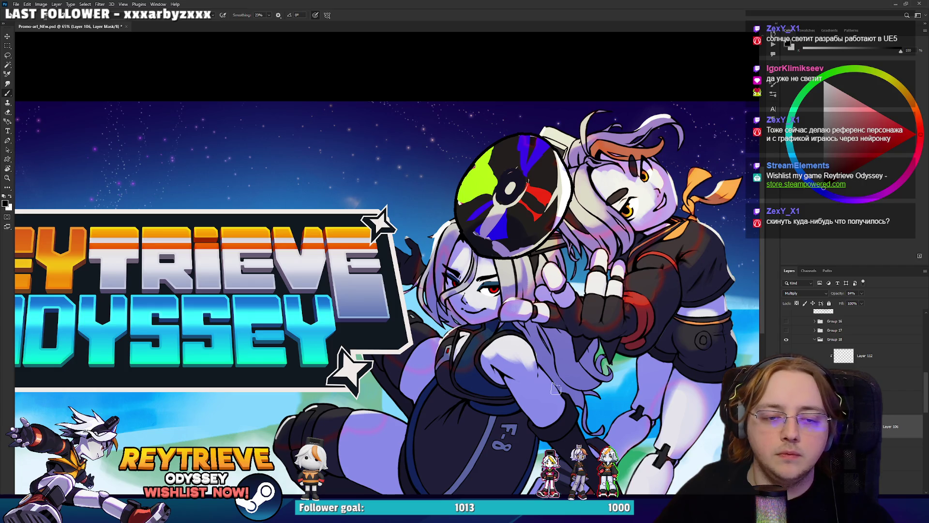
{"action": "key", "text": "x"}
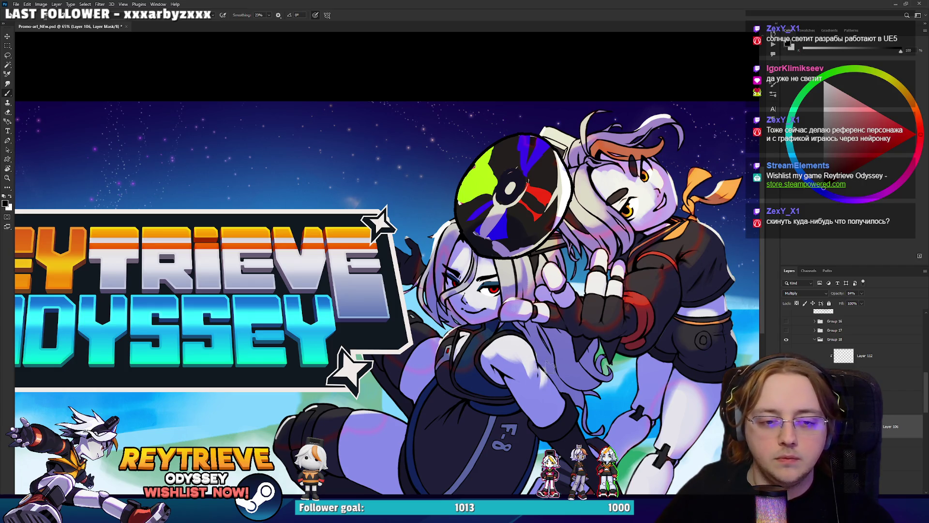
{"action": "key", "text": "x"}
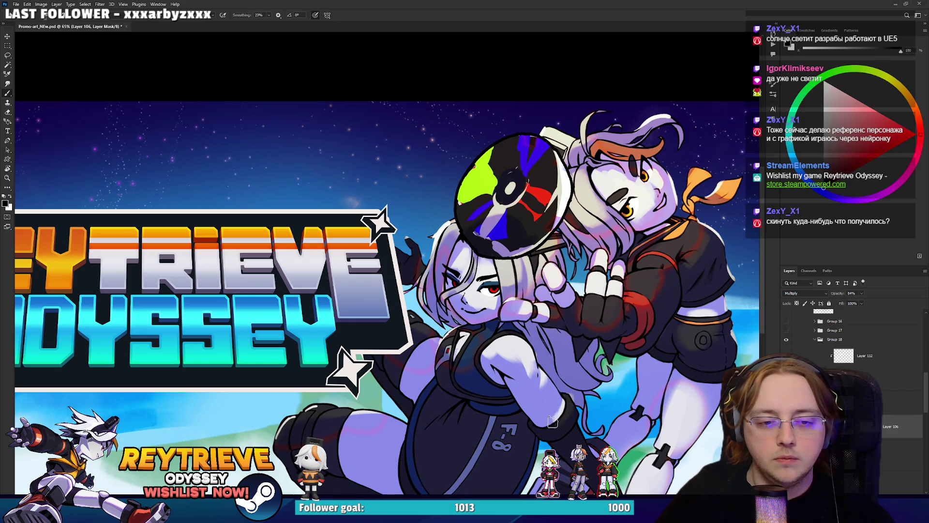
Step: Zoom and pan around the banner to check it, toggling between black and white paint
{"action": "scroll", "coordinate": [589, 318], "scroll_direction": "down", "scroll_amount": 8}
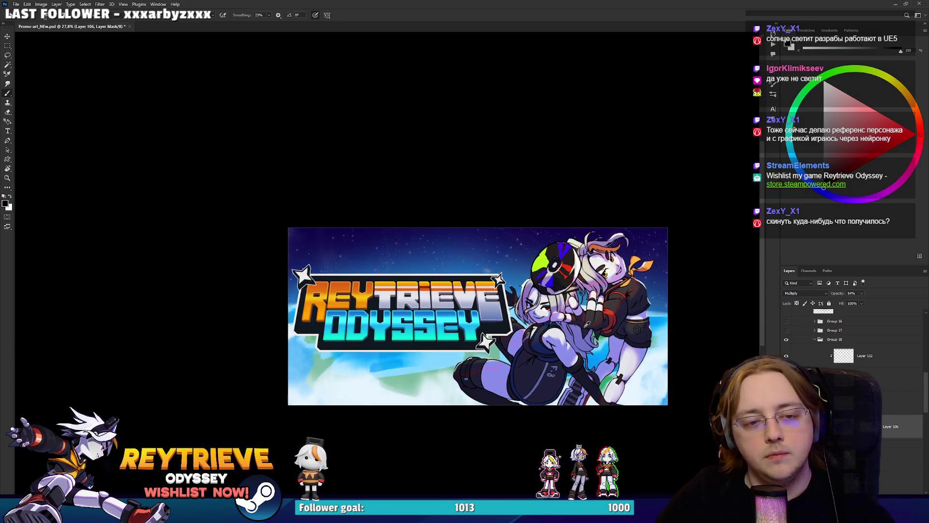
{"action": "scroll", "coordinate": [577, 330], "scroll_direction": "up", "scroll_amount": 7}
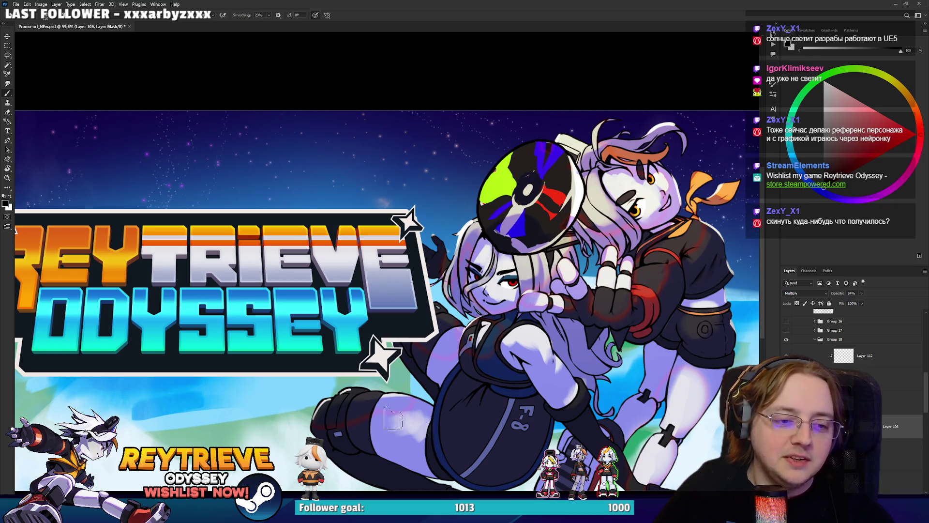
{"action": "key", "text": "x"}
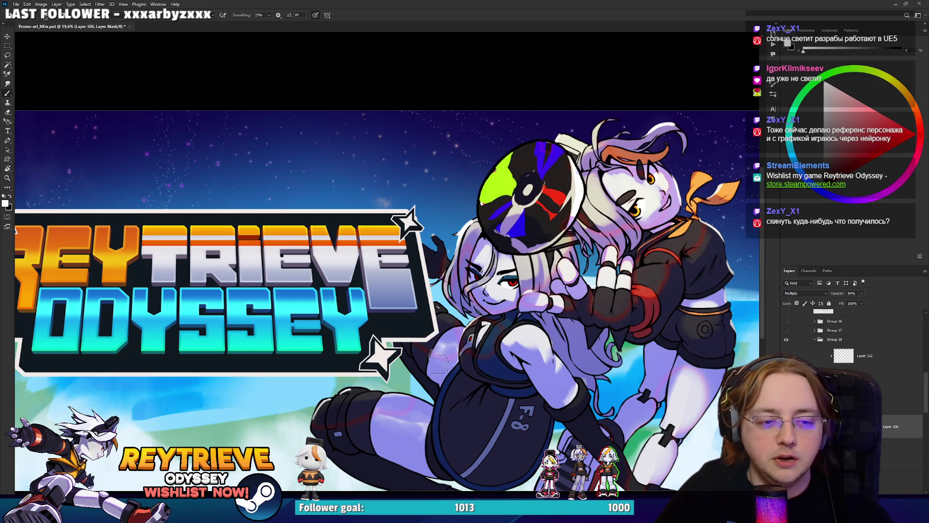
{"action": "scroll", "coordinate": [596, 293], "scroll_direction": "down", "scroll_amount": 5}
{"action": "scroll", "coordinate": [629, 338], "scroll_direction": "up", "scroll_amount": 6}
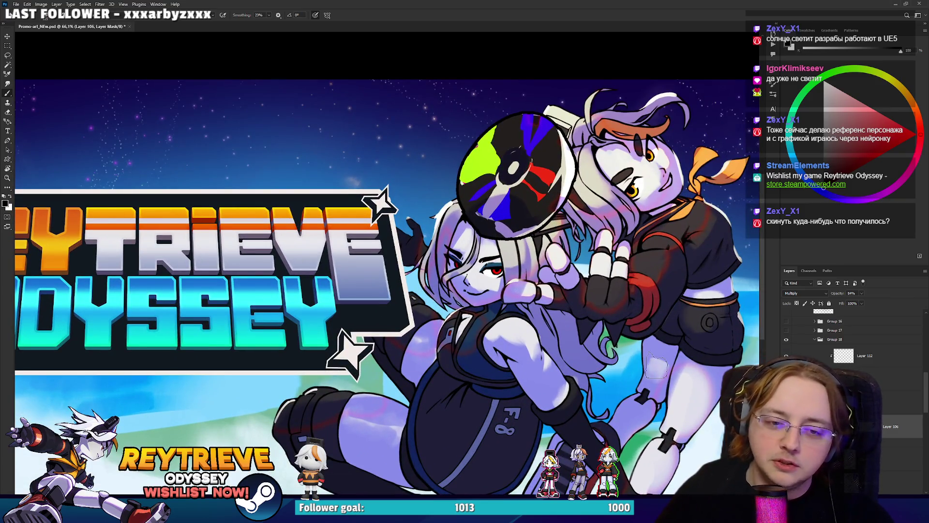
{"action": "key", "text": "x"}
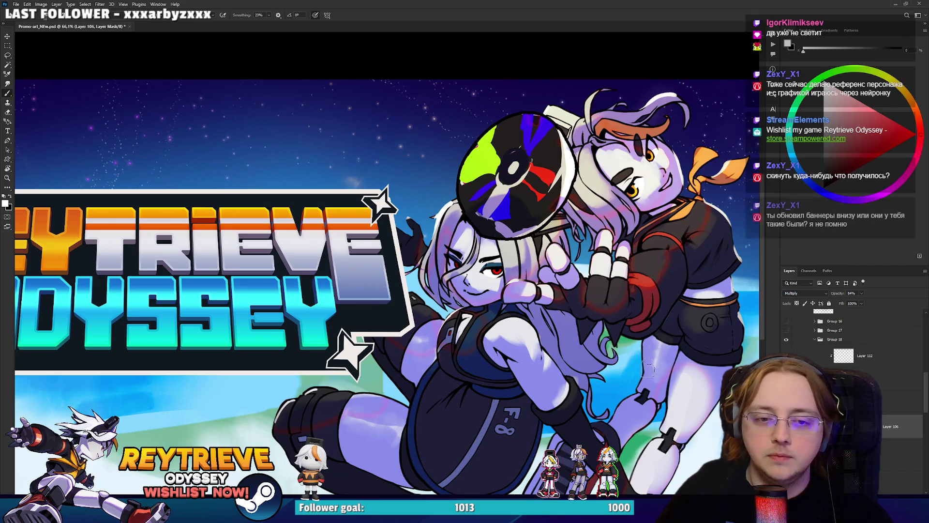
{"action": "mouse_move", "coordinate": [681, 302]}
{"action": "left_mouse_down"}
{"action": "mouse_move", "coordinate": [662, 310]}
{"action": "mouse_move", "coordinate": [640, 300]}
{"action": "mouse_move", "coordinate": [662, 300]}
{"action": "mouse_move", "coordinate": [680, 338]}
{"action": "mouse_move", "coordinate": [673, 365]}
{"action": "left_mouse_up"}
{"action": "key", "text": "x"}
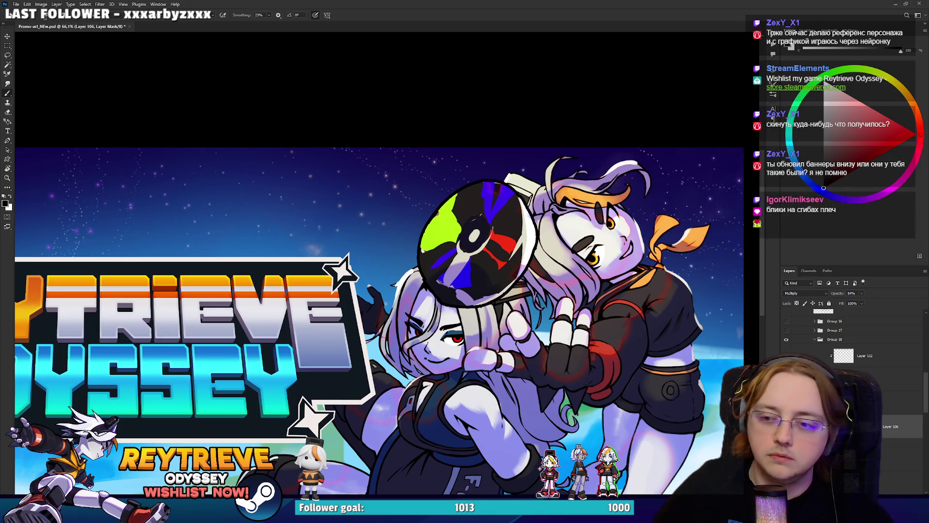
{"action": "scroll", "coordinate": [593, 201], "scroll_direction": "down", "scroll_amount": 3}
{"action": "scroll", "coordinate": [617, 184], "scroll_direction": "up", "scroll_amount": 3}
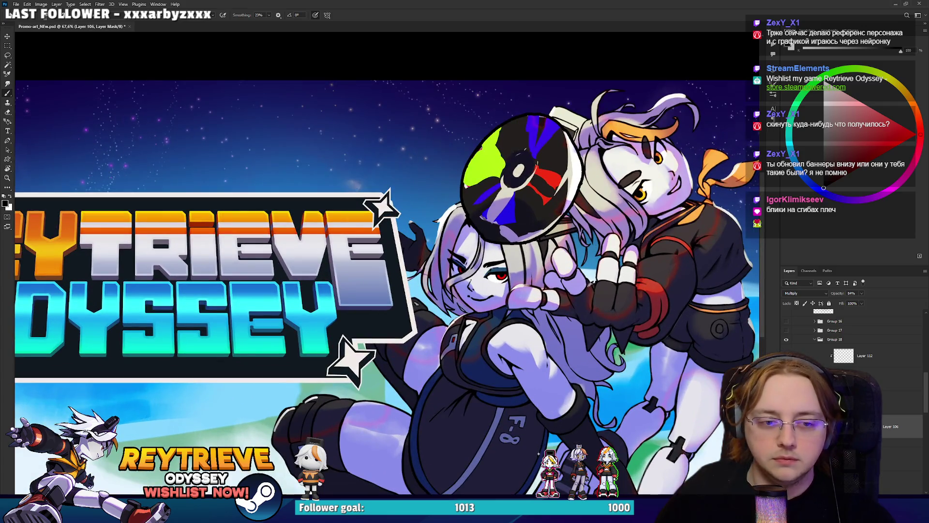
{"action": "scroll", "coordinate": [590, 283], "scroll_direction": "up", "scroll_amount": 2}
{"action": "left_click_drag", "start_coordinate": [595, 292], "coordinate": [594, 291]}
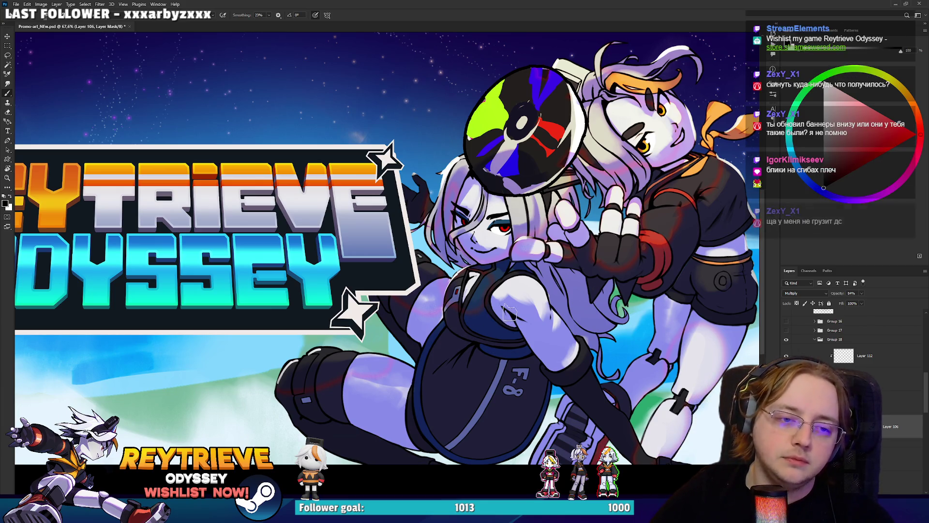
Step: Select the entire banner canvas and switch over to the Miro reference board
{"action": "key", "text": "e"}
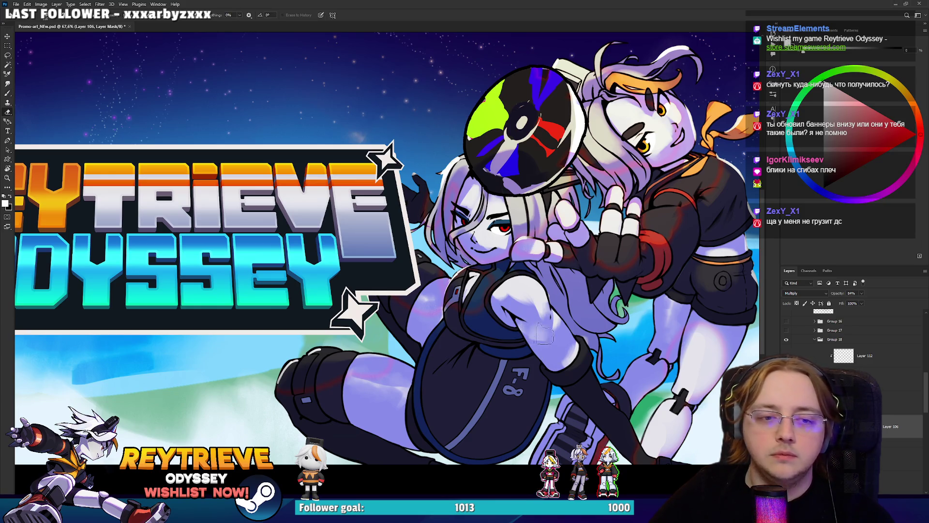
{"action": "key", "text": "x"}
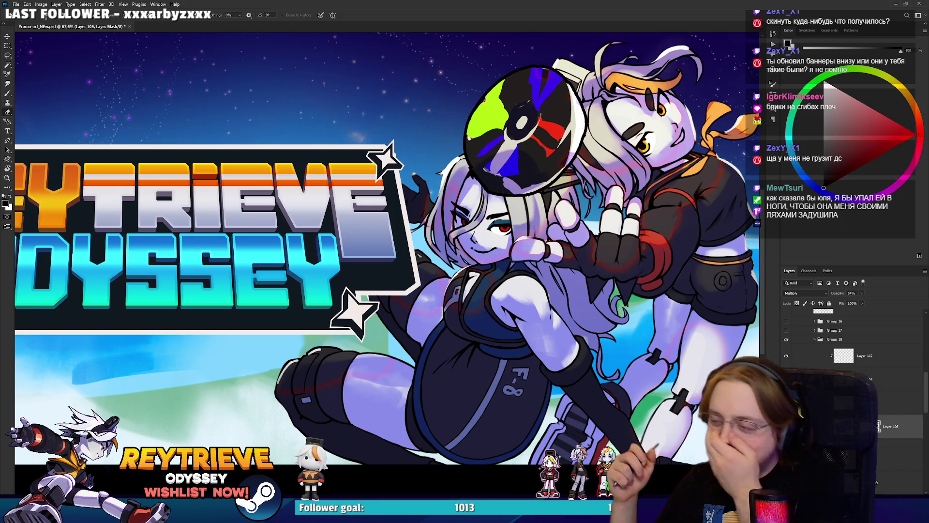
{"action": "scroll", "coordinate": [606, 241], "scroll_direction": "down", "scroll_amount": 3}
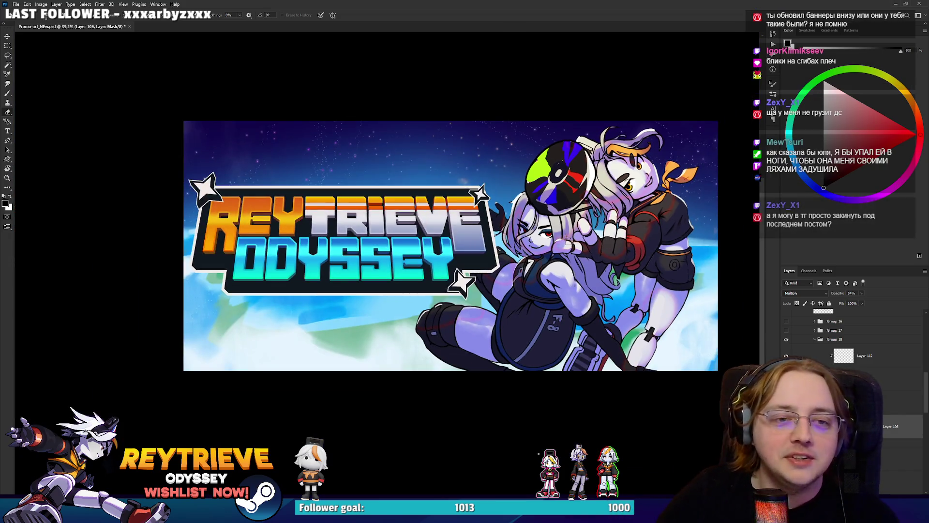
{"action": "scroll", "coordinate": [567, 238], "scroll_direction": "up", "scroll_amount": 1}
{"action": "key", "text": "ctrl+a"}
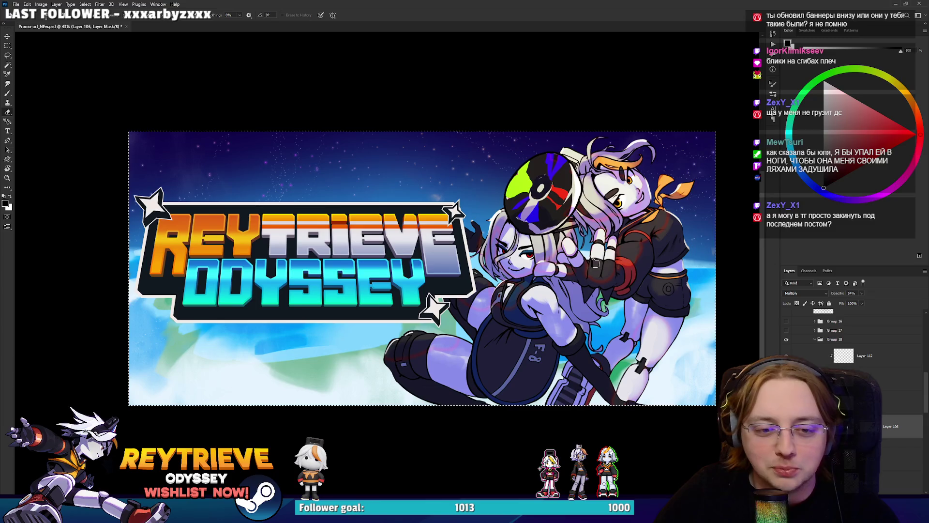
{"action": "scroll", "coordinate": [596, 263], "scroll_direction": "up", "scroll_amount": 1}
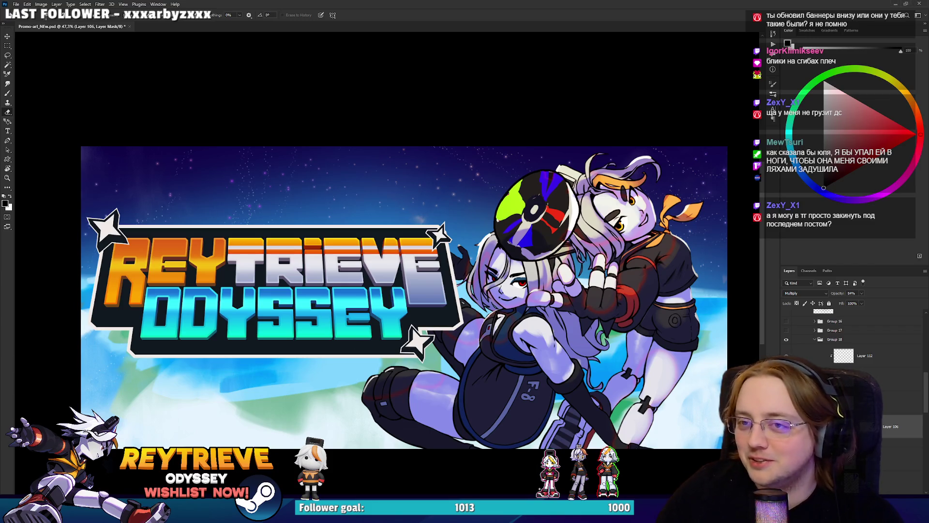
{"action": "key", "text": "alt+Tab"}
{"action": "scroll", "coordinate": [482, 228], "scroll_direction": "down", "scroll_amount": 5}
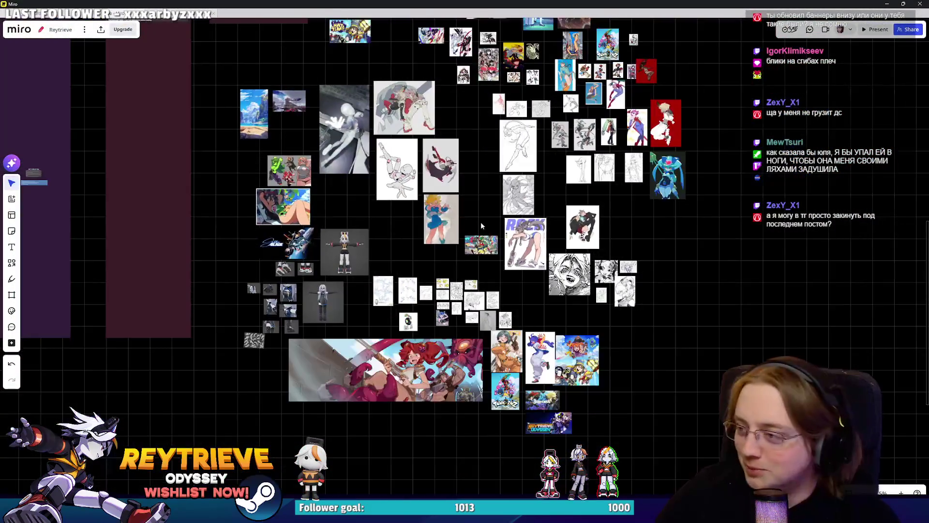
Step: Paste the Reytrieve Odyssey banner onto the board and place it in the Other Capsule images grid
{"action": "scroll", "coordinate": [482, 227], "scroll_direction": "down", "scroll_amount": 5}
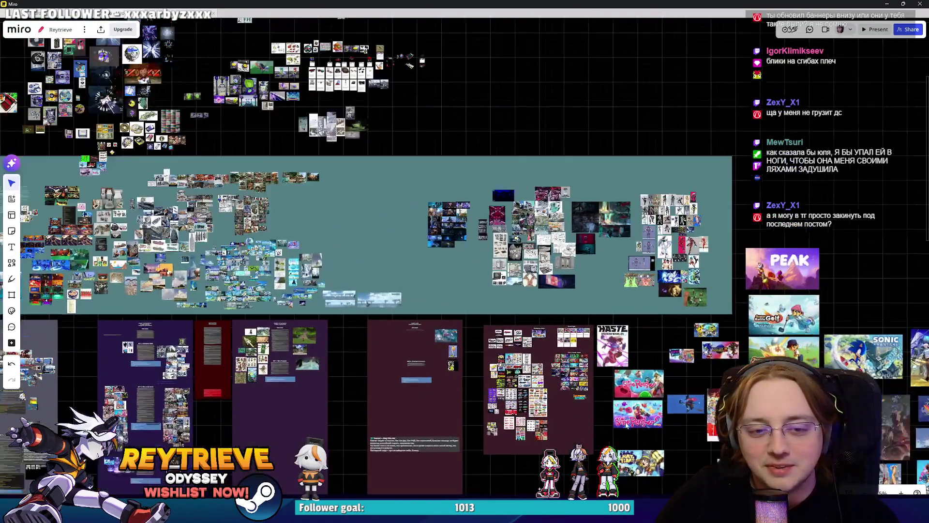
{"action": "scroll", "coordinate": [625, 425], "scroll_direction": "up", "scroll_amount": 10}
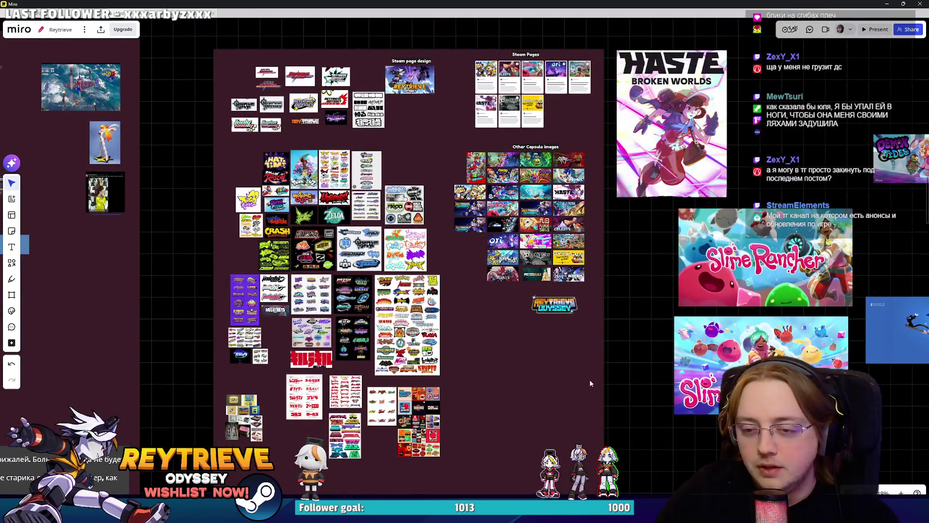
{"action": "scroll", "coordinate": [510, 340], "scroll_direction": "up", "scroll_amount": 5}
{"action": "scroll", "coordinate": [471, 294], "scroll_direction": "up", "scroll_amount": 3}
{"action": "key", "text": "ctrl+v"}
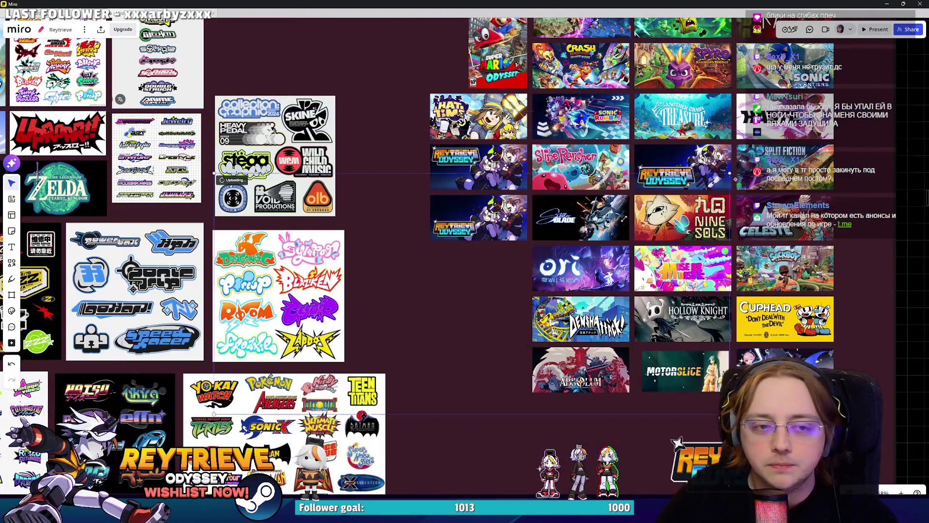
{"action": "mouse_move", "coordinate": [685, 159]}
{"action": "left_mouse_down"}
{"action": "mouse_move", "coordinate": [382, 257]}
{"action": "mouse_move", "coordinate": [396, 256]}
{"action": "left_mouse_up"}
{"action": "left_click_drag", "start_coordinate": [397, 257], "coordinate": [526, 266]}
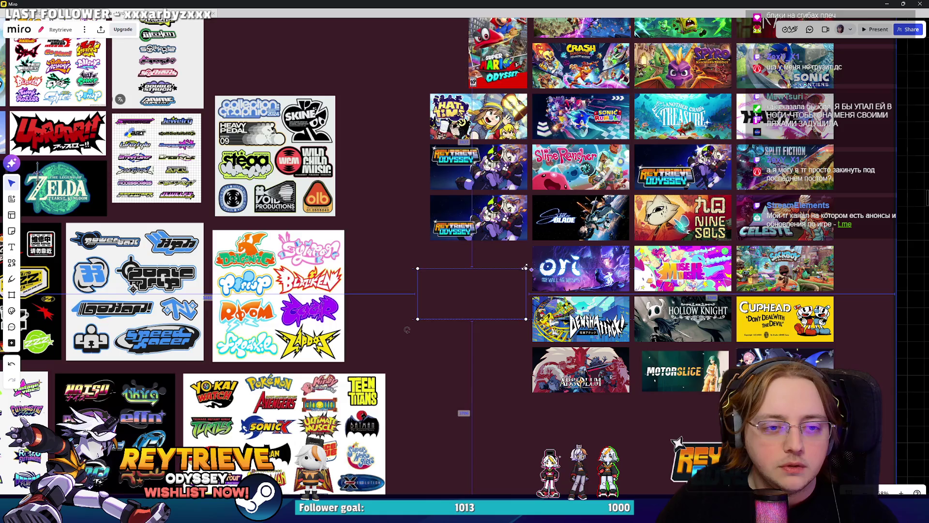
{"action": "scroll", "coordinate": [522, 287], "scroll_direction": "up", "scroll_amount": 2}
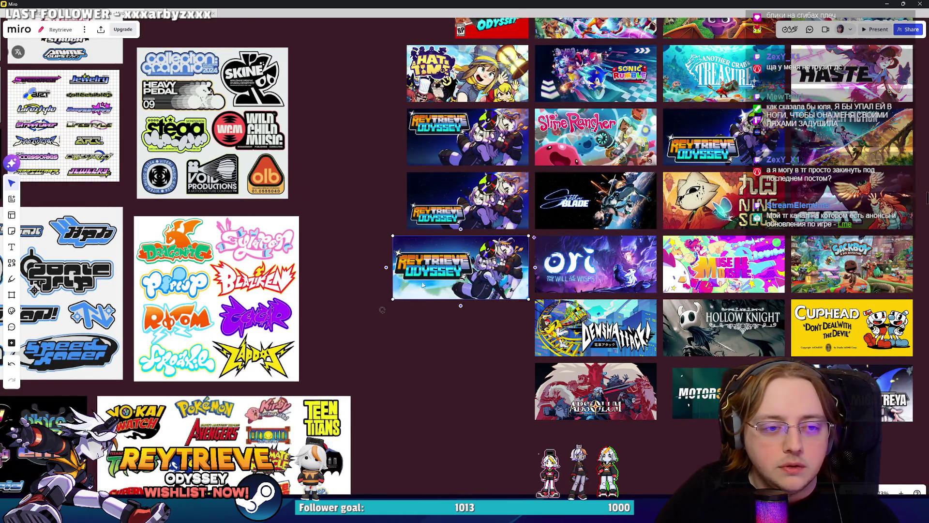
{"action": "left_click", "coordinate": [403, 303]}
Step: Nudge the pink Absolum capsule left into alignment with the grid
{"action": "scroll", "coordinate": [403, 303], "scroll_direction": "down", "scroll_amount": 3}
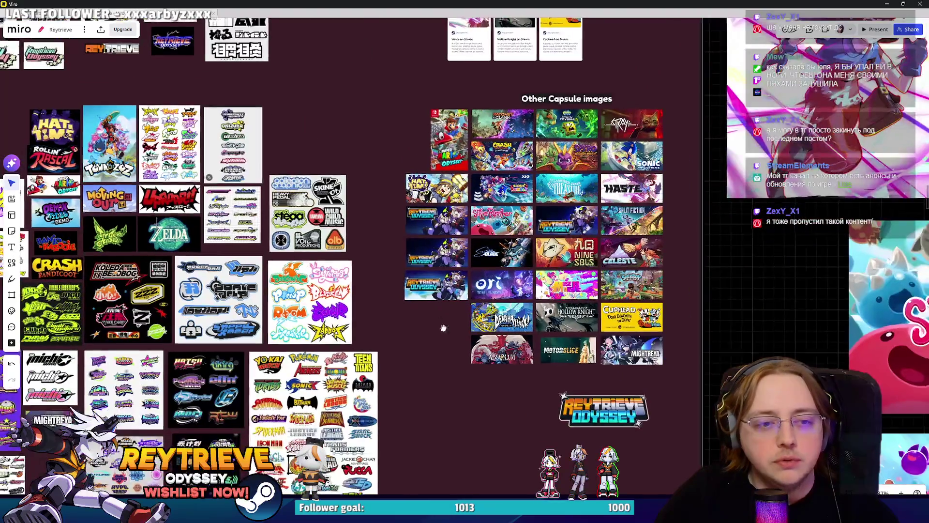
{"action": "left_click_drag", "start_coordinate": [440, 328], "coordinate": [456, 332]}
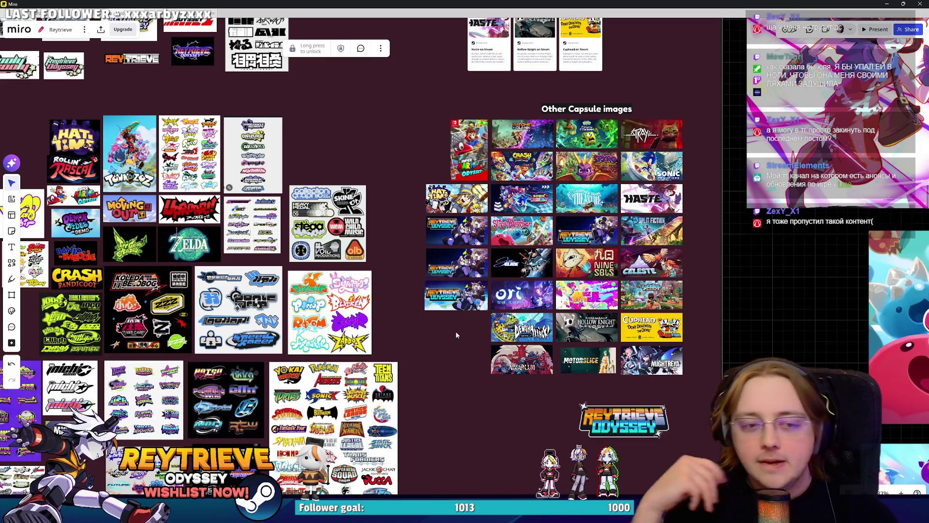
{"action": "scroll", "coordinate": [474, 321], "scroll_direction": "up", "scroll_amount": 1}
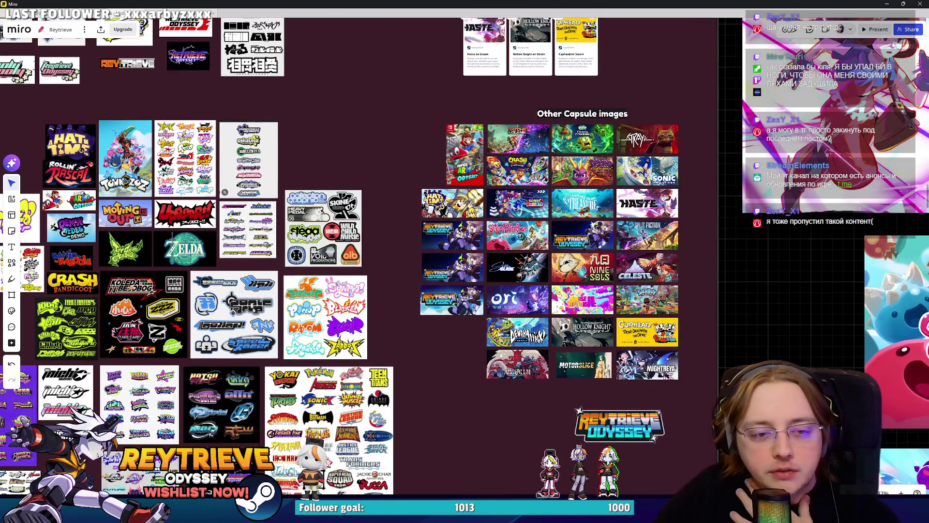
{"action": "left_click", "coordinate": [515, 363]}
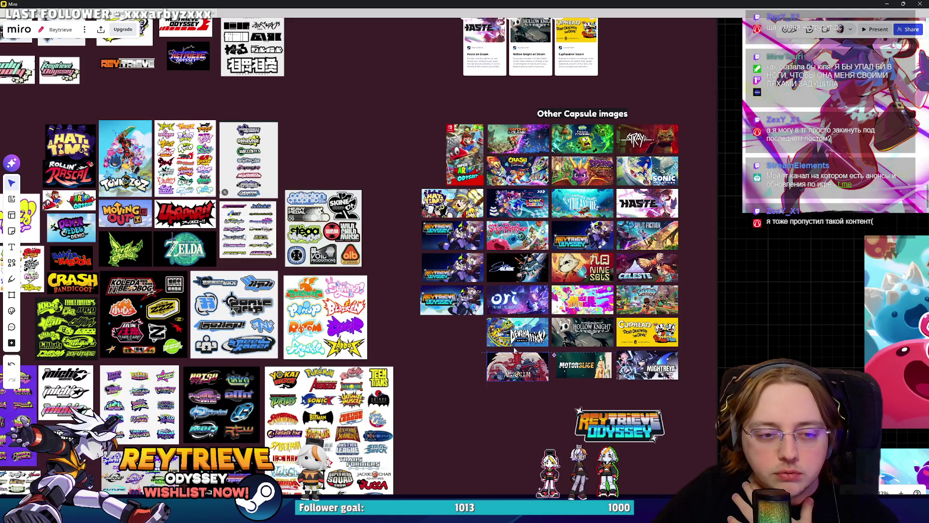
{"action": "left_click_drag", "start_coordinate": [518, 334], "coordinate": [515, 334]}
{"action": "left_click_drag", "start_coordinate": [585, 296], "coordinate": [582, 300]}
{"action": "scroll", "coordinate": [582, 299], "scroll_direction": "up", "scroll_amount": 2}
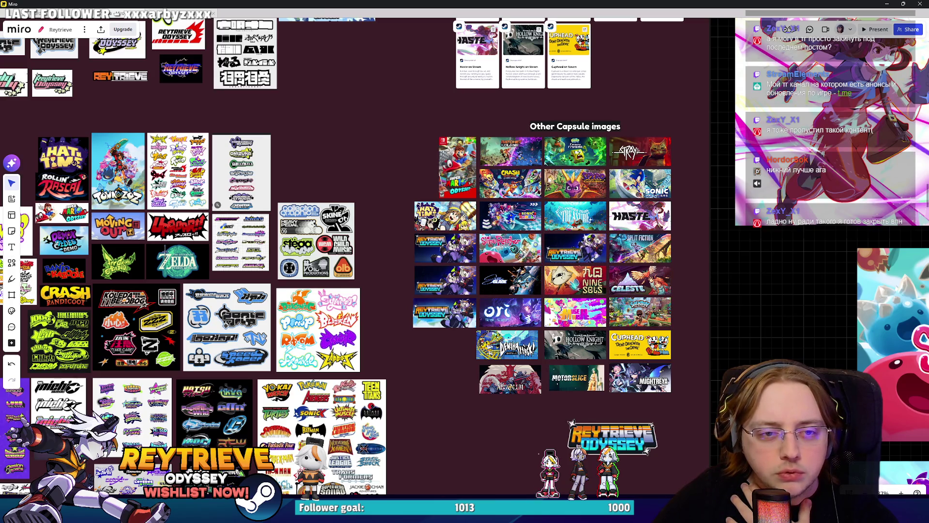
Step: Zoom in and out across the board to review the capsule grid
{"action": "scroll", "coordinate": [500, 255], "scroll_direction": "up", "scroll_amount": 10}
{"action": "scroll", "coordinate": [541, 282], "scroll_direction": "down", "scroll_amount": 5}
{"action": "scroll", "coordinate": [504, 263], "scroll_direction": "up", "scroll_amount": 5}
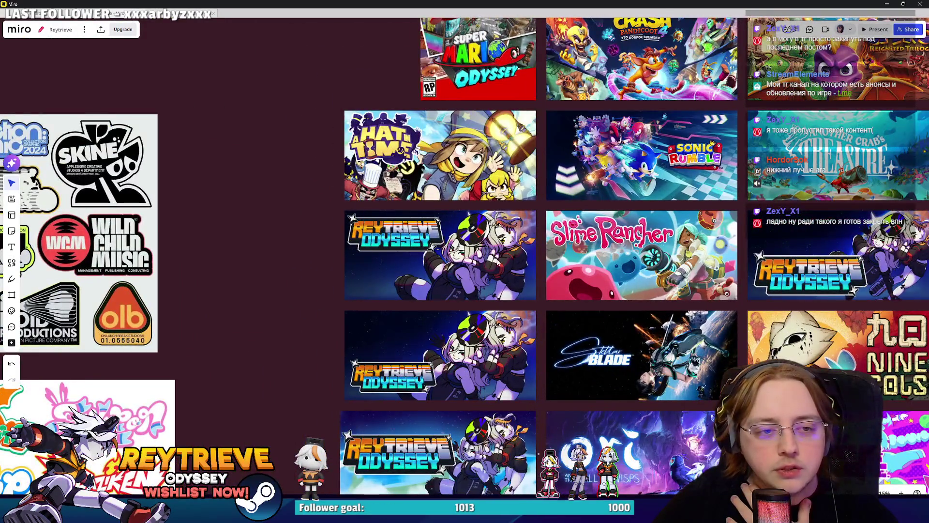
{"action": "scroll", "coordinate": [508, 275], "scroll_direction": "down", "scroll_amount": 5}
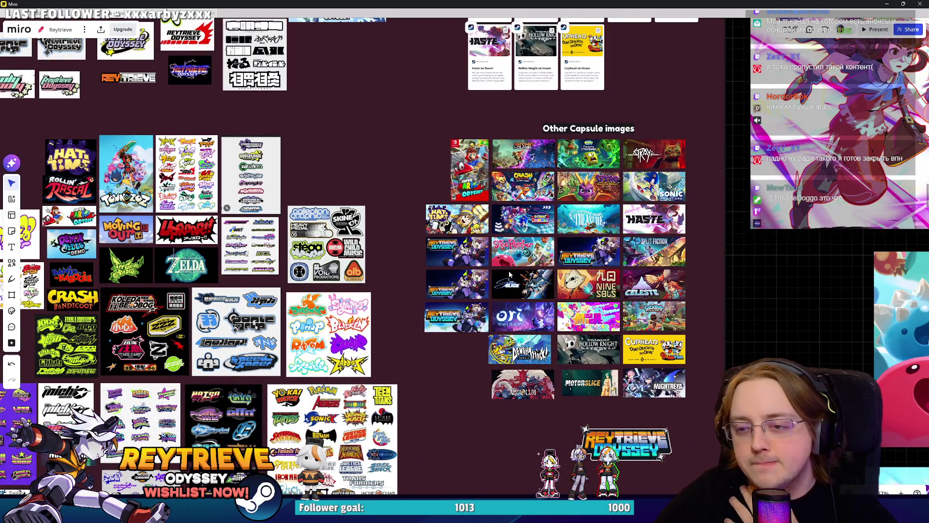
{"action": "scroll", "coordinate": [507, 275], "scroll_direction": "up", "scroll_amount": 5}
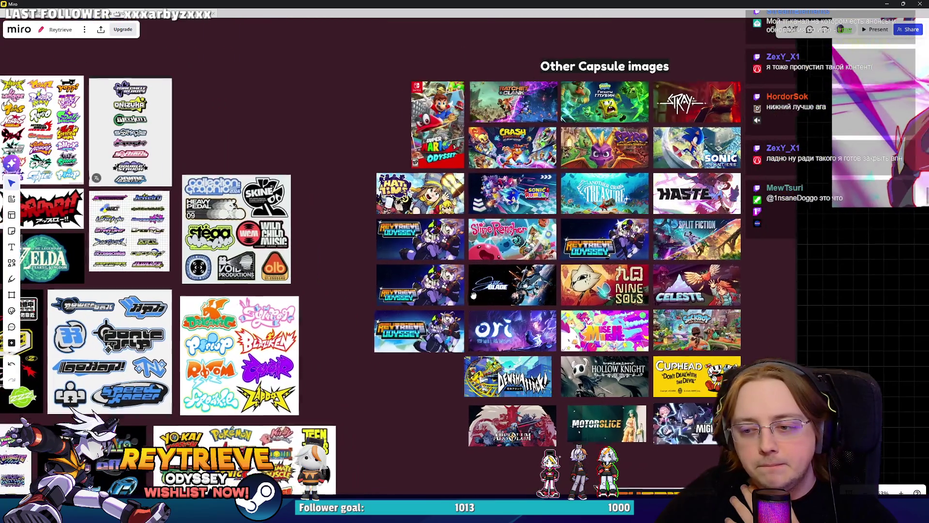
{"action": "left_click_drag", "start_coordinate": [474, 295], "coordinate": [462, 314]}
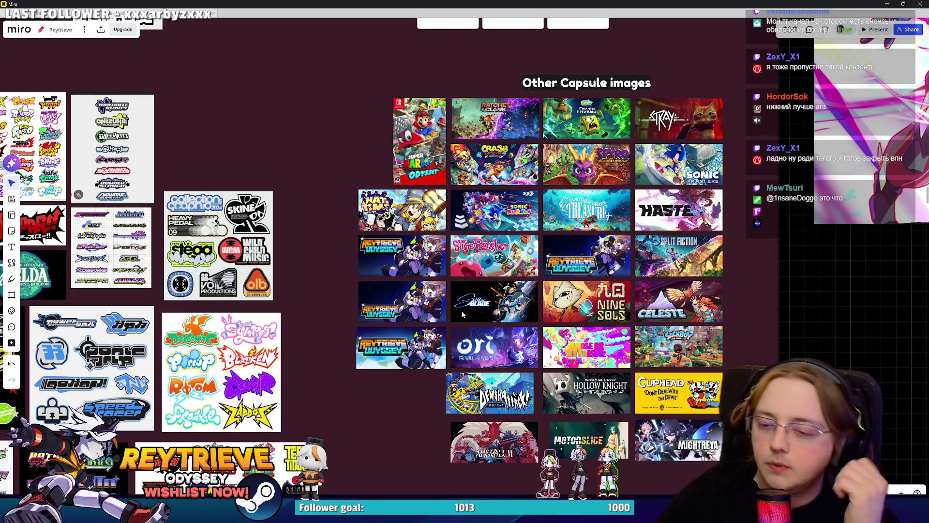
{"action": "scroll", "coordinate": [431, 324], "scroll_direction": "up", "scroll_amount": 5}
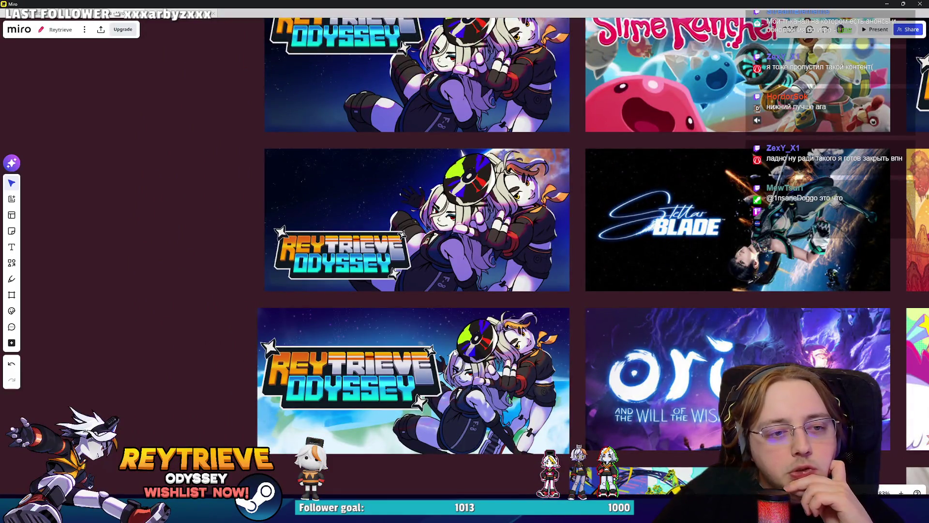
{"action": "scroll", "coordinate": [450, 348], "scroll_direction": "down", "scroll_amount": 5}
{"action": "scroll", "coordinate": [415, 358], "scroll_direction": "up", "scroll_amount": 3}
{"action": "scroll", "coordinate": [400, 294], "scroll_direction": "down", "scroll_amount": 5}
{"action": "scroll", "coordinate": [412, 329], "scroll_direction": "up", "scroll_amount": 6}
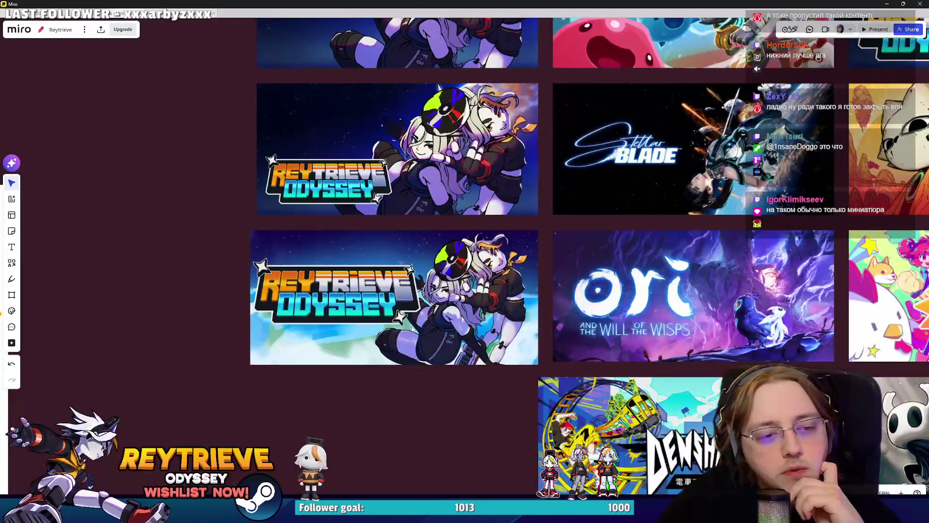
Step: Pan across the Reytrieve capsules to show more of them, then minimise Miro
{"action": "left_click_drag", "start_coordinate": [412, 329], "coordinate": [403, 350]}
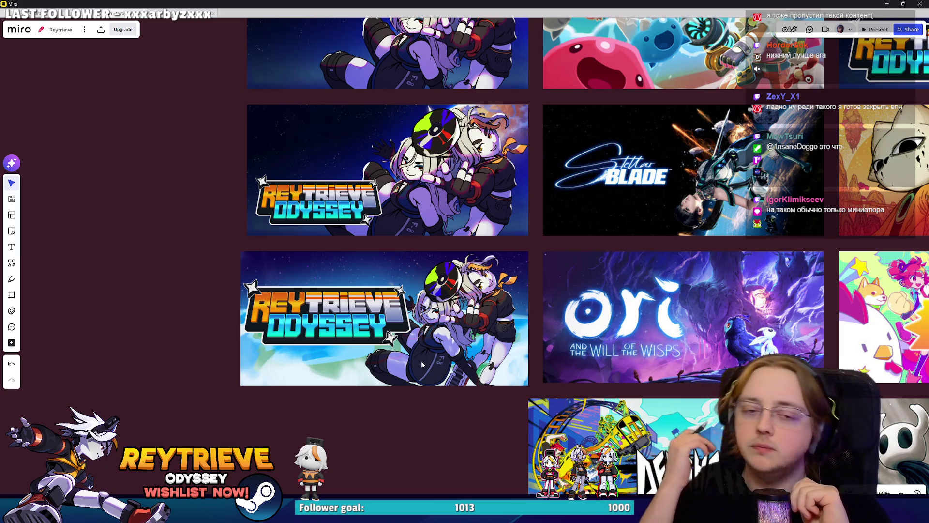
{"action": "scroll", "coordinate": [475, 377], "scroll_direction": "down", "scroll_amount": 3}
{"action": "left_click_drag", "start_coordinate": [596, 352], "coordinate": [548, 382]}
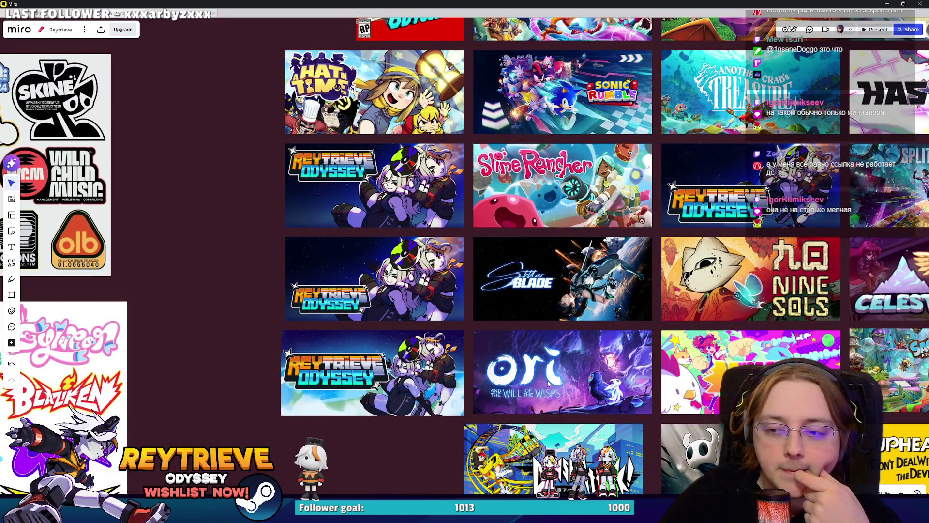
{"action": "scroll", "coordinate": [548, 383], "scroll_direction": "down", "scroll_amount": 8}
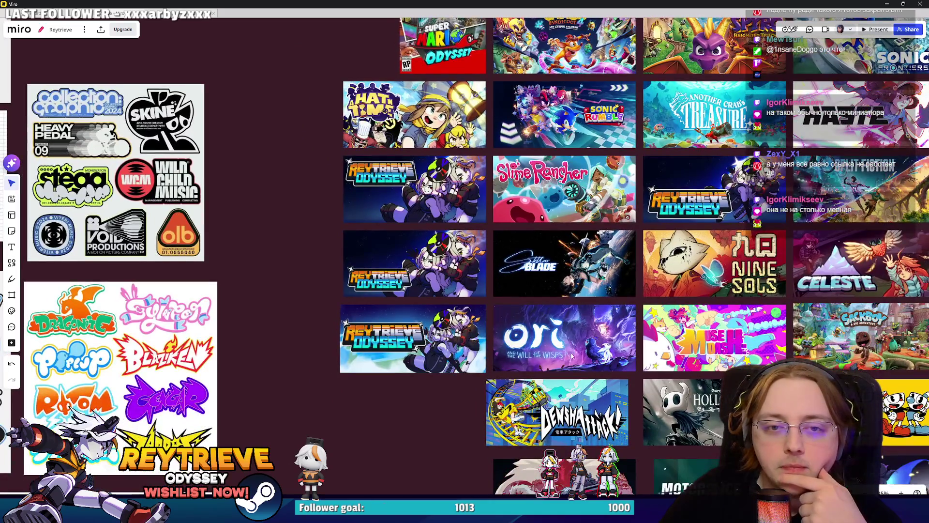
{"action": "scroll", "coordinate": [529, 331], "scroll_direction": "up", "scroll_amount": 5}
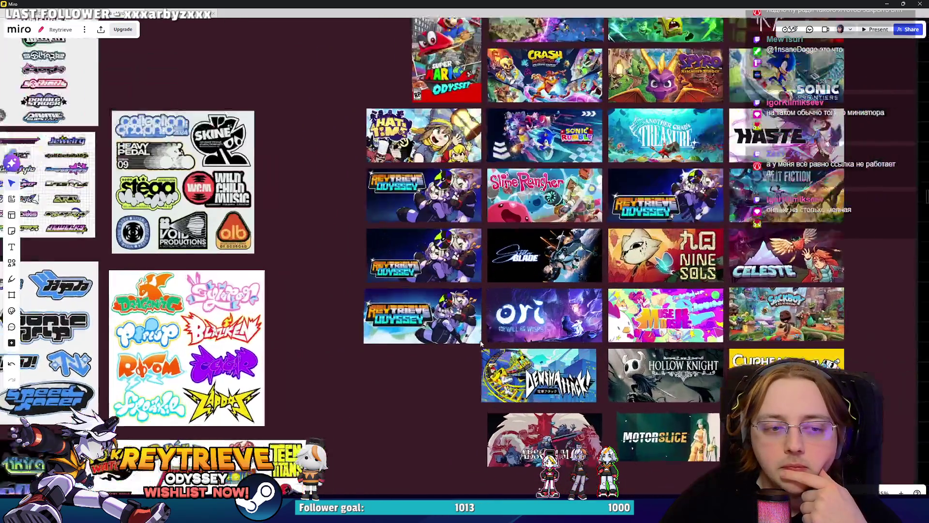
{"action": "scroll", "coordinate": [532, 290], "scroll_direction": "right", "scroll_amount": 1}
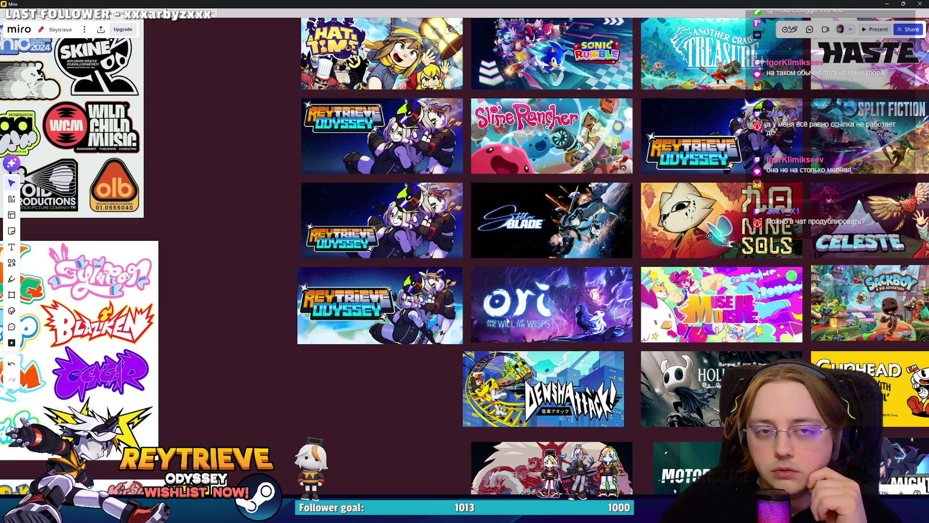
{"action": "left_click", "coordinate": [887, 4]}
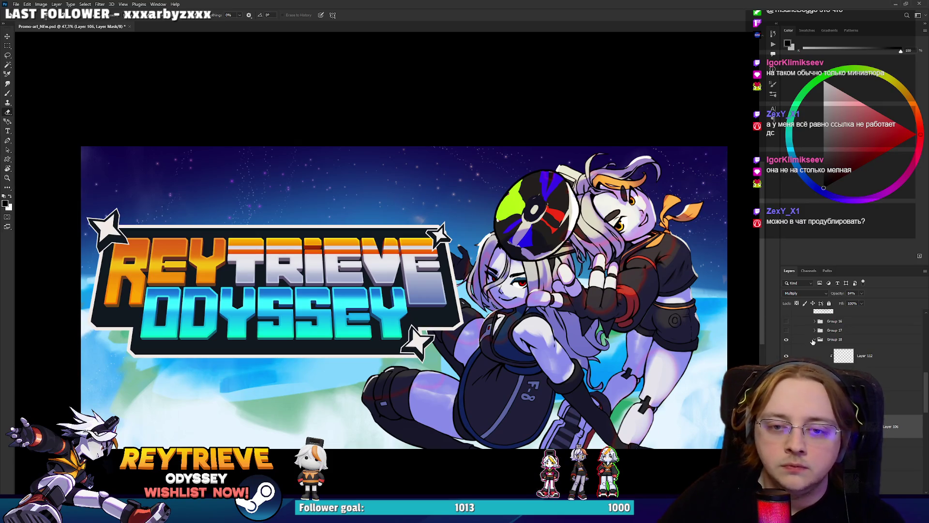
Step: Select Group 18 and toggle its visibility off and on to compare
{"action": "left_click", "coordinate": [814, 340]}
{"action": "left_click", "coordinate": [787, 339]}
{"action": "left_click", "coordinate": [787, 340]}
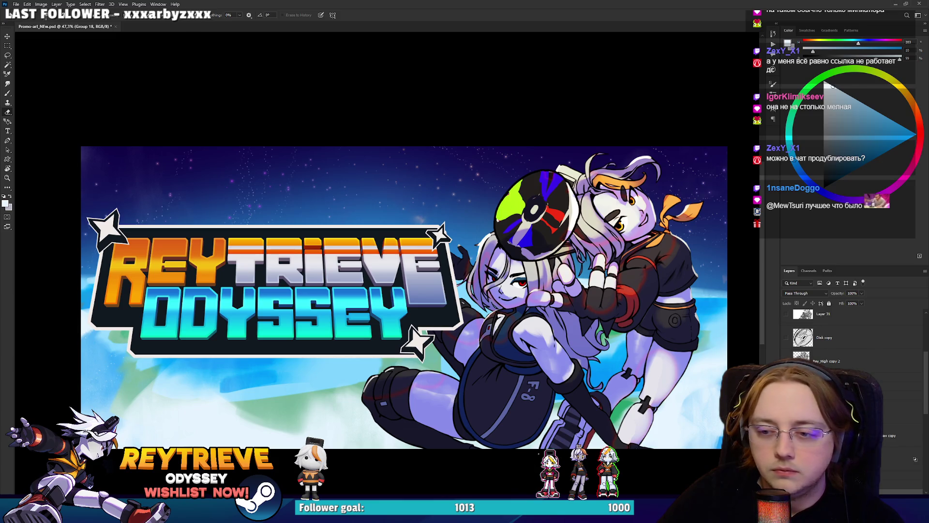
Step: Cycle through the Group 14 banner versions back to the original layout, then switch to Discord
{"action": "key", "text": "alt+bracketleft"}
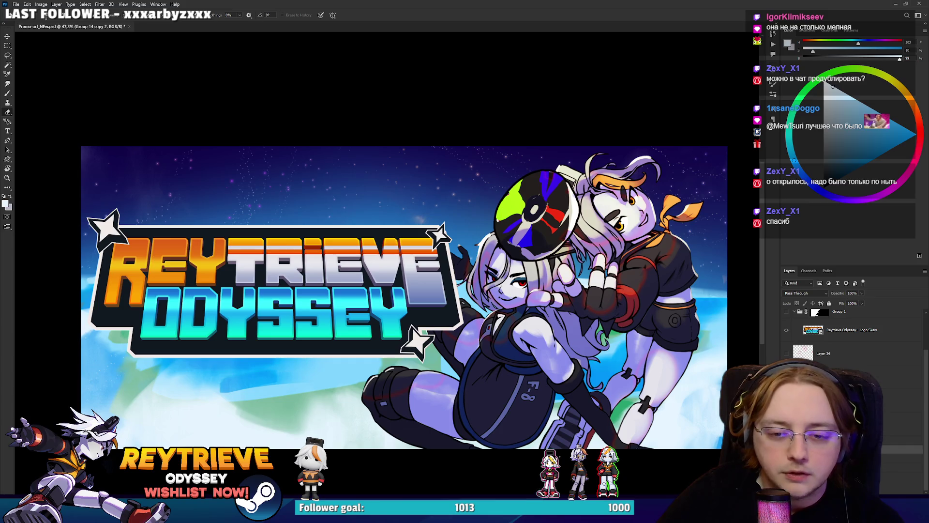
{"action": "key", "text": "ctrl+z"}
{"action": "key", "text": "ctrl+z"}
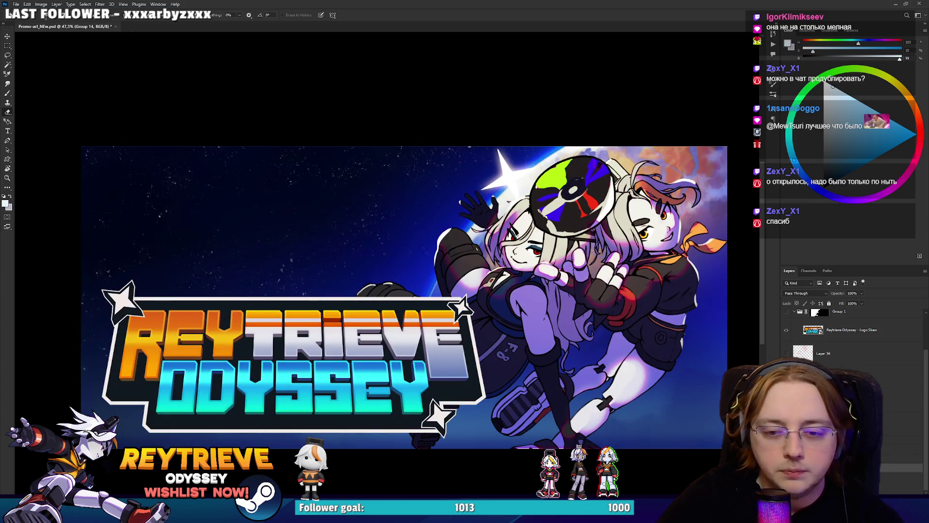
{"action": "key", "text": "ctrl+z"}
{"action": "key", "text": "ctrl+z"}
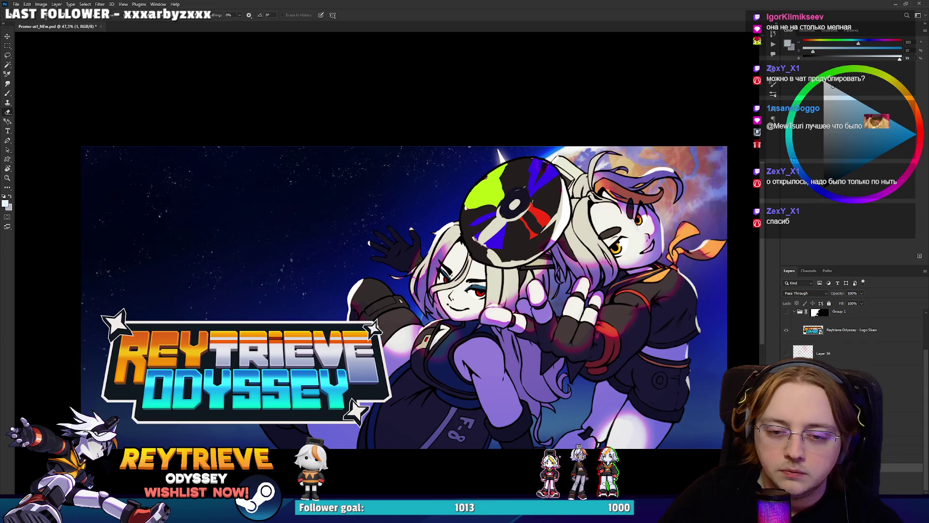
{"action": "key", "text": "ctrl+z"}
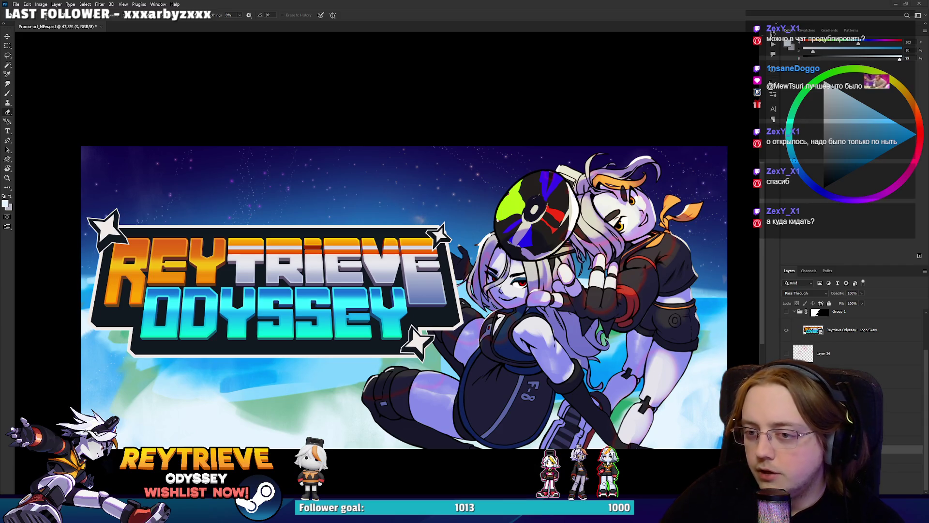
{"action": "key", "text": "alt+Tab"}
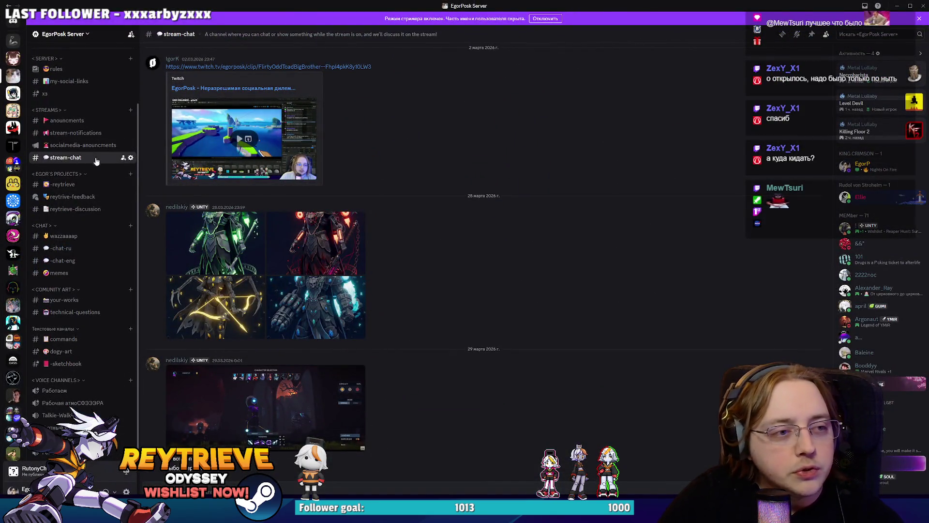
Step: Open Discord's chat-ru channel and enlarge one of its posted images in the viewer
{"action": "scroll", "coordinate": [391, 269], "scroll_direction": "up", "scroll_amount": 8}
{"action": "scroll", "coordinate": [421, 278], "scroll_direction": "down", "scroll_amount": 10}
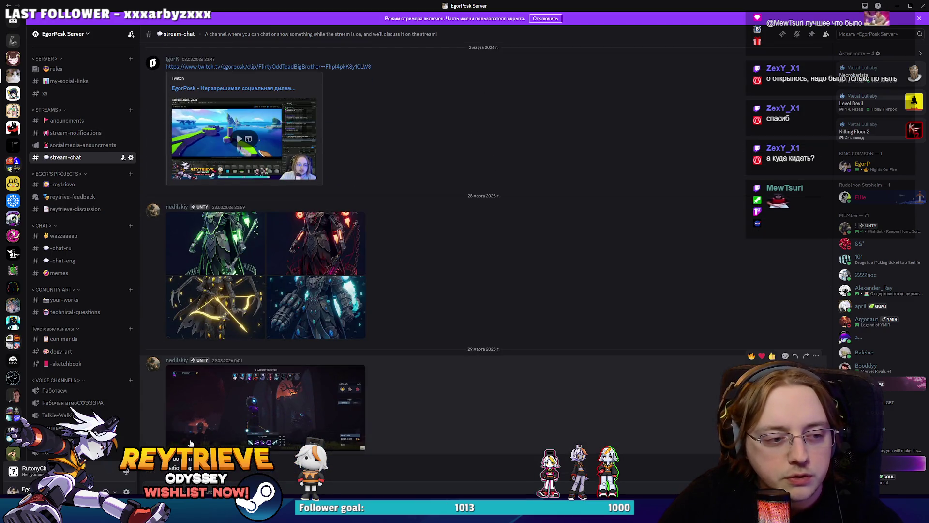
{"action": "key", "text": "alt+Tab"}
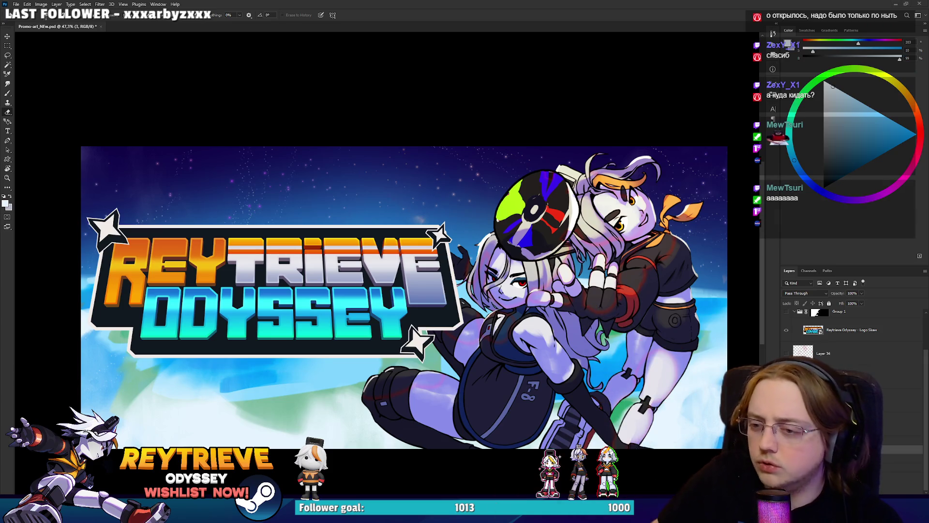
{"action": "key", "text": "alt+Tab"}
{"action": "scroll", "coordinate": [224, 303], "scroll_direction": "up", "scroll_amount": 20}
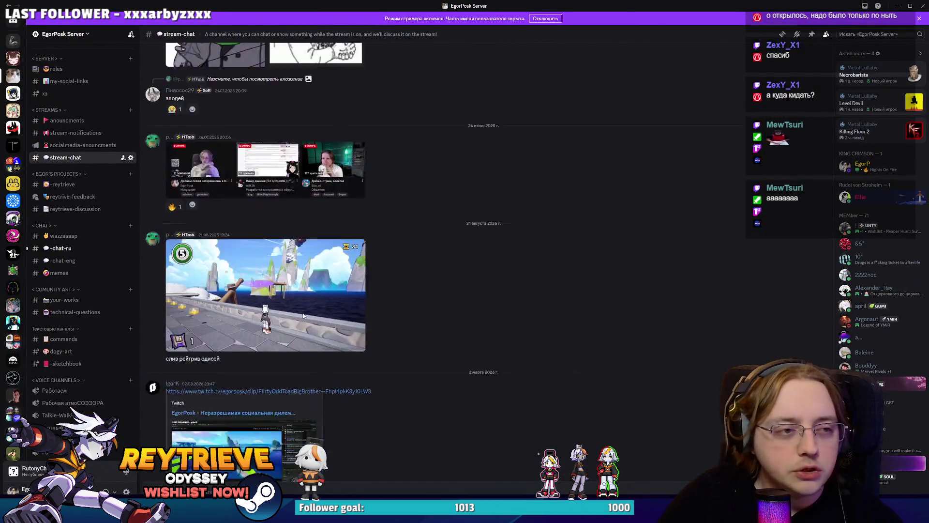
{"action": "scroll", "coordinate": [335, 321], "scroll_direction": "down", "scroll_amount": 20}
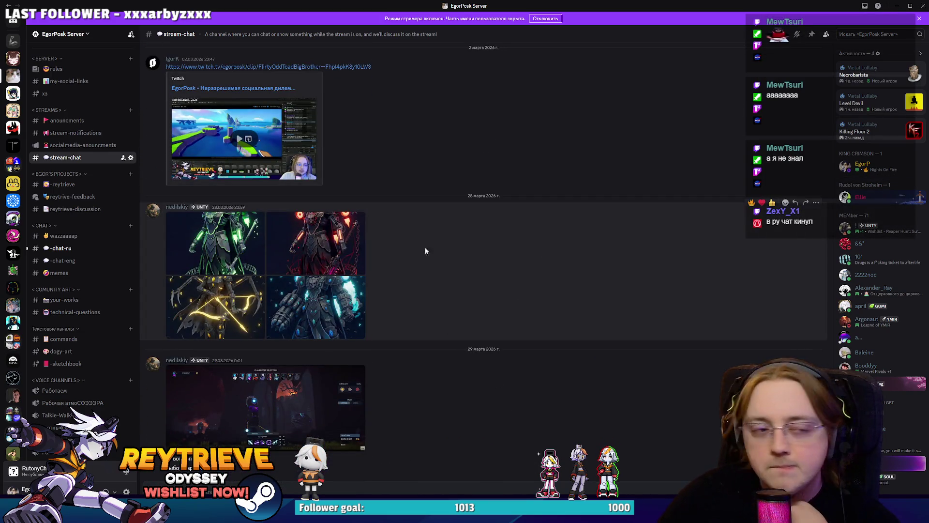
{"action": "left_click", "coordinate": [61, 248]}
{"action": "left_click", "coordinate": [339, 382]}
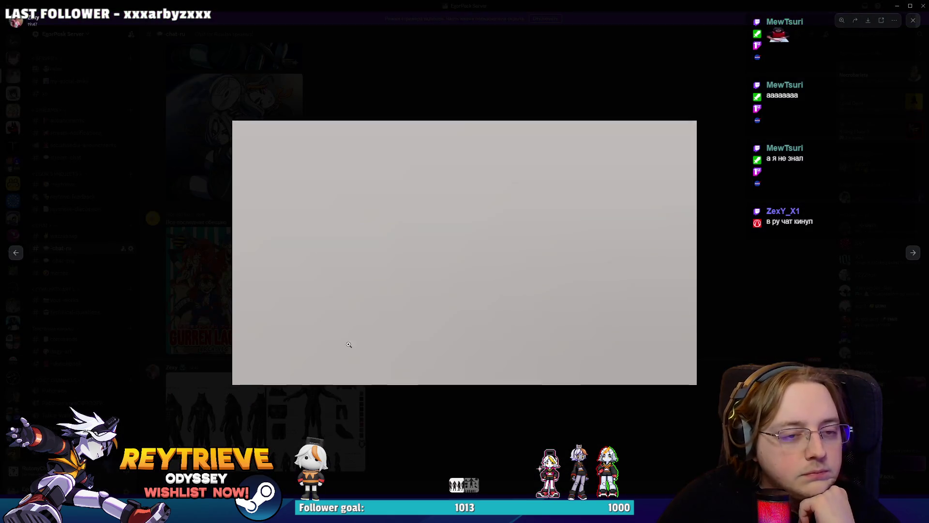
Step: Flip between the lineup image and the werewolf reference sheet, zooming in and out on the sheet
{"action": "key", "text": "Right"}
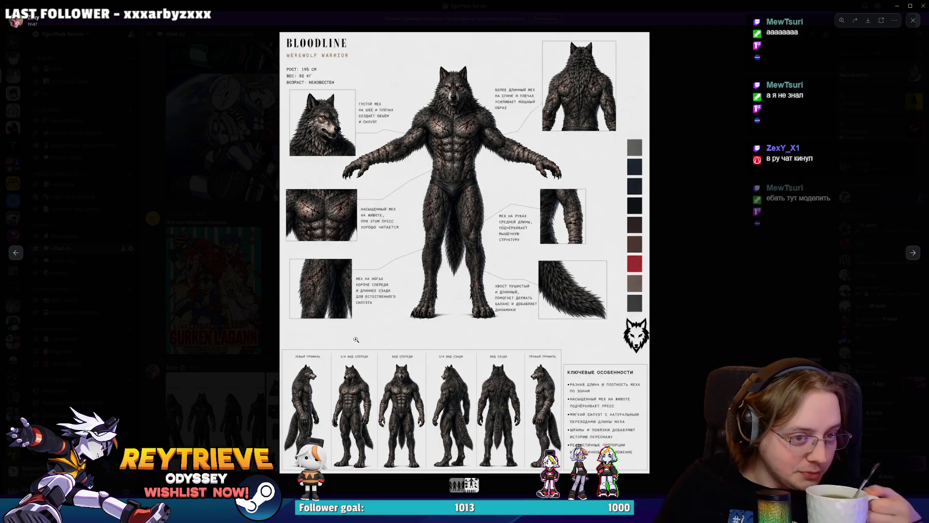
{"action": "key", "text": "Left"}
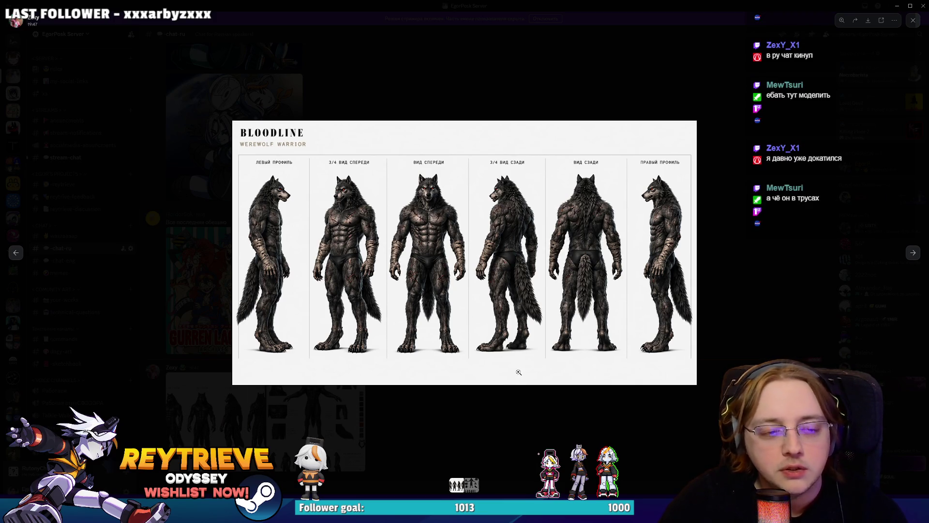
{"action": "left_click", "coordinate": [518, 372]}
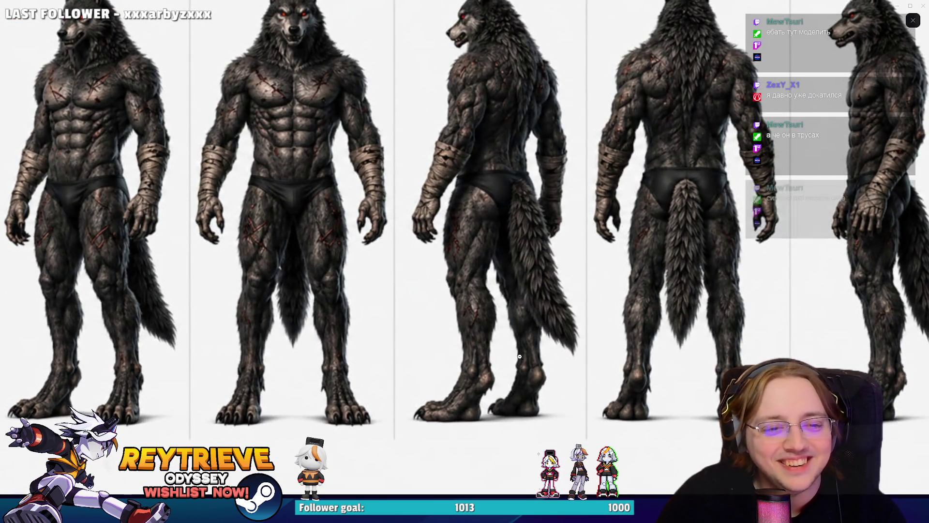
{"action": "left_click", "coordinate": [517, 368]}
{"action": "left_click", "coordinate": [490, 323]}
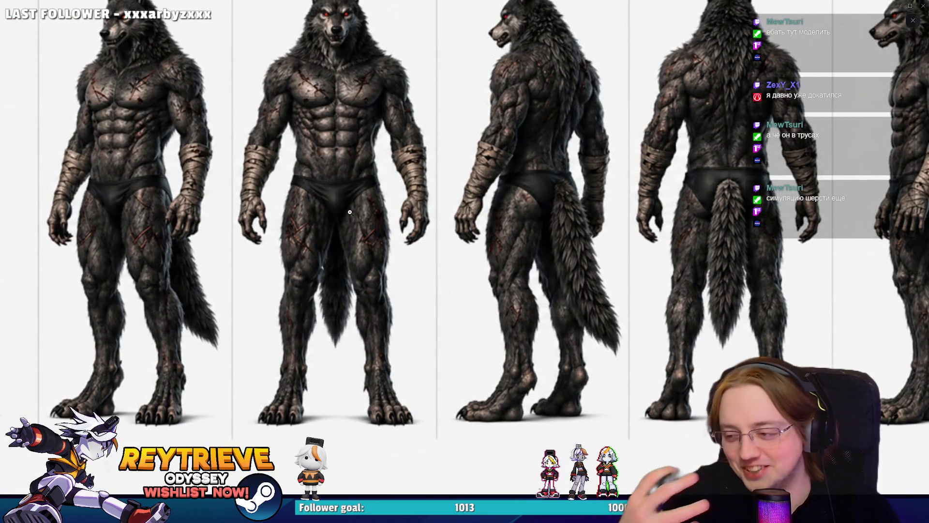
{"action": "left_click", "coordinate": [417, 183]}
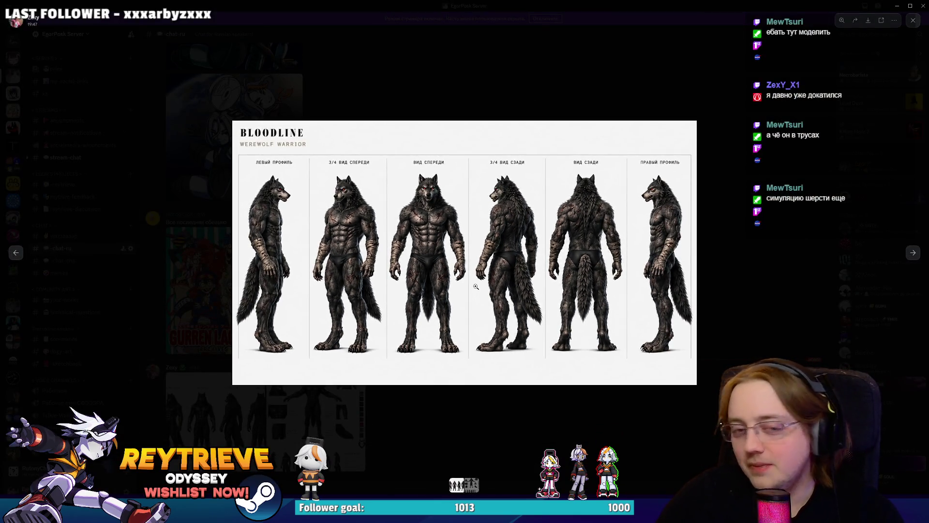
{"action": "left_click", "coordinate": [548, 382]}
Step: Close the image viewer, briefly reopen the full werewolf sheet, then minimise Discord back to Photoshop
{"action": "left_click", "coordinate": [345, 373]}
{"action": "left_click", "coordinate": [505, 420]}
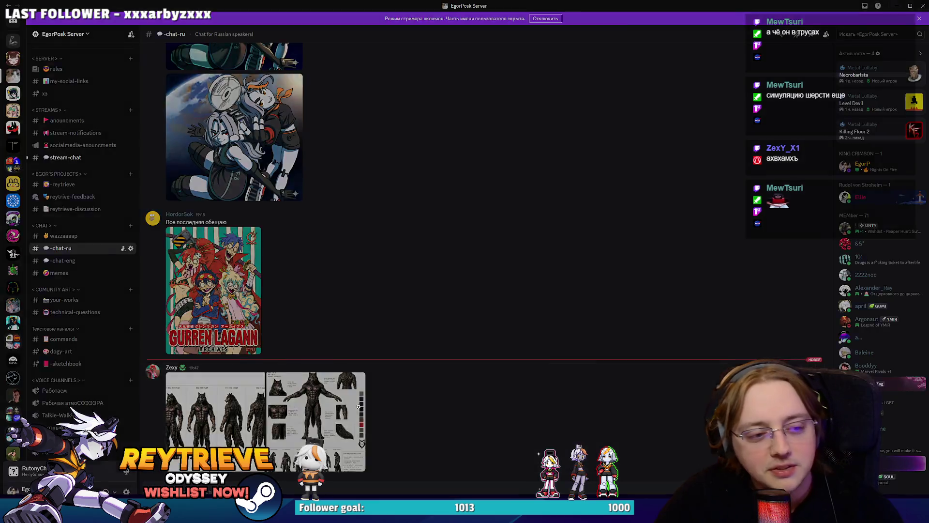
{"action": "left_click", "coordinate": [358, 406]}
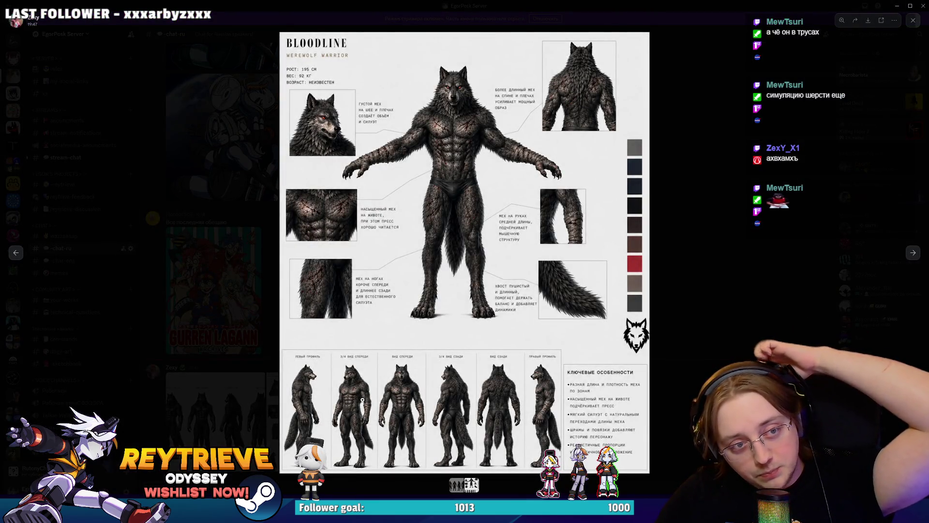
{"action": "left_click", "coordinate": [713, 330]}
{"action": "key", "text": "alt+Tab"}
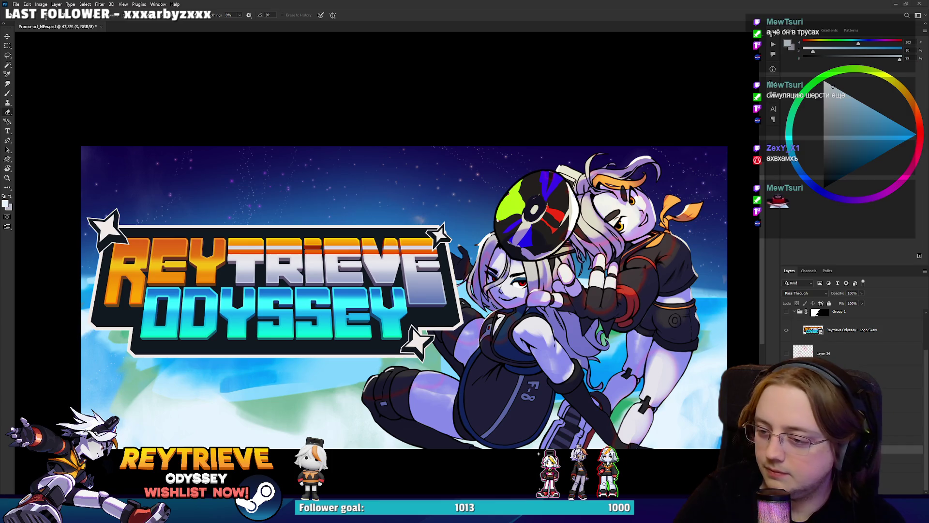
Step: Duplicate the active layer, wrap Group 12 in new Group 18, and start Free Transform on it
{"action": "scroll", "coordinate": [454, 305], "scroll_direction": "up", "scroll_amount": 2}
{"action": "scroll", "coordinate": [453, 305], "scroll_direction": "down", "scroll_amount": 3}
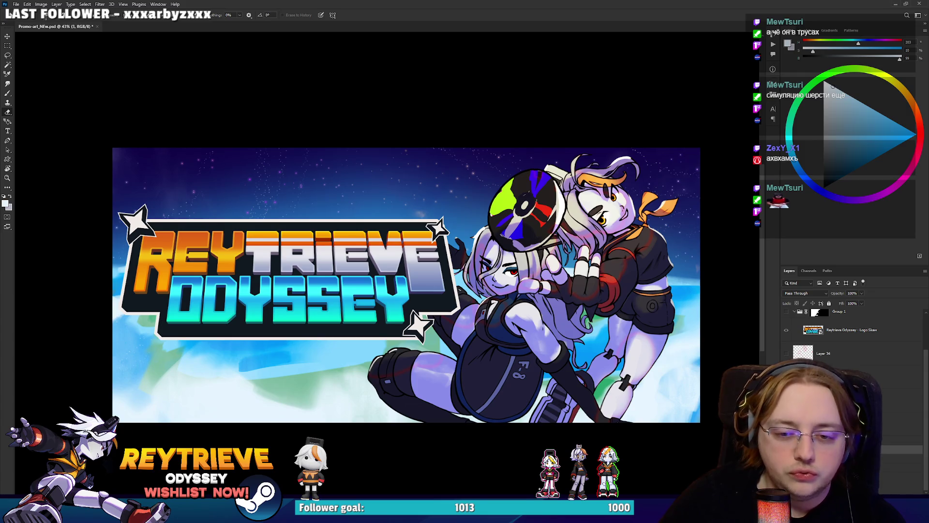
{"action": "key", "text": "ctrl+j"}
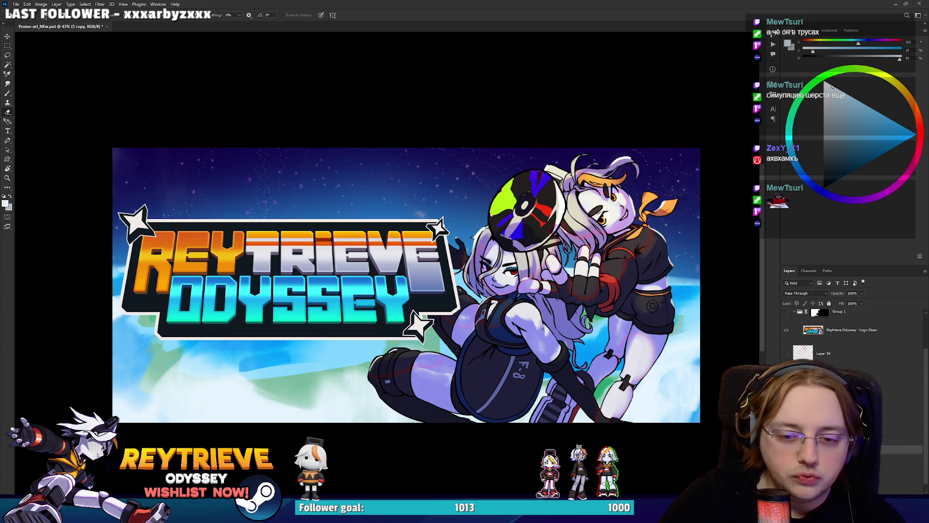
{"action": "key", "text": "ctrl+e"}
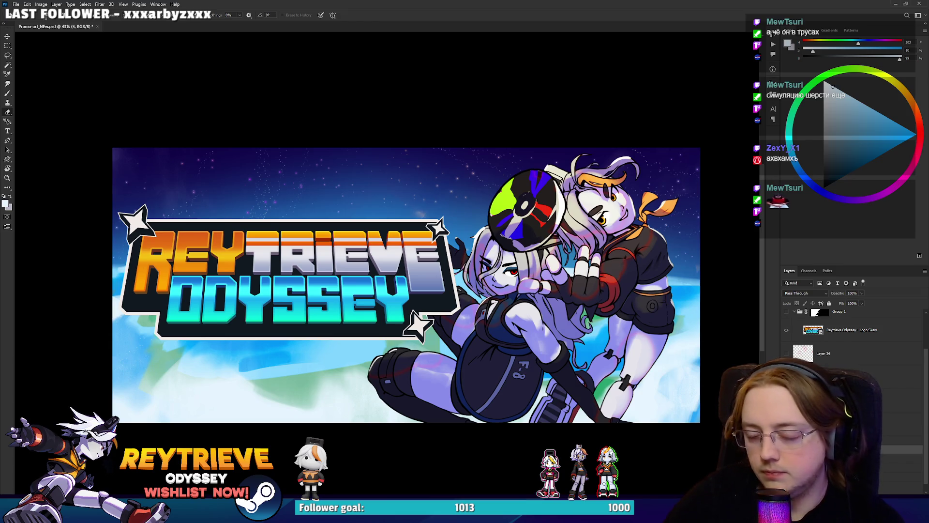
{"action": "scroll", "coordinate": [829, 335], "scroll_direction": "up", "scroll_amount": 5}
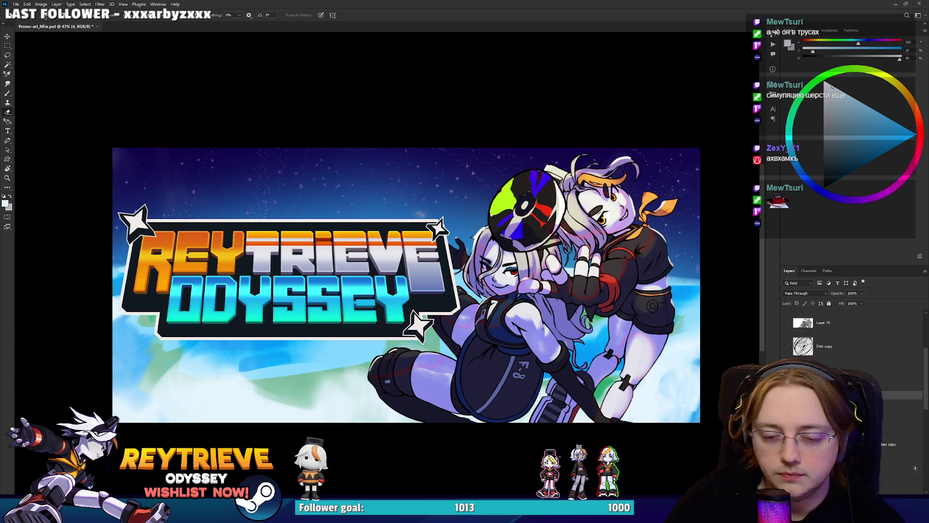
{"action": "left_click", "coordinate": [827, 332]}
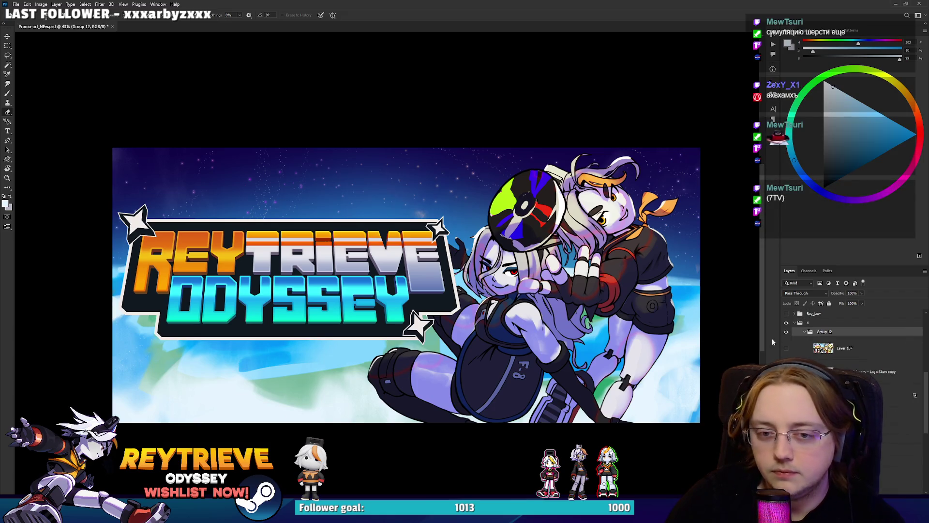
{"action": "key", "text": "ctrl+g"}
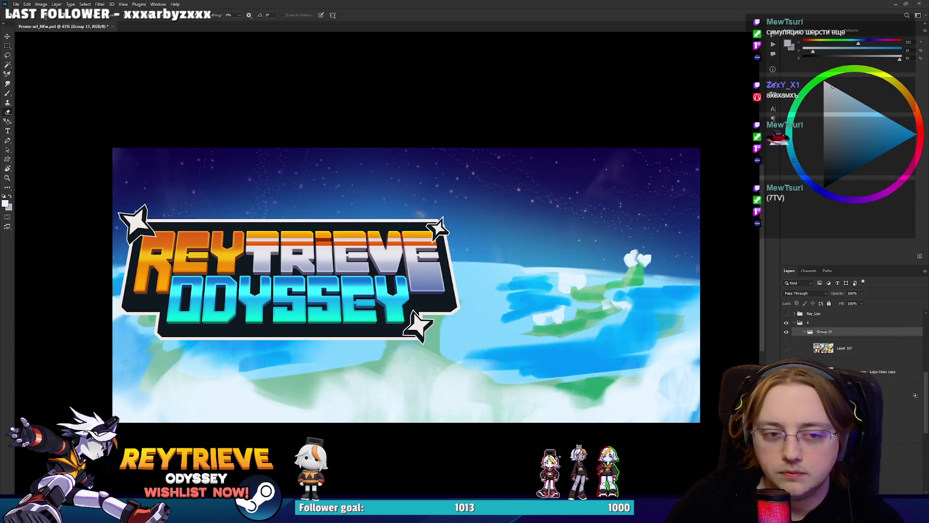
{"action": "key", "text": "ctrl+t"}
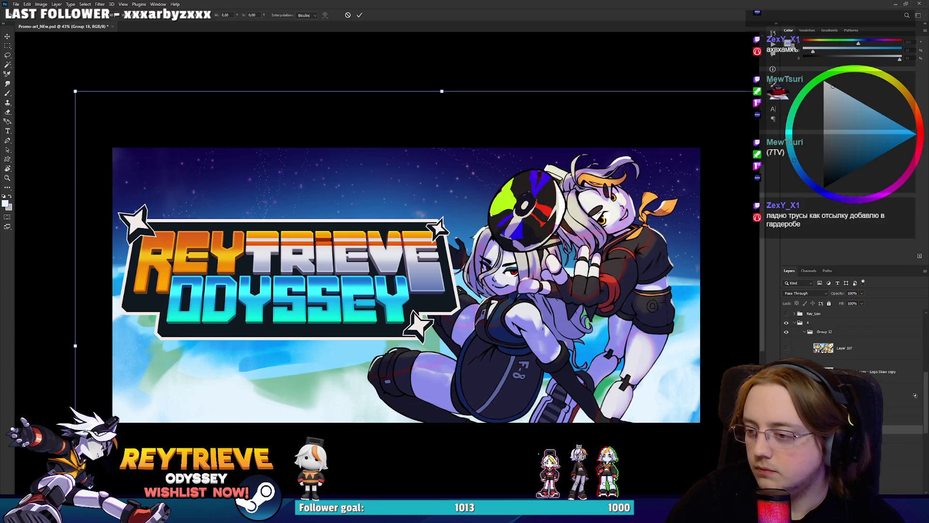
Step: Enlarge and slightly tilt the hugging characters, then apply the transformation
{"action": "left_click_drag", "start_coordinate": [444, 91], "coordinate": [431, 46]}
{"action": "mouse_move", "coordinate": [502, 193]}
{"action": "left_mouse_down"}
{"action": "mouse_move", "coordinate": [527, 226]}
{"action": "mouse_move", "coordinate": [509, 244]}
{"action": "left_mouse_up"}
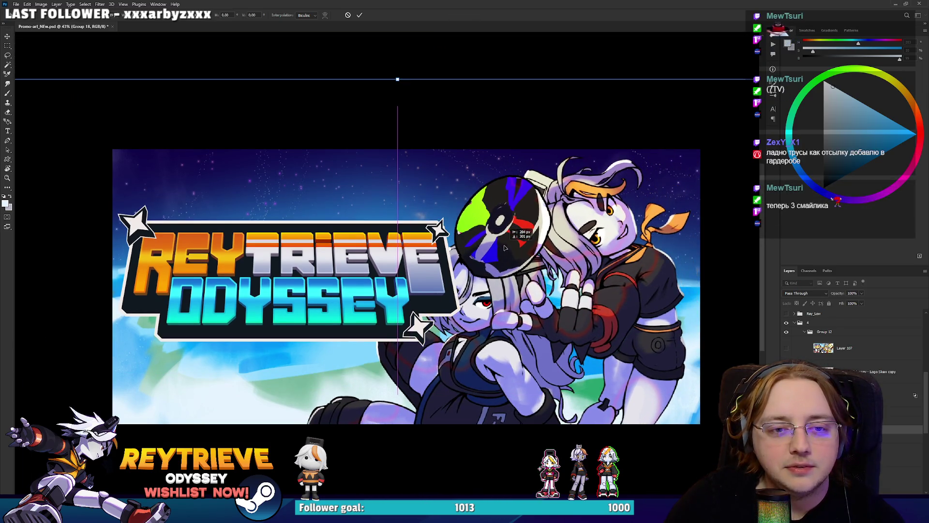
{"action": "left_click_drag", "start_coordinate": [447, 56], "coordinate": [439, 82]}
{"action": "left_click_drag", "start_coordinate": [465, 211], "coordinate": [465, 194]}
{"action": "mouse_move", "coordinate": [414, 58]}
{"action": "left_mouse_down"}
{"action": "mouse_move", "coordinate": [410, 69]}
{"action": "mouse_move", "coordinate": [422, 63]}
{"action": "mouse_move", "coordinate": [401, 63]}
{"action": "left_mouse_up"}
{"action": "key", "text": "Return"}
Step: Shrink the Logo Skew copy from its right side and raise it about 90 px
{"action": "left_click", "coordinate": [437, 283], "text": "ctrl"}
{"action": "key", "text": "ctrl+t"}
{"action": "mouse_move", "coordinate": [458, 278]}
{"action": "left_mouse_down"}
{"action": "mouse_move", "coordinate": [398, 273]}
{"action": "mouse_move", "coordinate": [406, 278]}
{"action": "left_mouse_up"}
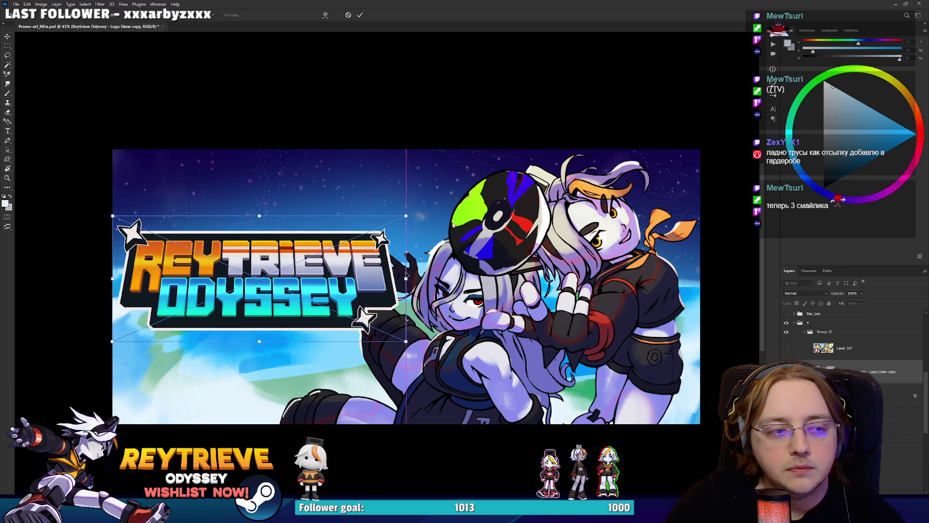
{"action": "mouse_move", "coordinate": [319, 268]}
{"action": "left_mouse_down"}
{"action": "mouse_move", "coordinate": [317, 220]}
{"action": "mouse_move", "coordinate": [312, 349]}
{"action": "mouse_move", "coordinate": [306, 230]}
{"action": "left_mouse_up"}
{"action": "key", "text": "Return"}
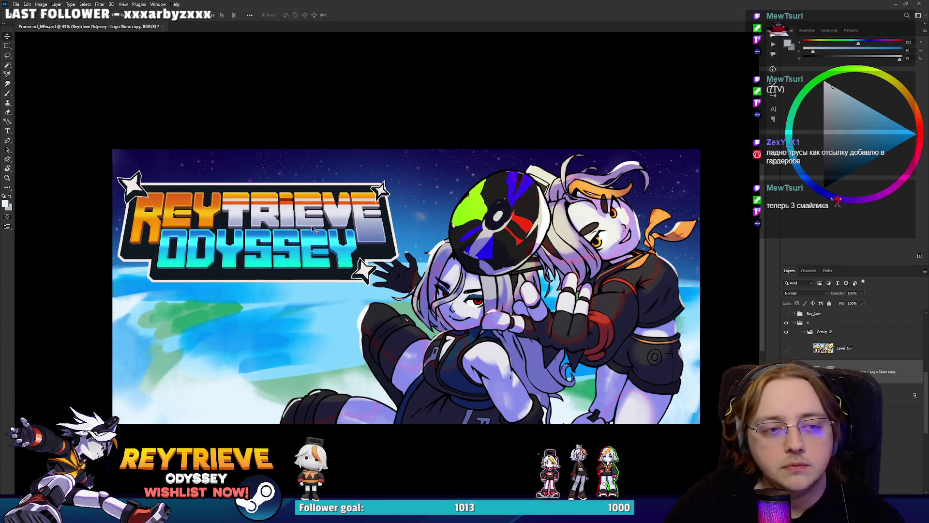
Step: Nudge the characters group (Group 16) slightly into place on the banner
{"action": "scroll", "coordinate": [352, 267], "scroll_direction": "down", "scroll_amount": 5}
{"action": "scroll", "coordinate": [352, 267], "scroll_direction": "up", "scroll_amount": 4}
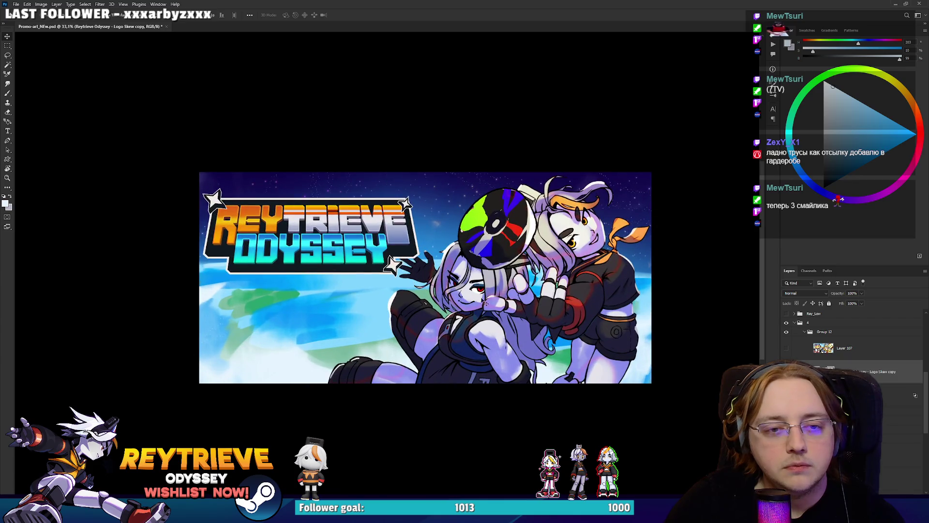
{"action": "left_click_drag", "start_coordinate": [498, 311], "coordinate": [504, 302]}
{"action": "key", "text": "Left"}
{"action": "key", "text": "Left"}
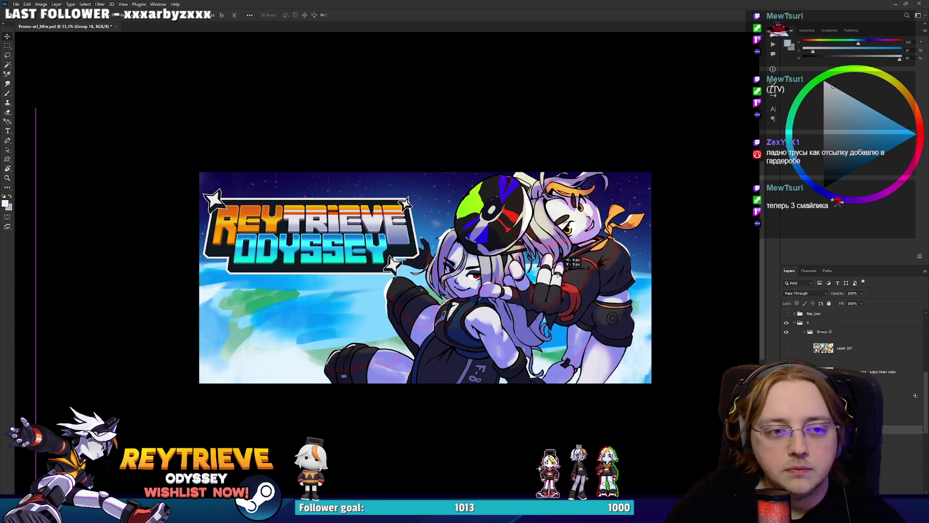
Step: Add an empty layer, move the colour disc slightly lower, and switch to the Miro board
{"action": "key", "text": "ctrl+shift+alt+n"}
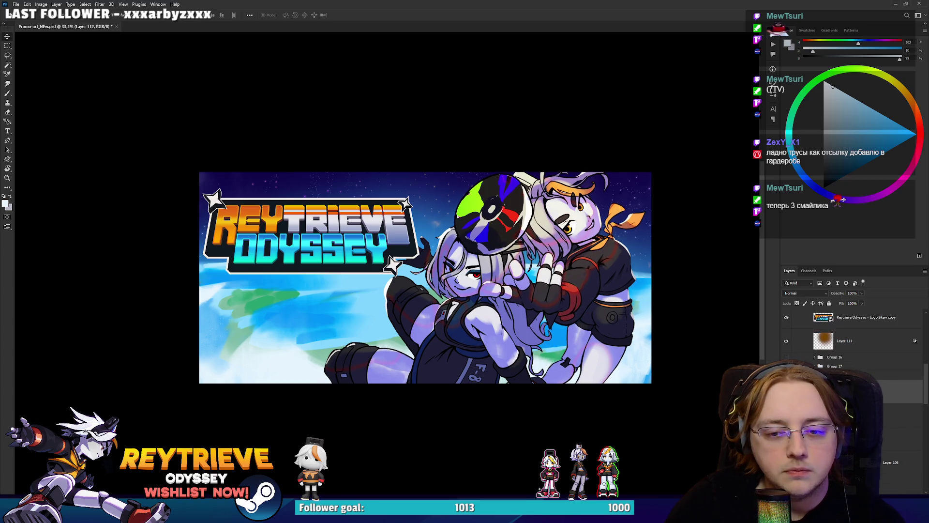
{"action": "scroll", "coordinate": [887, 487], "scroll_direction": "down", "scroll_amount": 3}
{"action": "left_click", "coordinate": [879, 377]}
{"action": "mouse_move", "coordinate": [520, 205]}
{"action": "left_mouse_down"}
{"action": "mouse_move", "coordinate": [517, 219]}
{"action": "mouse_move", "coordinate": [510, 204]}
{"action": "mouse_move", "coordinate": [517, 209]}
{"action": "left_mouse_up"}
{"action": "scroll", "coordinate": [519, 208], "scroll_direction": "up", "scroll_amount": 2}
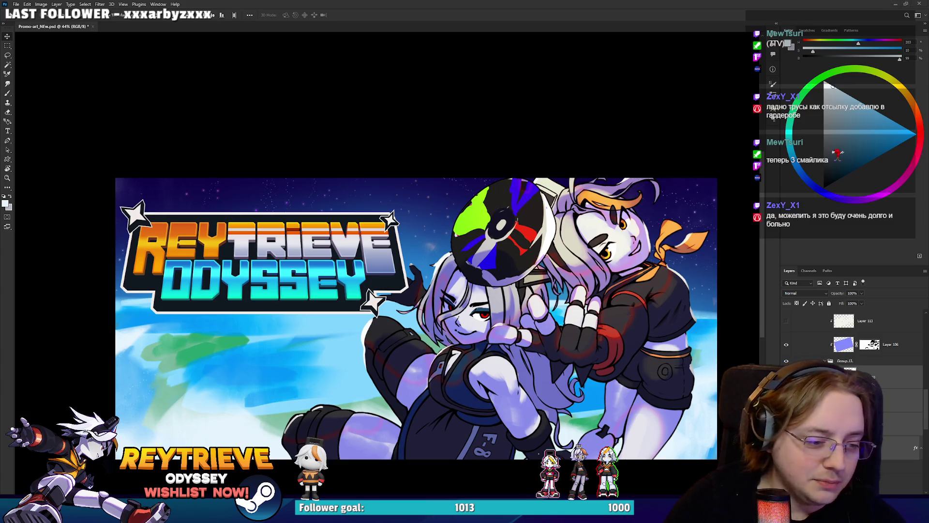
{"action": "key", "text": "alt+Tab"}
{"action": "scroll", "coordinate": [380, 363], "scroll_direction": "down", "scroll_amount": 2}
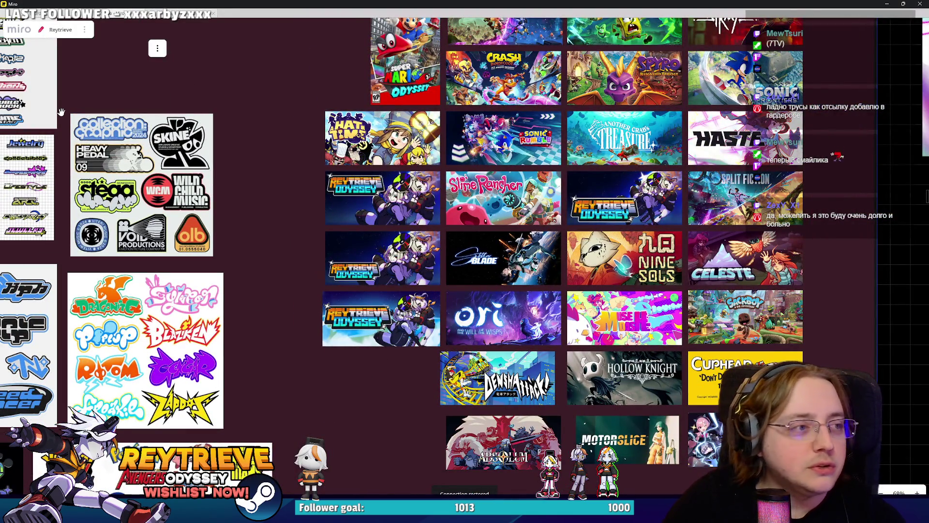
Step: Paste the finished banner into the capsule grid and shrink it to match the other tiles
{"action": "scroll", "coordinate": [368, 378], "scroll_direction": "up", "scroll_amount": 2}
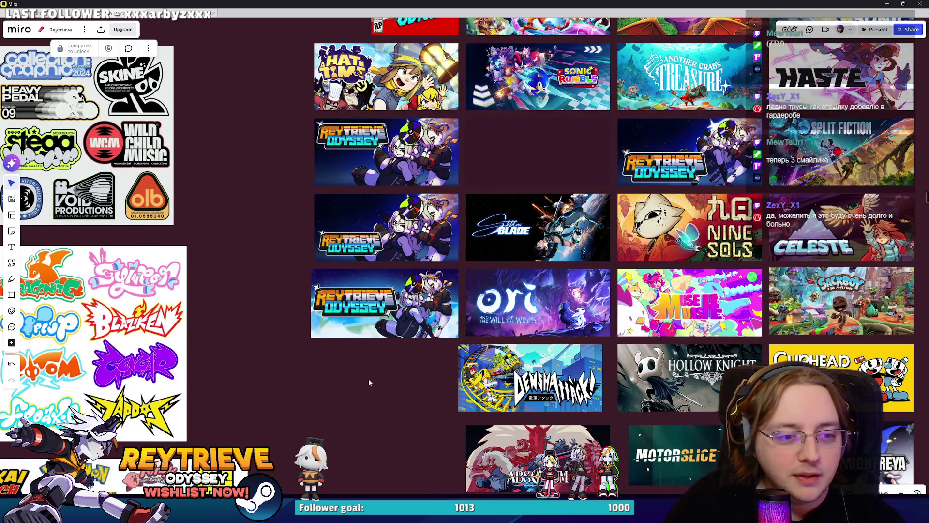
{"action": "key", "text": "ctrl+v"}
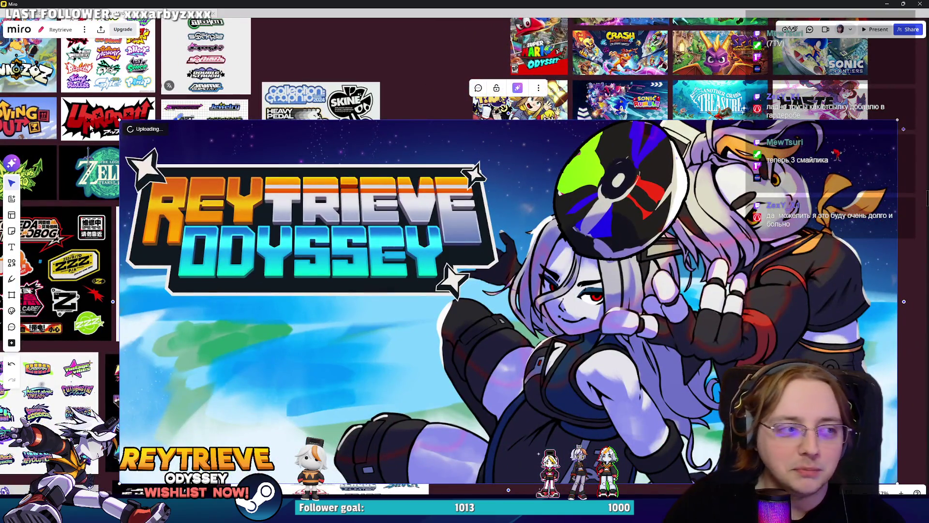
{"action": "mouse_move", "coordinate": [118, 119]}
{"action": "left_mouse_down"}
{"action": "mouse_move", "coordinate": [711, 420]}
{"action": "mouse_move", "coordinate": [563, 374]}
{"action": "mouse_move", "coordinate": [509, 344]}
{"action": "mouse_move", "coordinate": [462, 288]}
{"action": "left_mouse_up"}
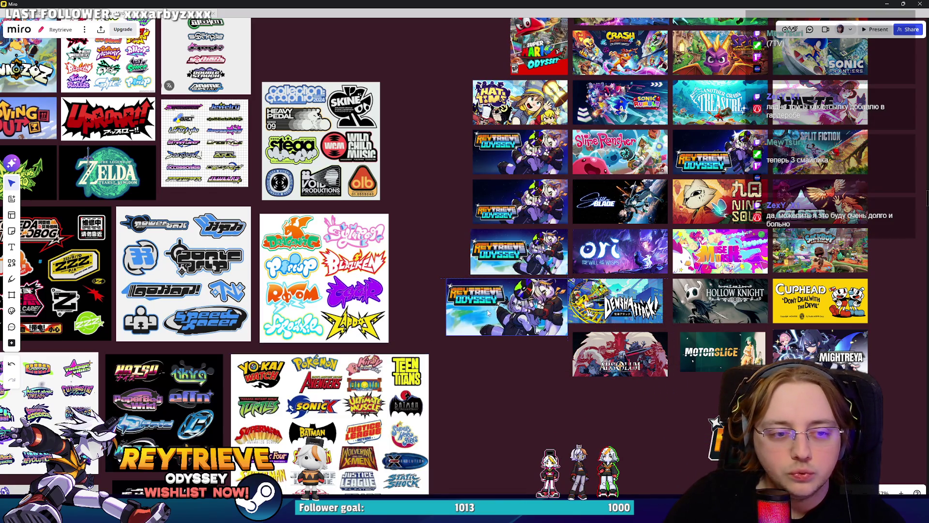
{"action": "left_click_drag", "start_coordinate": [436, 346], "coordinate": [460, 335]}
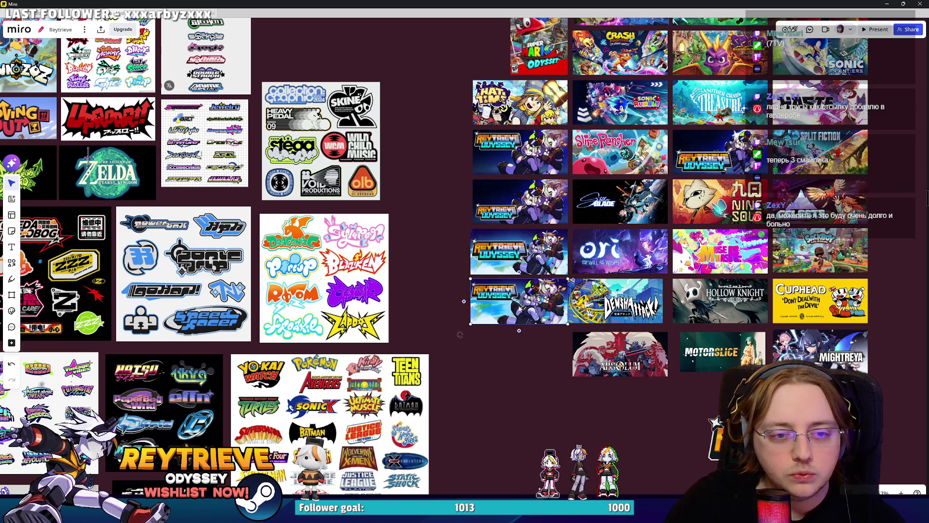
Step: Line up the Densha Attack tile with the tiles above it
{"action": "scroll", "coordinate": [518, 303], "scroll_direction": "up", "scroll_amount": 3}
{"action": "left_click_drag", "start_coordinate": [694, 298], "coordinate": [697, 298]}
{"action": "scroll", "coordinate": [648, 362], "scroll_direction": "down", "scroll_amount": 4}
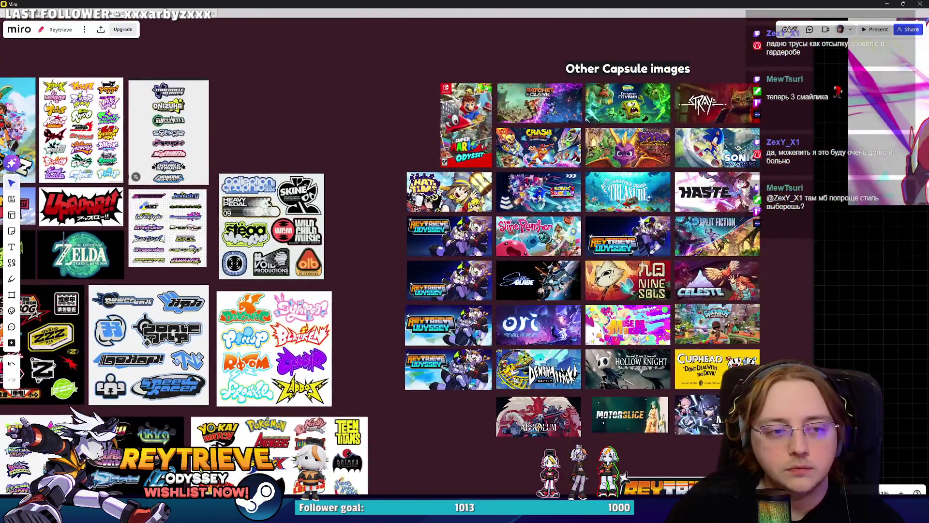
Step: Delete the duplicate Reytrieve capsule beside Slime Rancher and move the A Hat in Time tile into the gap
{"action": "scroll", "coordinate": [478, 315], "scroll_direction": "up", "scroll_amount": 3}
{"action": "scroll", "coordinate": [478, 314], "scroll_direction": "down", "scroll_amount": 3}
{"action": "scroll", "coordinate": [478, 315], "scroll_direction": "up", "scroll_amount": 1}
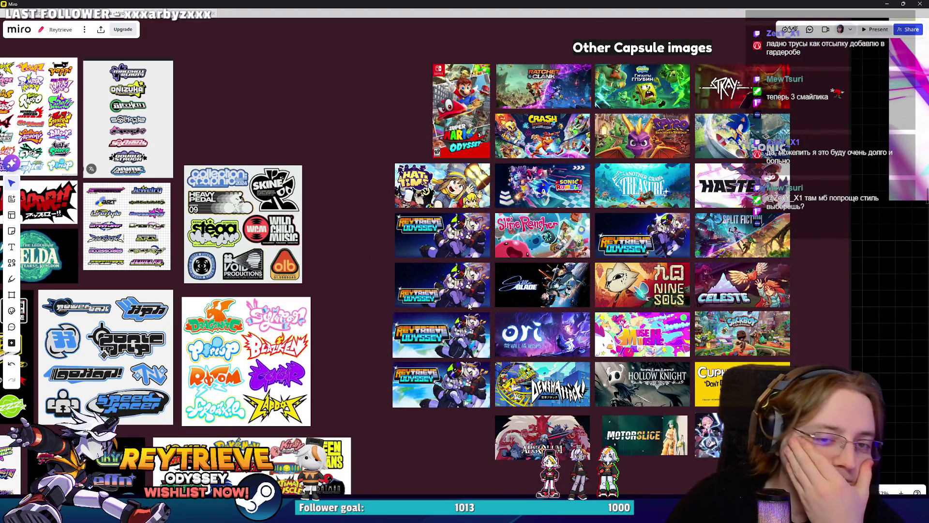
{"action": "scroll", "coordinate": [566, 293], "scroll_direction": "up", "scroll_amount": 1}
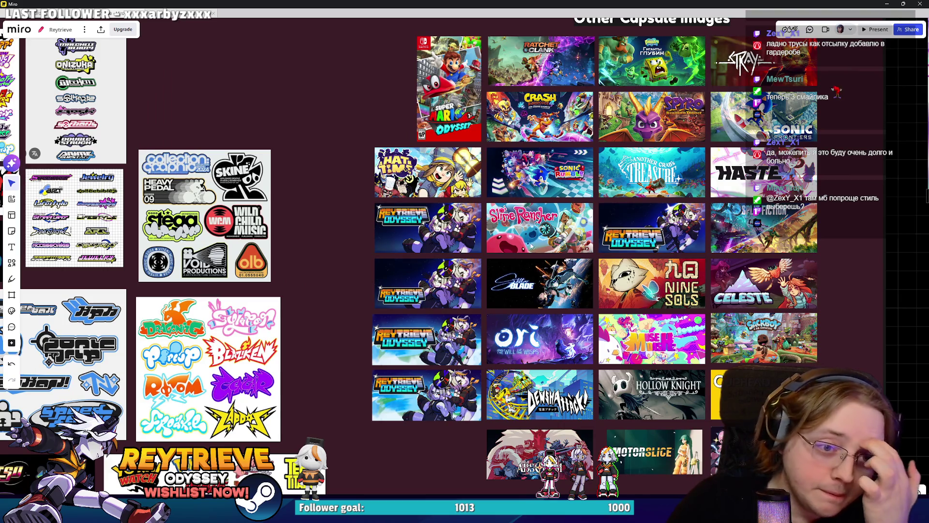
{"action": "left_click", "coordinate": [455, 238]}
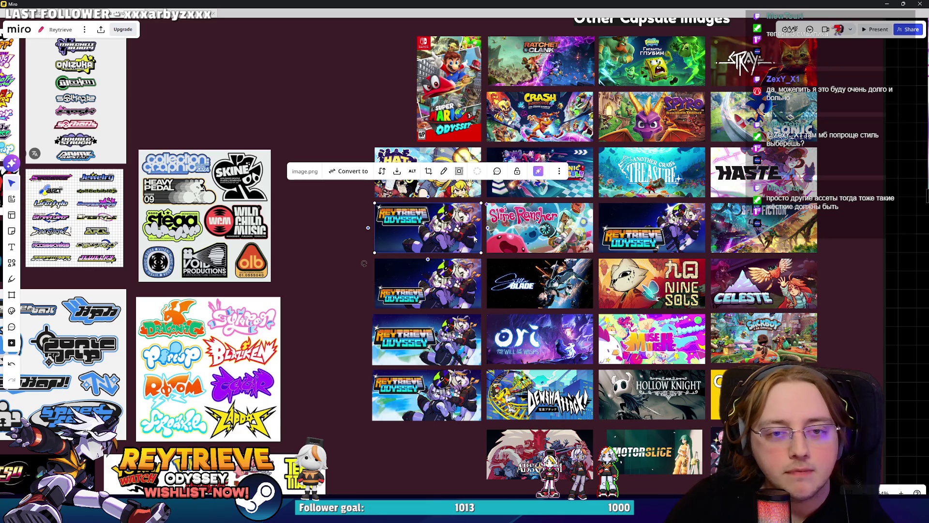
{"action": "key", "text": "Delete"}
{"action": "left_click_drag", "start_coordinate": [672, 234], "coordinate": [450, 231]}
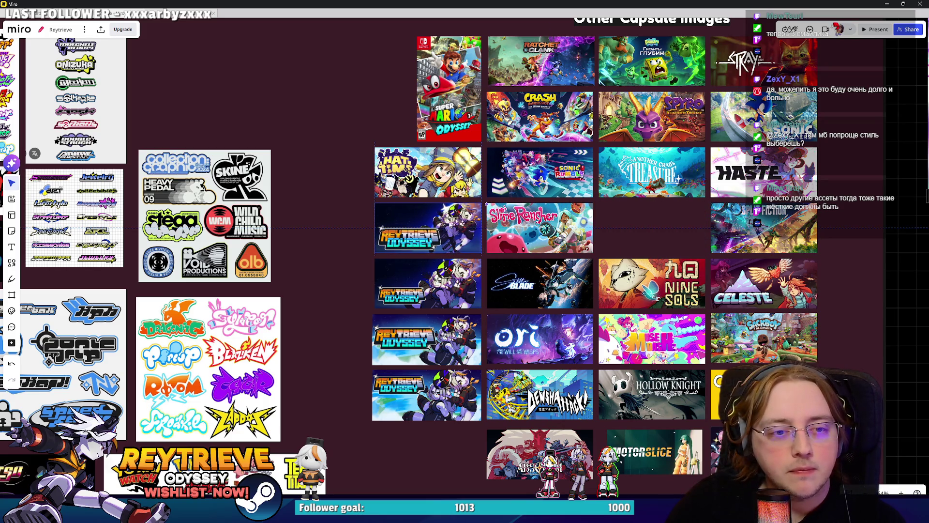
{"action": "left_click_drag", "start_coordinate": [431, 189], "coordinate": [655, 244]}
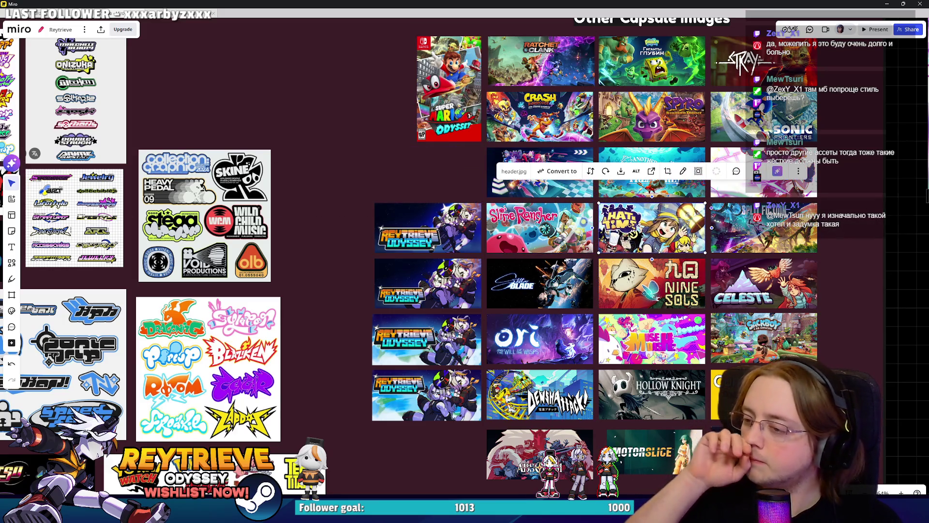
{"action": "scroll", "coordinate": [449, 290], "scroll_direction": "up", "scroll_amount": 5}
{"action": "scroll", "coordinate": [326, 278], "scroll_direction": "down", "scroll_amount": 8}
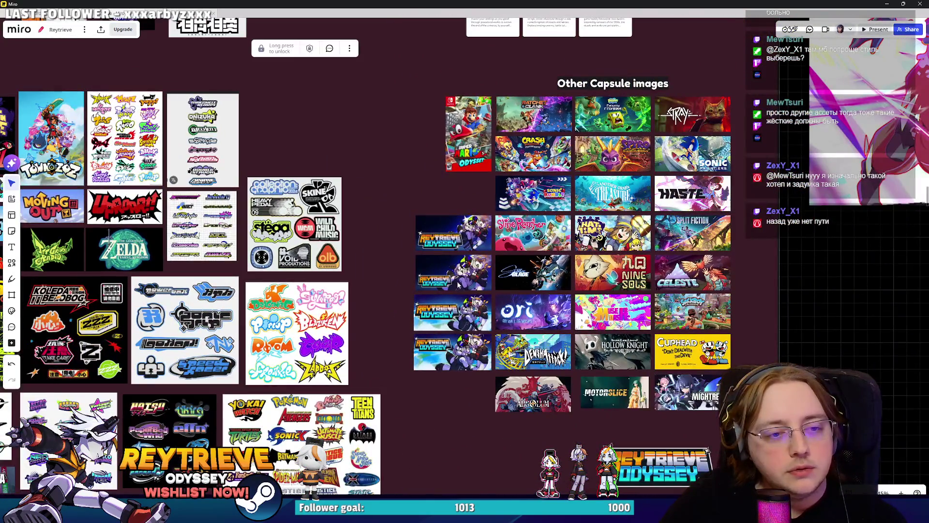
{"action": "scroll", "coordinate": [457, 285], "scroll_direction": "up", "scroll_amount": 10}
{"action": "scroll", "coordinate": [546, 212], "scroll_direction": "up", "scroll_amount": 3}
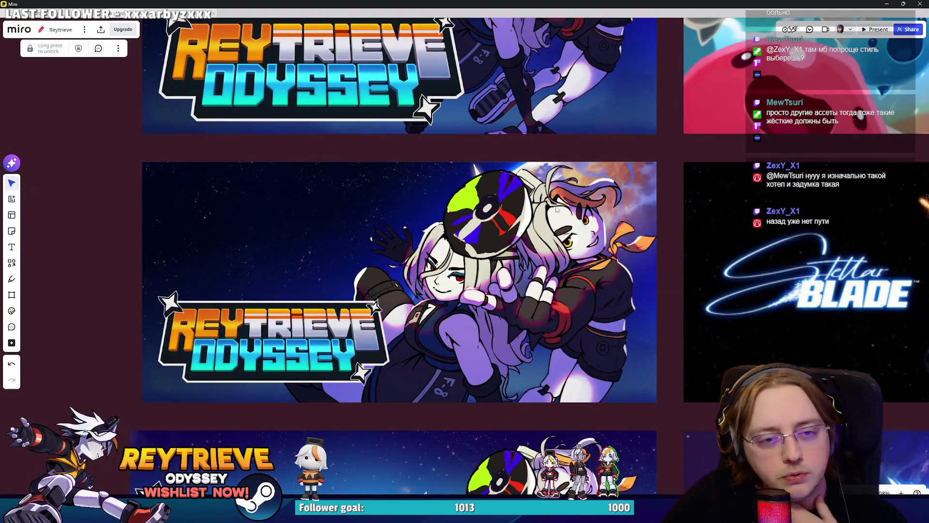
{"action": "scroll", "coordinate": [525, 235], "scroll_direction": "down", "scroll_amount": 8}
{"action": "scroll", "coordinate": [522, 340], "scroll_direction": "up", "scroll_amount": 6}
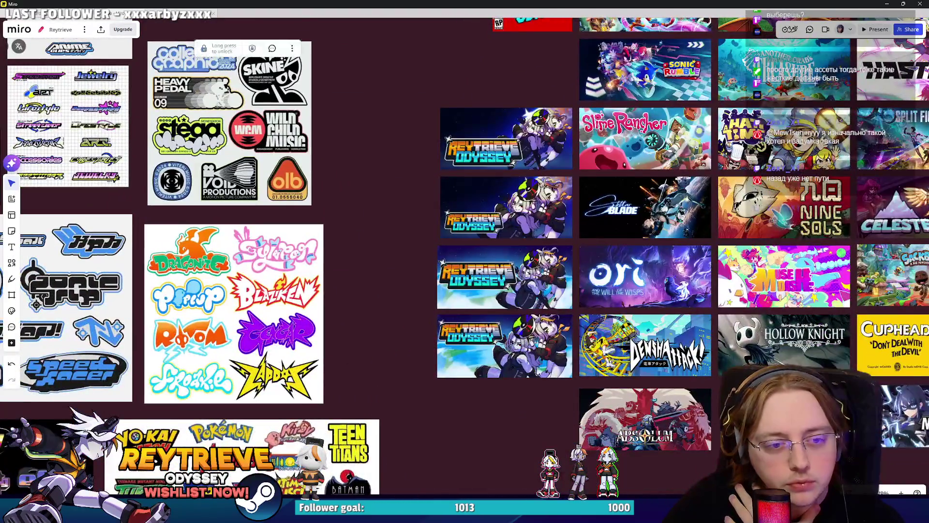
{"action": "scroll", "coordinate": [521, 340], "scroll_direction": "down", "scroll_amount": 5}
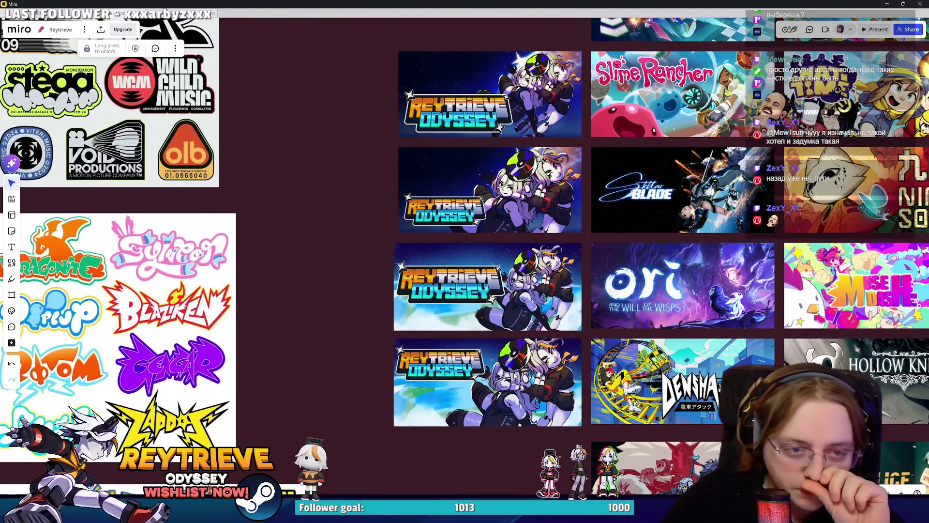
{"action": "scroll", "coordinate": [501, 400], "scroll_direction": "down", "scroll_amount": 1}
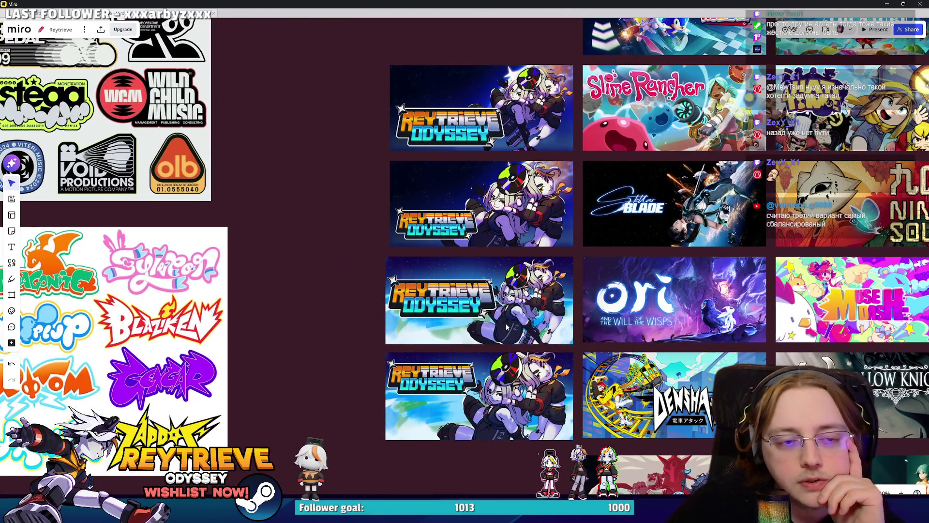
{"action": "scroll", "coordinate": [498, 399], "scroll_direction": "up", "scroll_amount": 5}
{"action": "scroll", "coordinate": [495, 397], "scroll_direction": "down", "scroll_amount": 3}
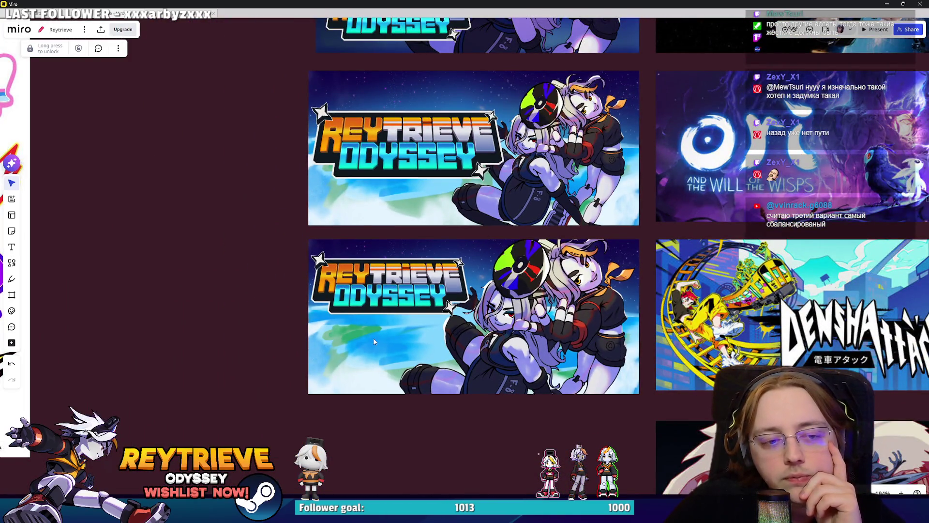
{"action": "scroll", "coordinate": [455, 337], "scroll_direction": "down", "scroll_amount": 4}
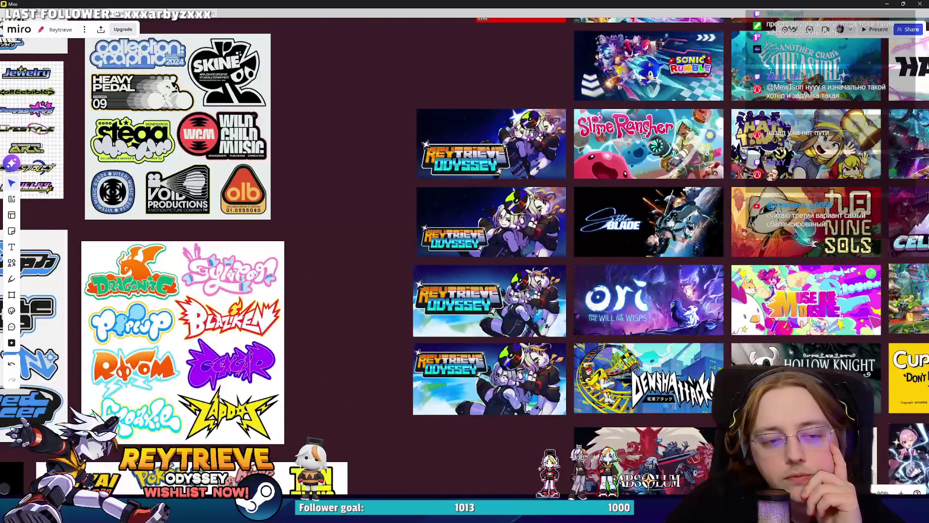
{"action": "scroll", "coordinate": [503, 375], "scroll_direction": "up", "scroll_amount": 3}
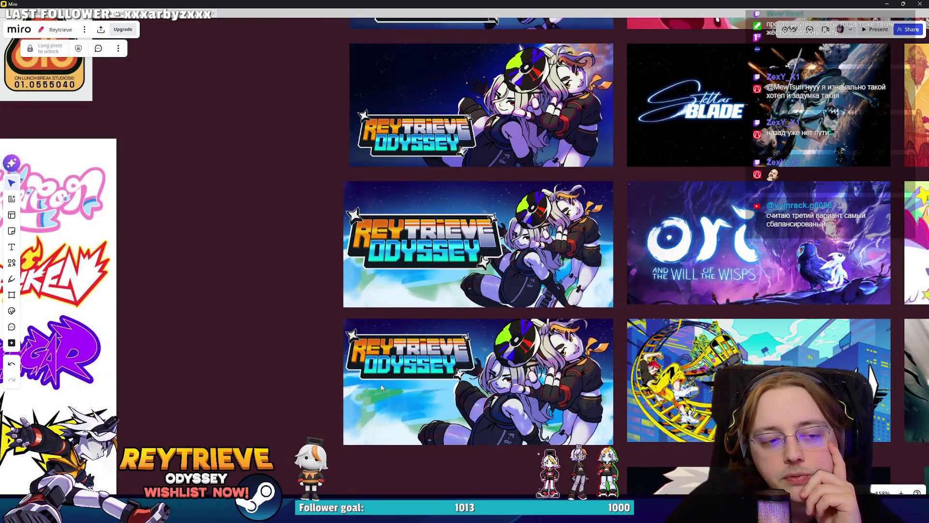
{"action": "scroll", "coordinate": [474, 273], "scroll_direction": "down", "scroll_amount": 2}
{"action": "scroll", "coordinate": [460, 288], "scroll_direction": "up", "scroll_amount": 6}
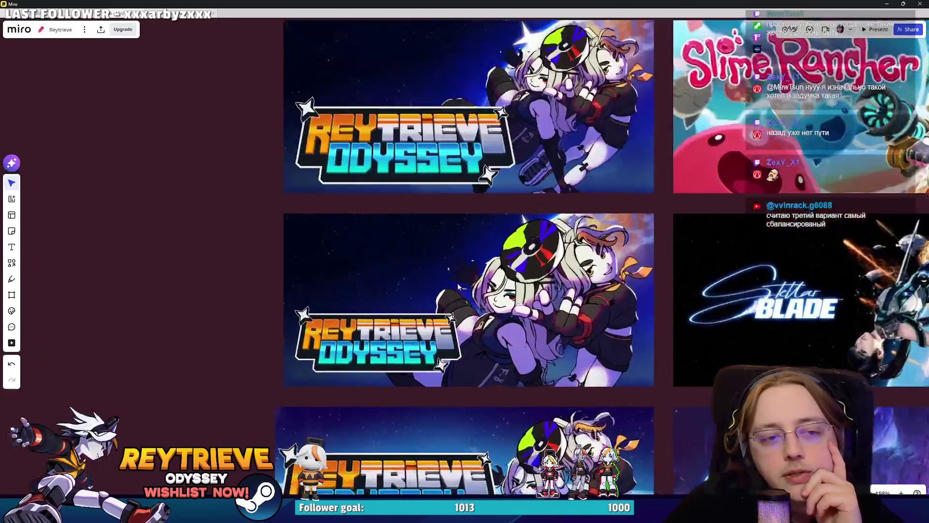
{"action": "scroll", "coordinate": [457, 289], "scroll_direction": "down", "scroll_amount": 5}
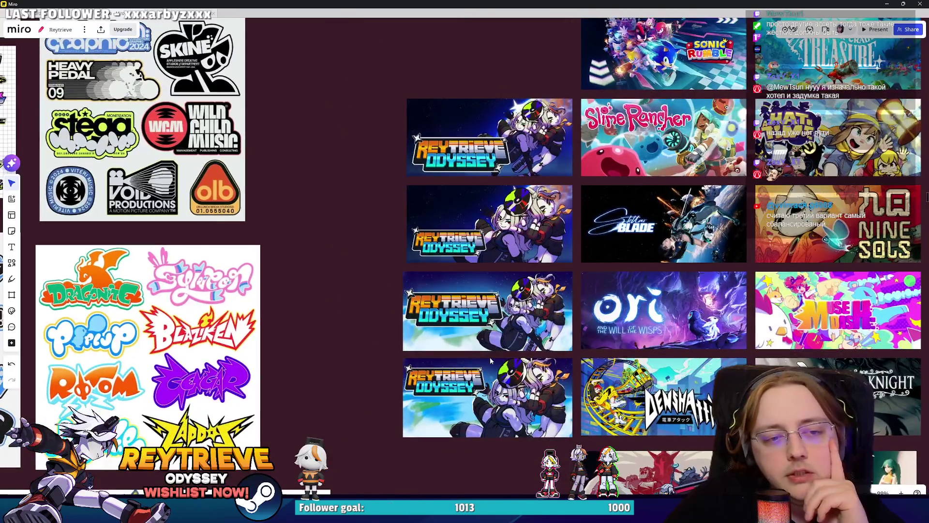
{"action": "scroll", "coordinate": [490, 356], "scroll_direction": "up", "scroll_amount": 3}
{"action": "scroll", "coordinate": [495, 355], "scroll_direction": "up", "scroll_amount": 1}
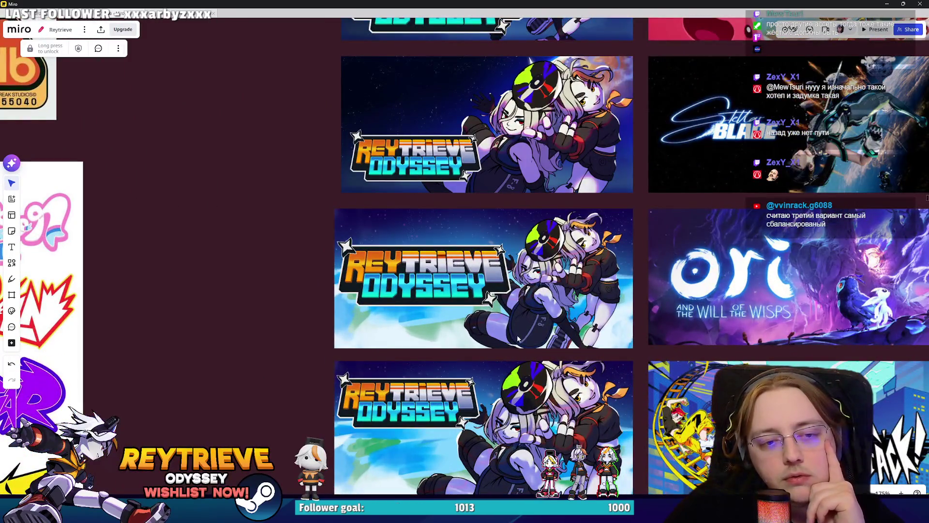
{"action": "scroll", "coordinate": [599, 293], "scroll_direction": "up", "scroll_amount": 1}
{"action": "scroll", "coordinate": [600, 290], "scroll_direction": "up", "scroll_amount": 1}
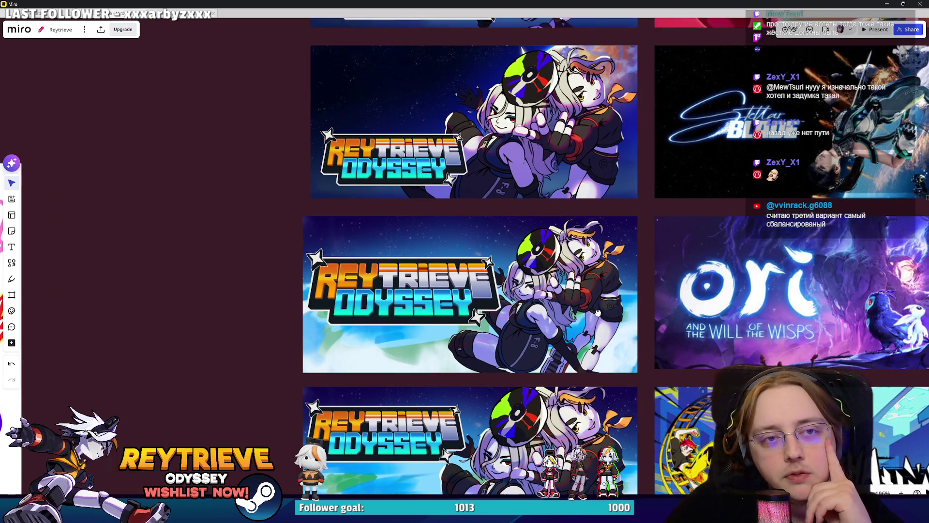
{"action": "scroll", "coordinate": [576, 275], "scroll_direction": "down", "scroll_amount": 7}
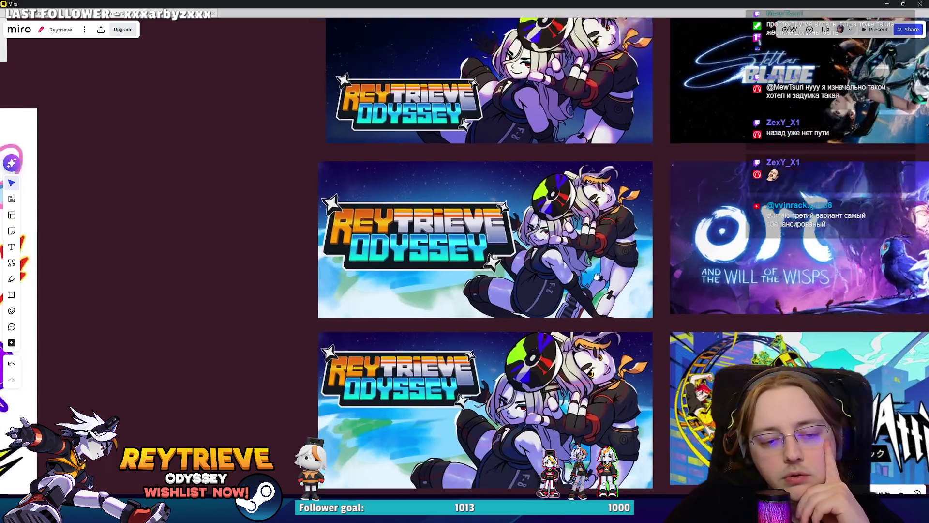
{"action": "scroll", "coordinate": [541, 369], "scroll_direction": "down", "scroll_amount": 6}
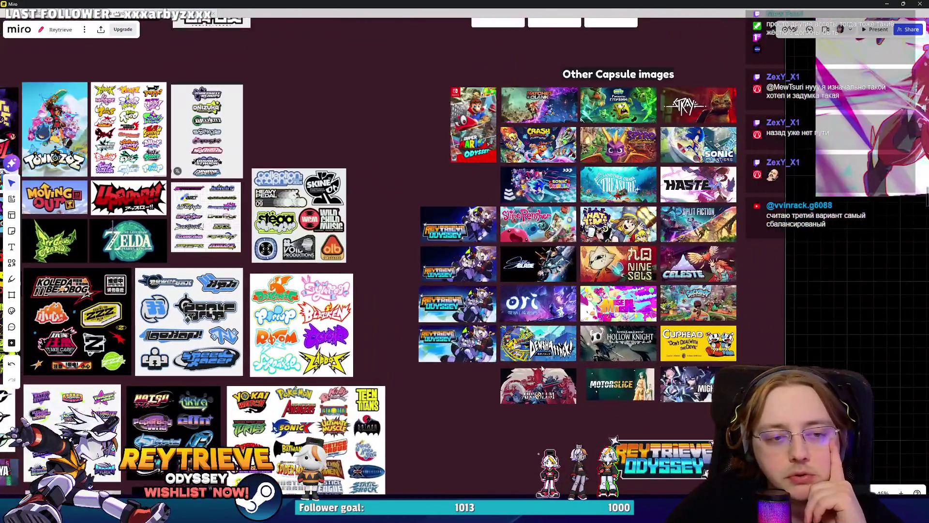
{"action": "left_click", "coordinate": [542, 369]}
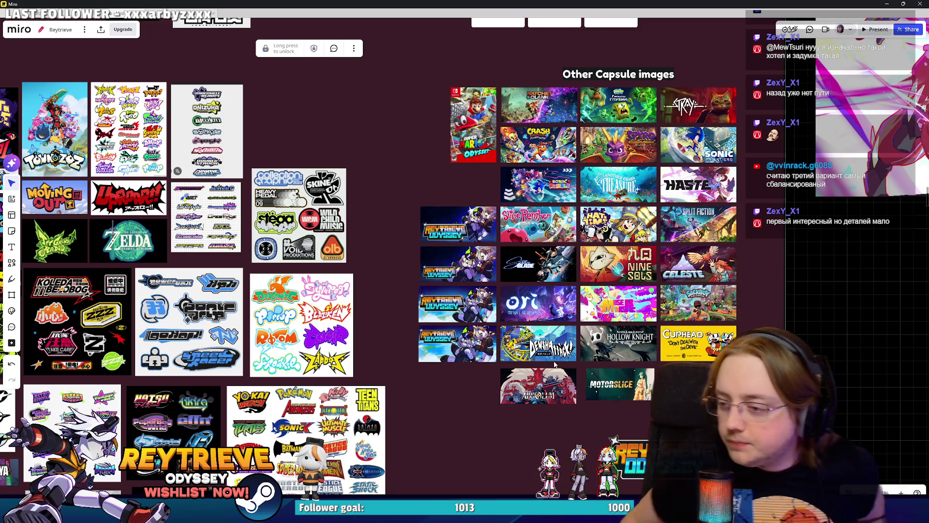
{"action": "scroll", "coordinate": [469, 242], "scroll_direction": "up", "scroll_amount": 10}
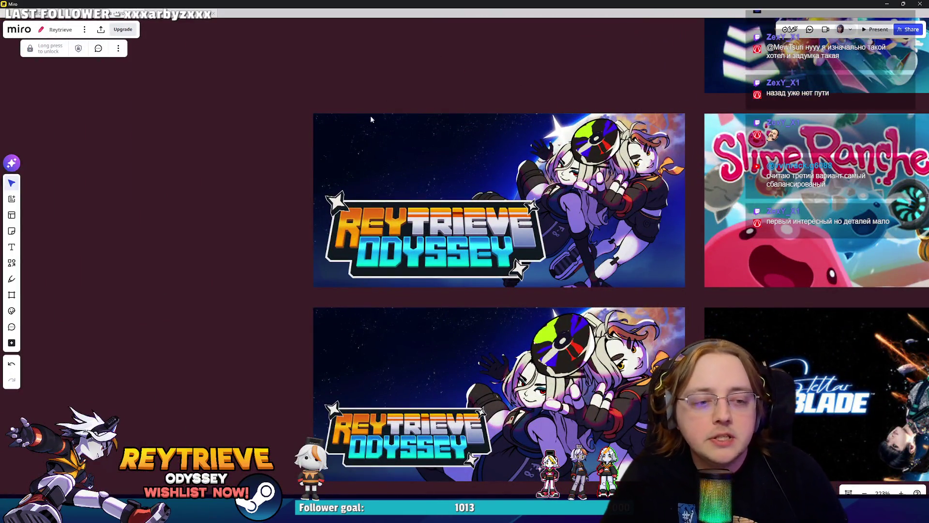
{"action": "scroll", "coordinate": [455, 217], "scroll_direction": "down", "scroll_amount": 6}
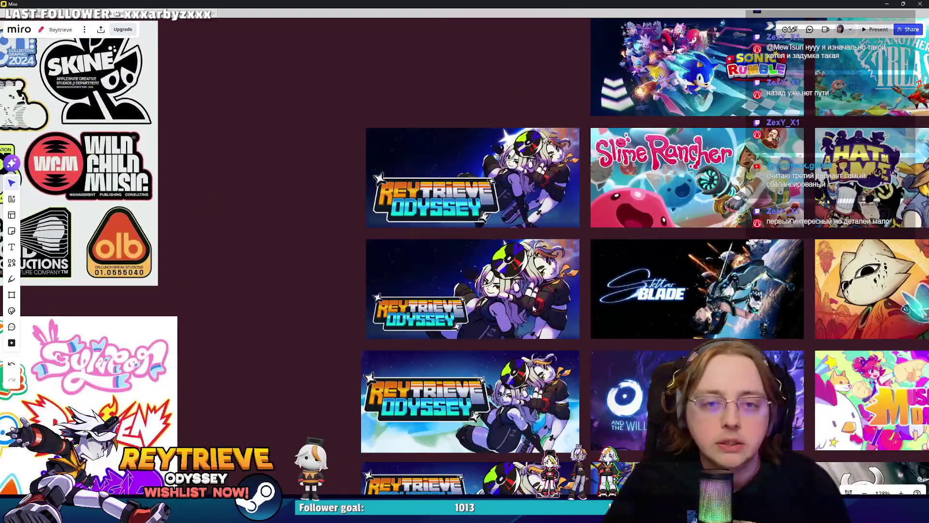
{"action": "left_click", "coordinate": [527, 317]}
{"action": "scroll", "coordinate": [554, 356], "scroll_direction": "up", "scroll_amount": 6}
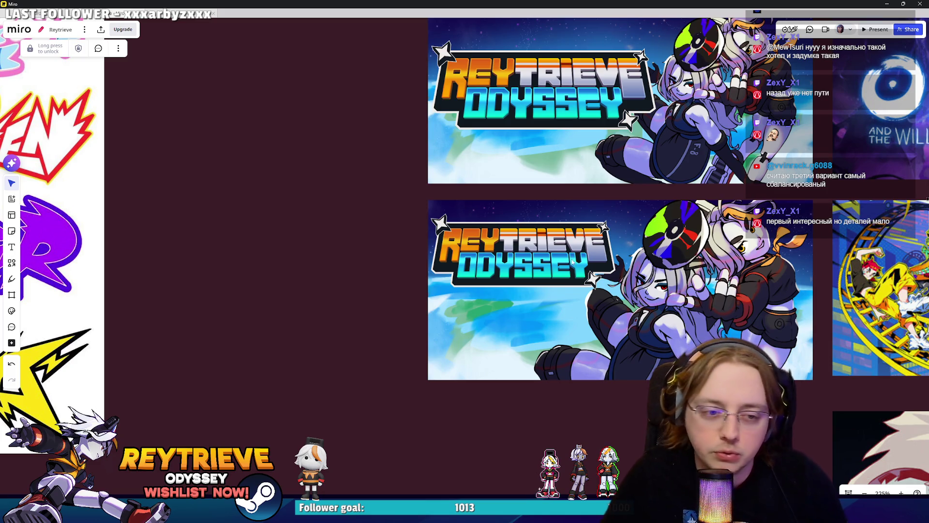
{"action": "scroll", "coordinate": [572, 263], "scroll_direction": "down", "scroll_amount": 5}
{"action": "scroll", "coordinate": [510, 258], "scroll_direction": "up", "scroll_amount": 5}
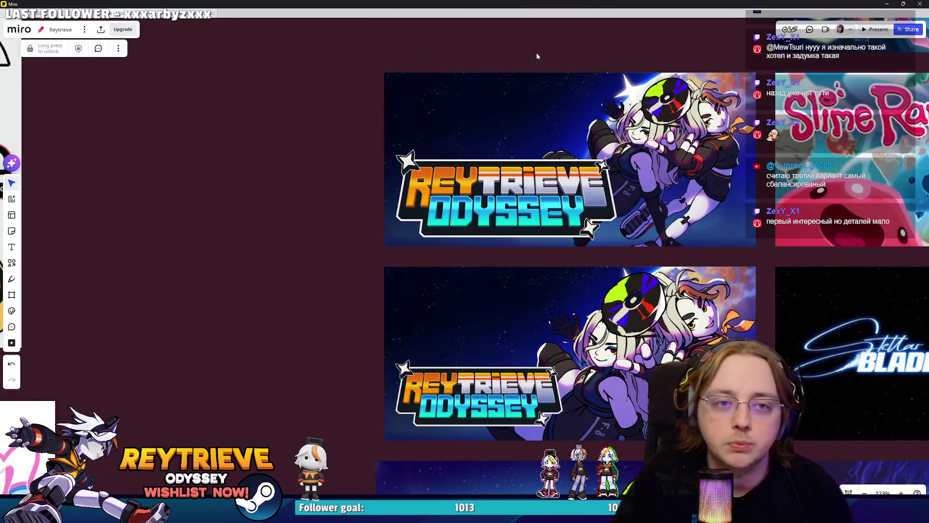
{"action": "scroll", "coordinate": [553, 246], "scroll_direction": "down", "scroll_amount": 5}
{"action": "scroll", "coordinate": [553, 246], "scroll_direction": "up", "scroll_amount": 8}
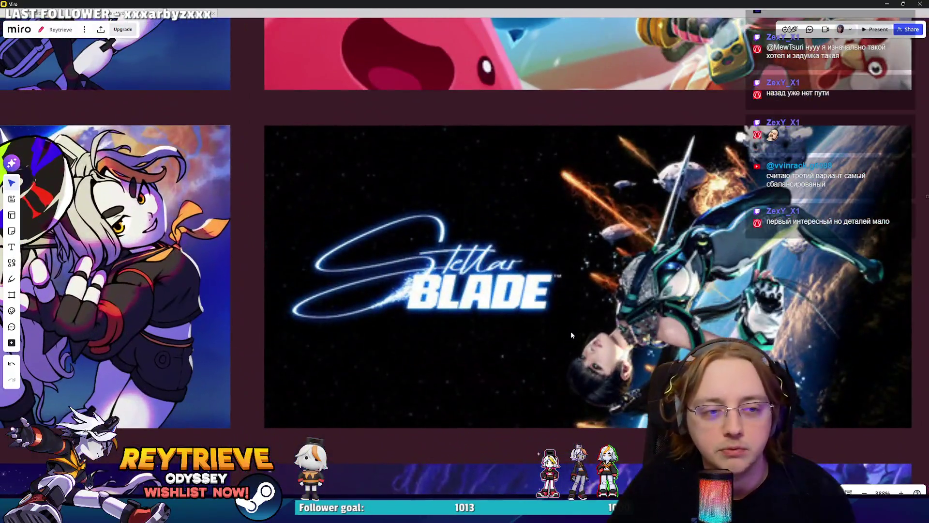
{"action": "left_click", "coordinate": [551, 322]}
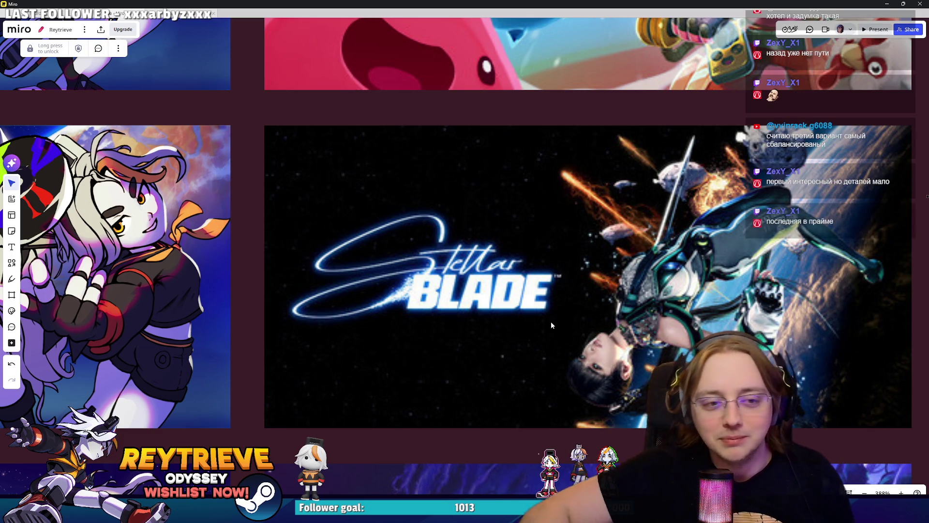
{"action": "scroll", "coordinate": [584, 262], "scroll_direction": "down", "scroll_amount": 10}
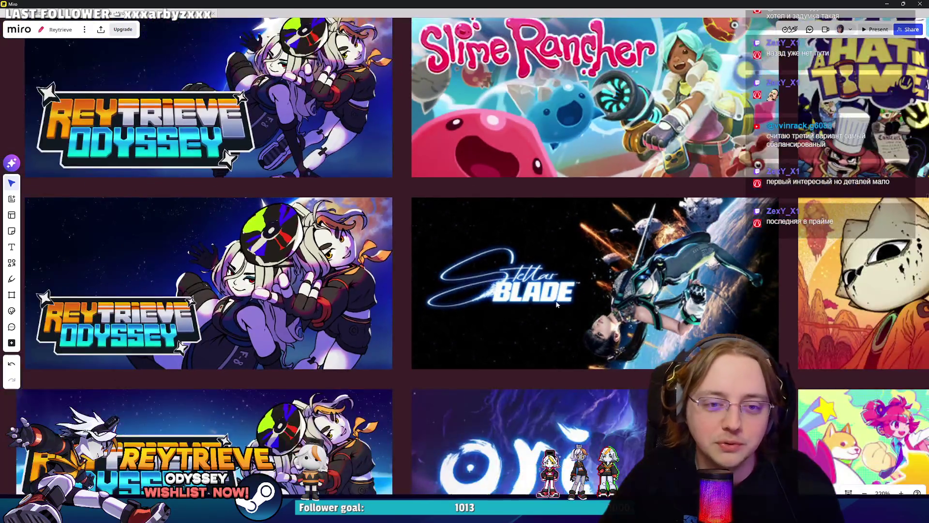
{"action": "scroll", "coordinate": [675, 303], "scroll_direction": "down", "scroll_amount": 2}
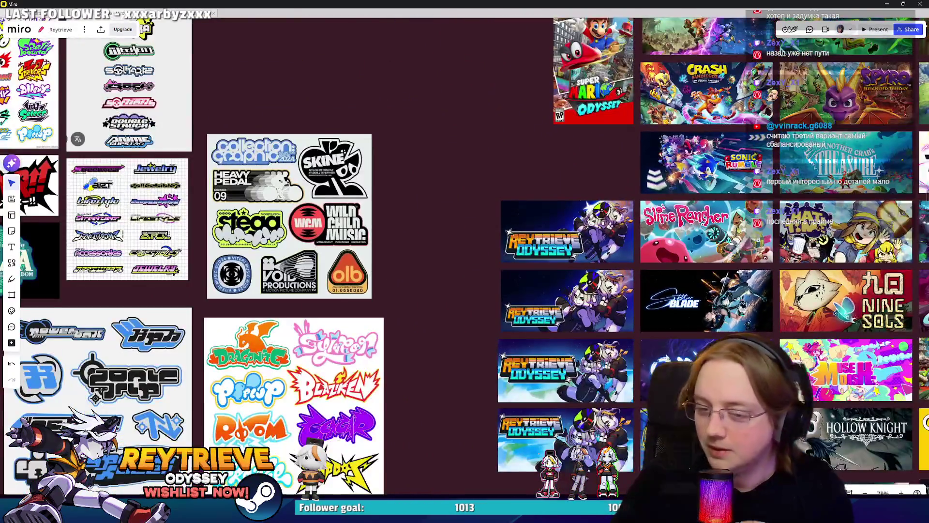
{"action": "scroll", "coordinate": [626, 316], "scroll_direction": "up", "scroll_amount": 2}
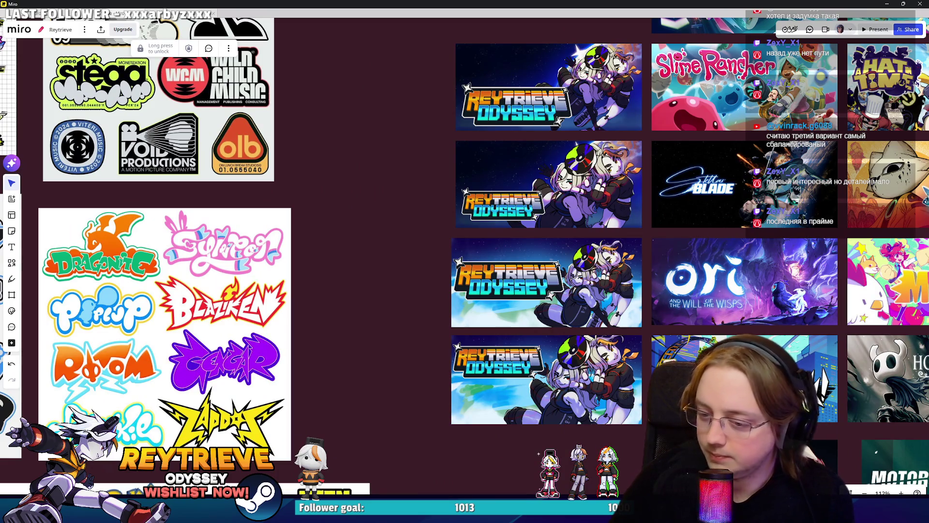
{"action": "scroll", "coordinate": [490, 284], "scroll_direction": "up", "scroll_amount": 2}
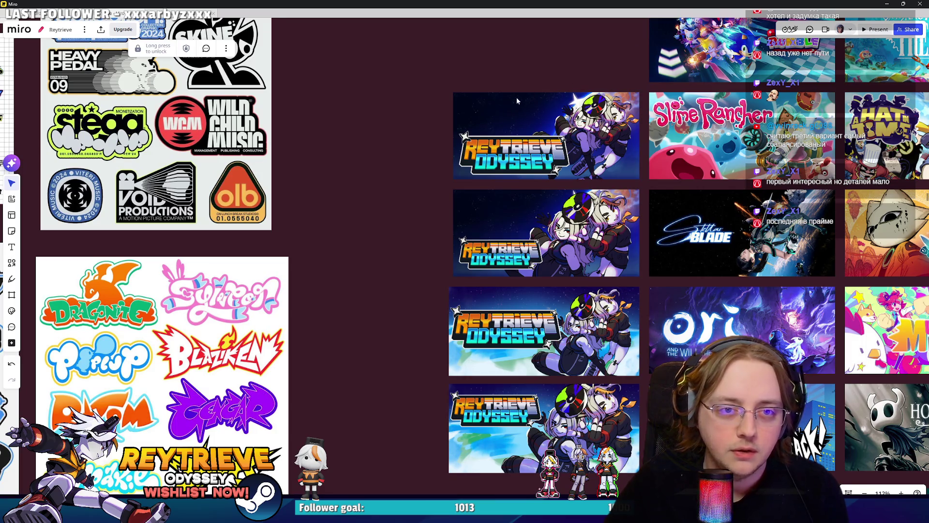
{"action": "scroll", "coordinate": [517, 100], "scroll_direction": "up", "scroll_amount": 5}
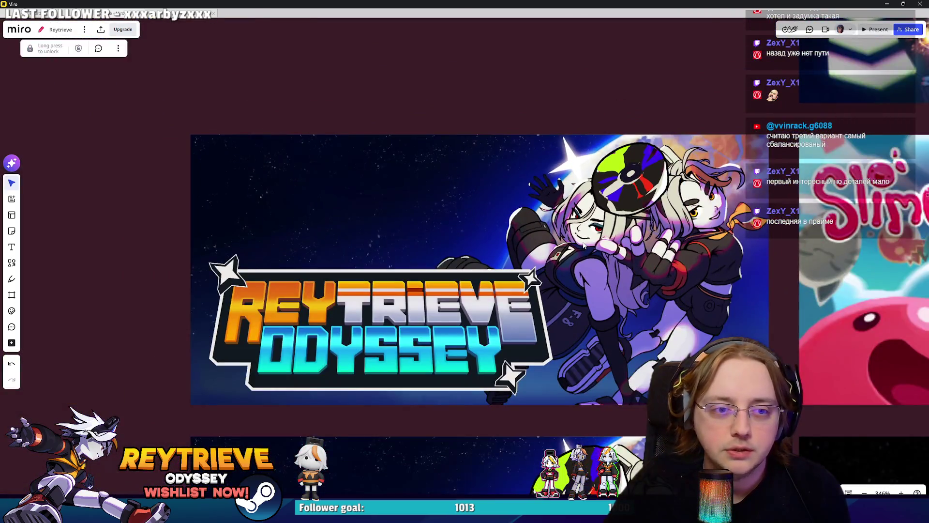
{"action": "scroll", "coordinate": [584, 245], "scroll_direction": "down", "scroll_amount": 2}
{"action": "scroll", "coordinate": [583, 246], "scroll_direction": "down", "scroll_amount": 4}
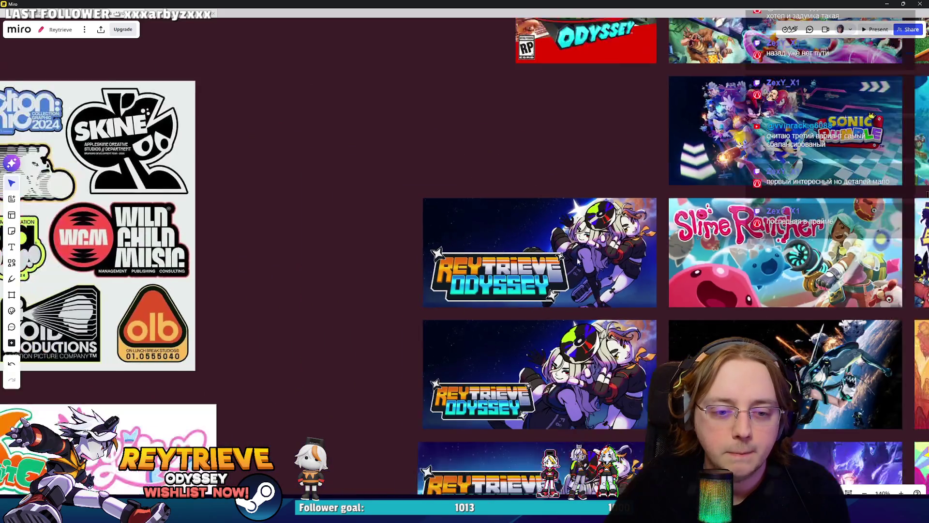
{"action": "scroll", "coordinate": [577, 261], "scroll_direction": "down", "scroll_amount": 2}
{"action": "scroll", "coordinate": [571, 286], "scroll_direction": "up", "scroll_amount": 5}
{"action": "left_click", "coordinate": [569, 294]}
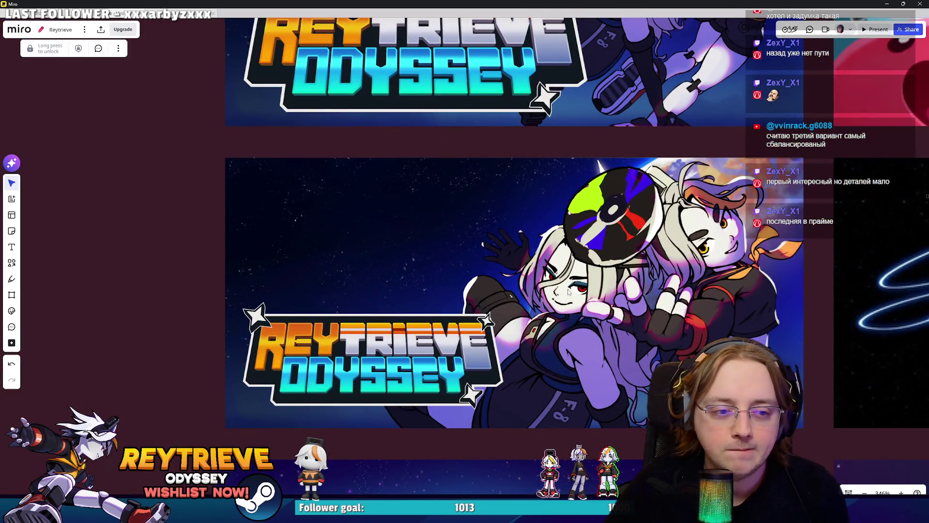
{"action": "scroll", "coordinate": [568, 292], "scroll_direction": "down", "scroll_amount": 6}
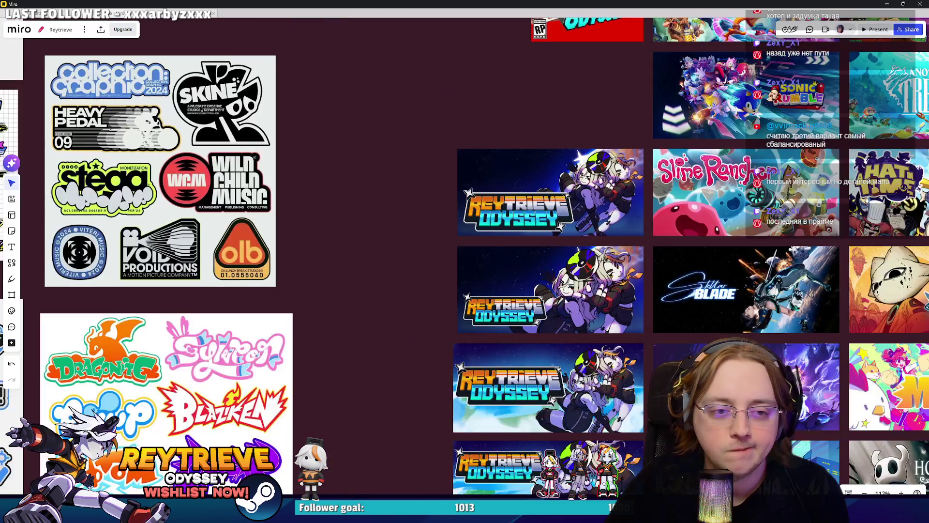
{"action": "scroll", "coordinate": [532, 301], "scroll_direction": "up", "scroll_amount": 2}
{"action": "scroll", "coordinate": [532, 301], "scroll_direction": "up", "scroll_amount": 1}
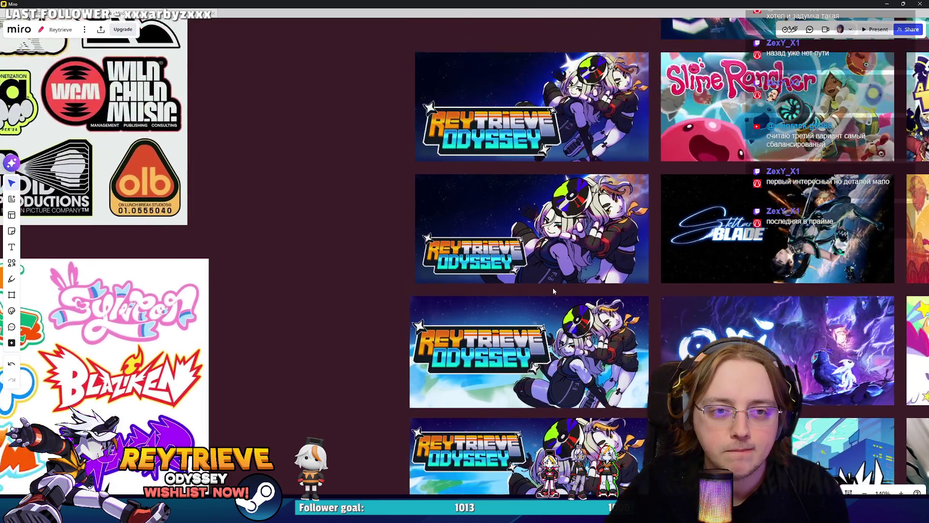
{"action": "scroll", "coordinate": [553, 287], "scroll_direction": "down", "scroll_amount": 1}
{"action": "left_click_drag", "start_coordinate": [550, 292], "coordinate": [549, 266]}
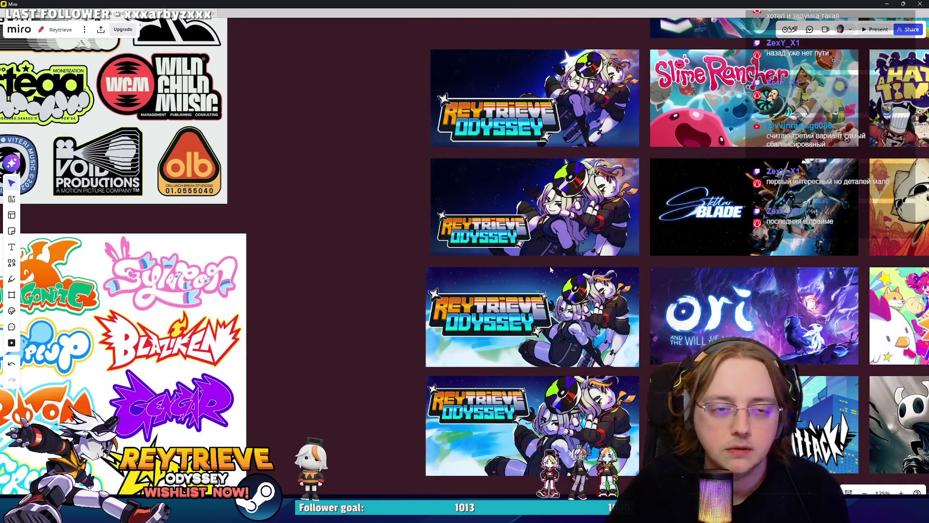
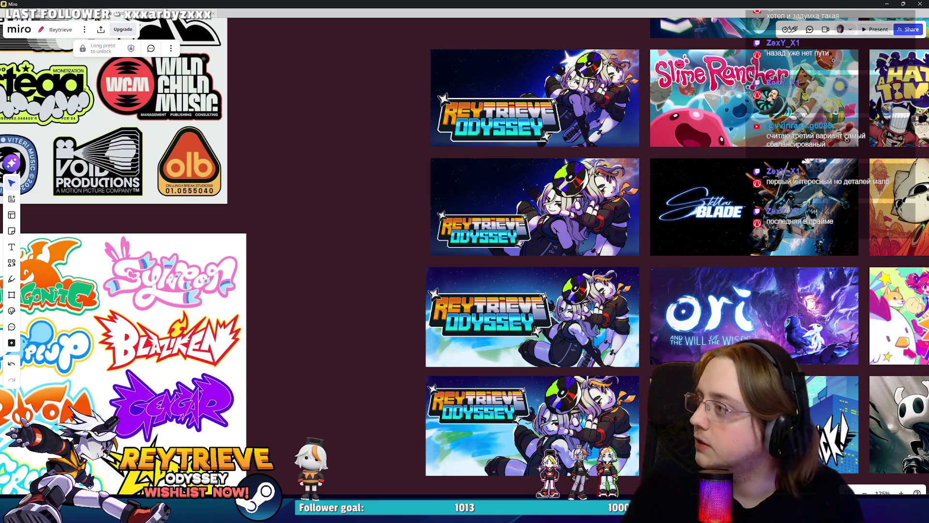
Step: Copy the UNBEATABLE title from its Steam store page and search SteamDB for it
{"action": "key", "text": "alt+Tab"}
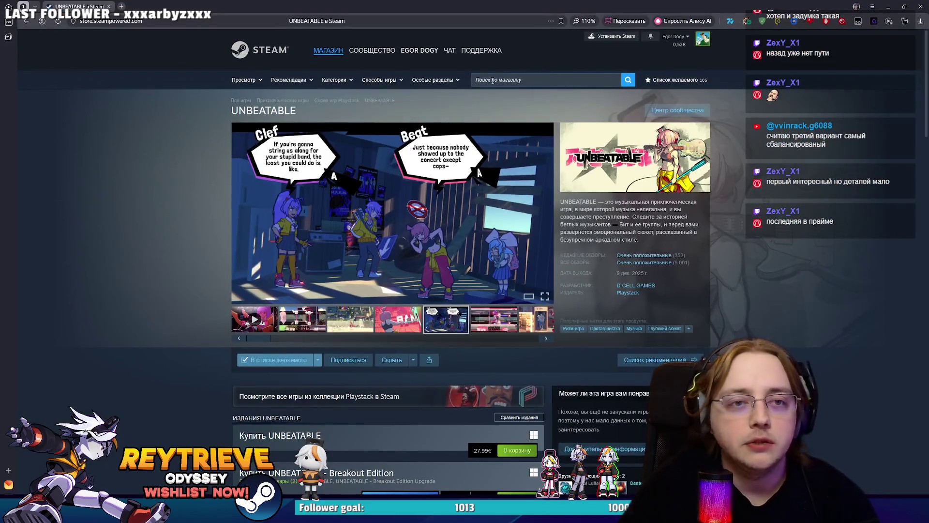
{"action": "double_click", "coordinate": [288, 109]}
{"action": "key", "text": "ctrl+c"}
{"action": "left_click", "coordinate": [282, 18]}
{"action": "type", "text": "ы"}
{"action": "key", "text": "Return"}
{"action": "left_click", "coordinate": [353, 39]}
{"action": "key", "text": "ctrl+v"}
{"action": "key", "text": "Return"}
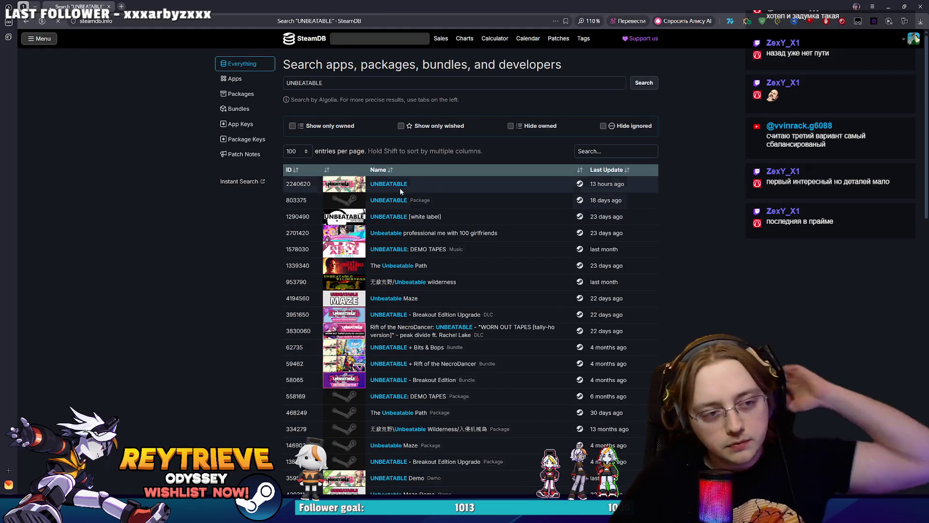
Step: Open the UNBEATABLE app page and move through Charts and Patches to Metadata
{"action": "left_click", "coordinate": [400, 189]}
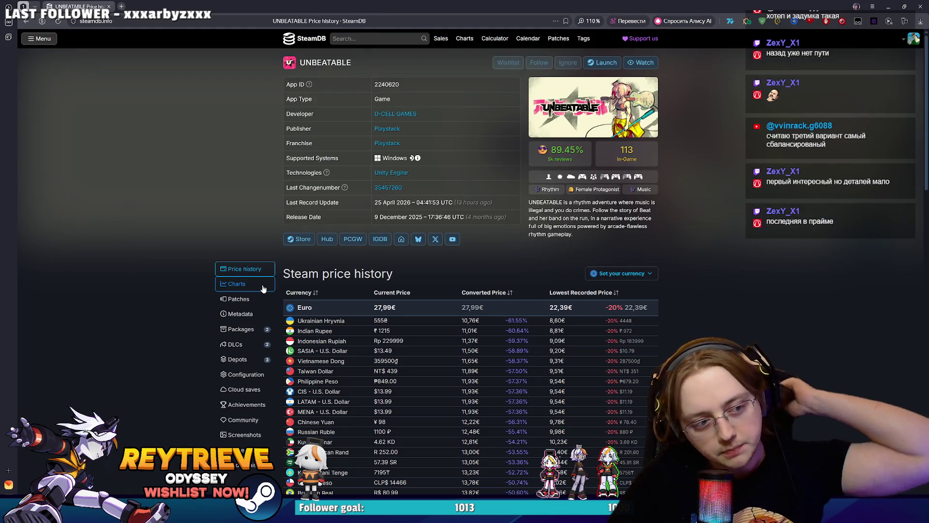
{"action": "left_click", "coordinate": [244, 284]}
{"action": "left_click", "coordinate": [244, 93]}
{"action": "left_click", "coordinate": [241, 109]}
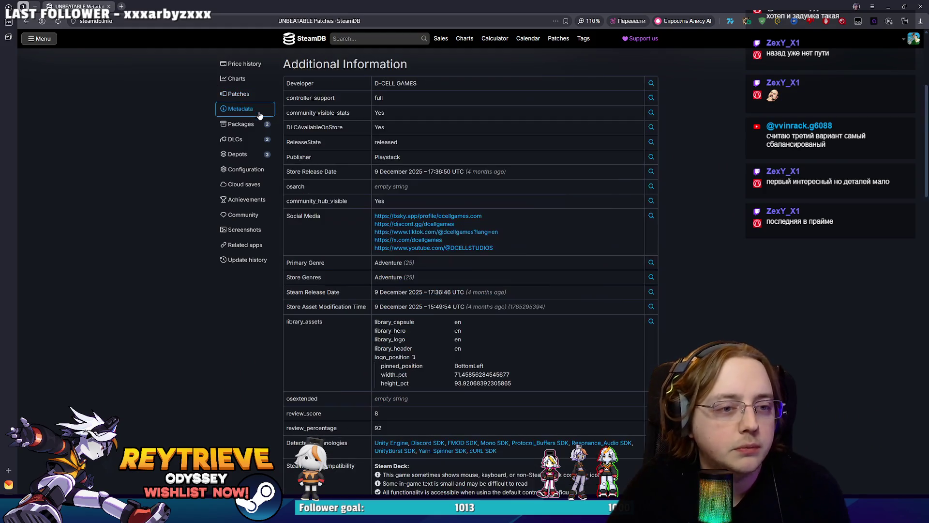
Step: Inspect the library_assets_full image links, then close the browser
{"action": "scroll", "coordinate": [406, 223], "scroll_direction": "down", "scroll_amount": 15}
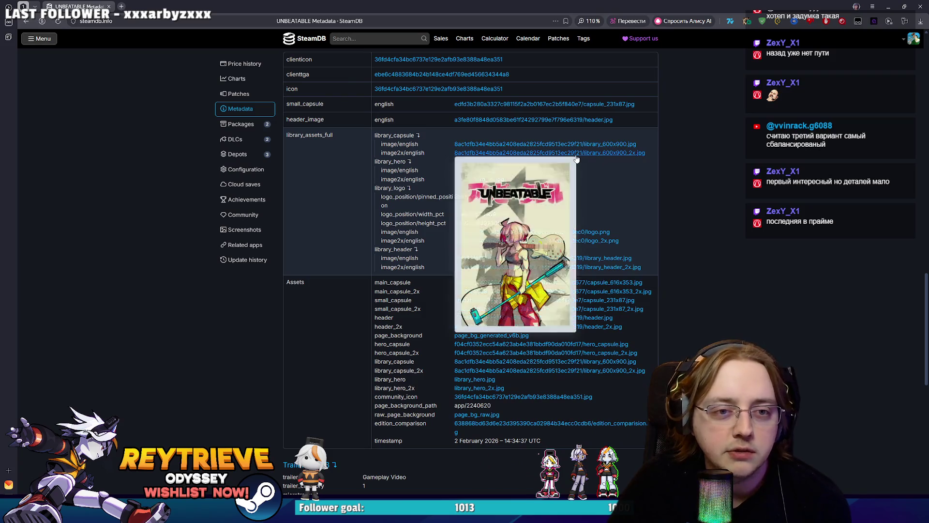
{"action": "mouse_move", "coordinate": [479, 172]}
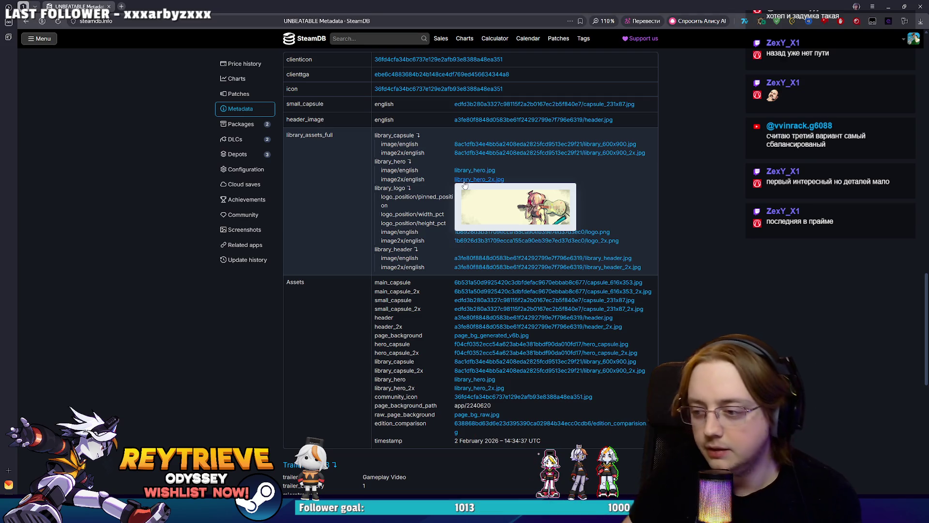
{"action": "mouse_move", "coordinate": [542, 233]}
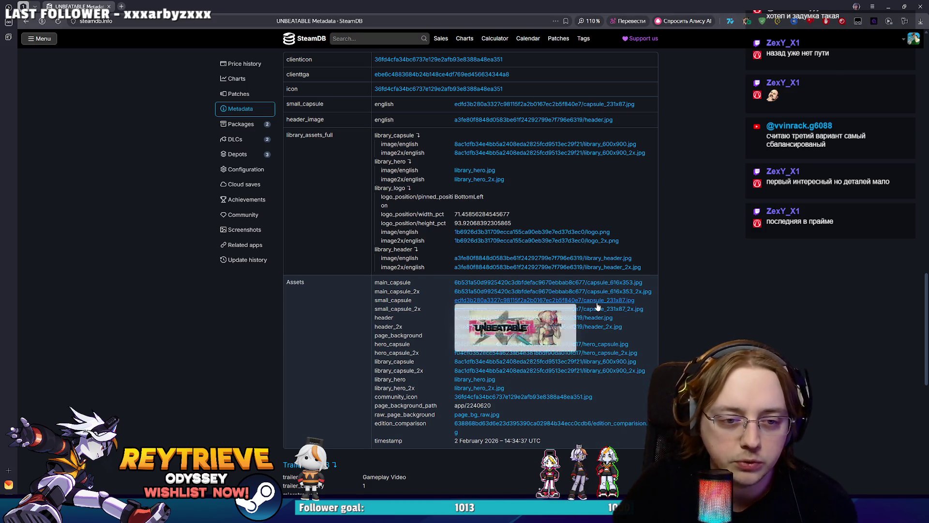
{"action": "mouse_move", "coordinate": [596, 319]}
{"action": "mouse_move", "coordinate": [595, 361]}
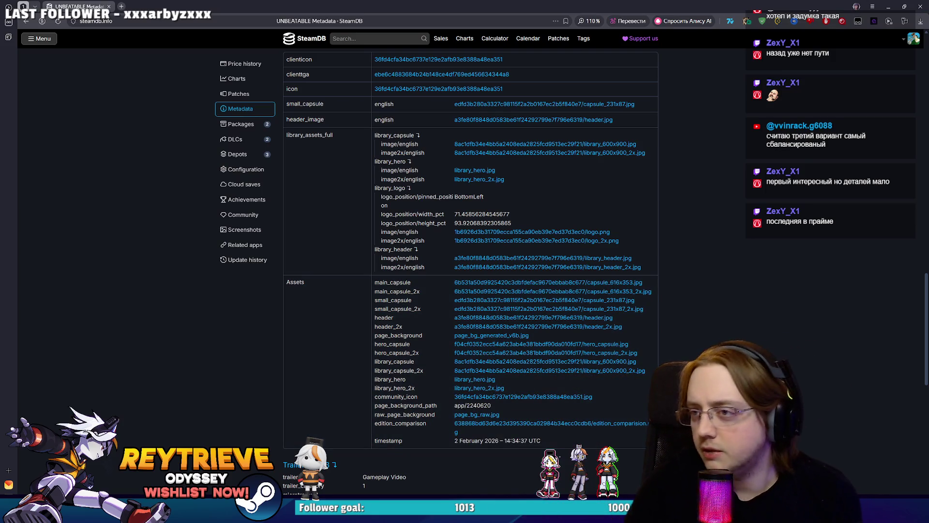
{"action": "left_click", "coordinate": [920, 5]}
Step: Pan to the Reytrieve Odyssey mockups, select the lower image, then return to Photoshop
{"action": "scroll", "coordinate": [580, 180], "scroll_direction": "right", "scroll_amount": 1}
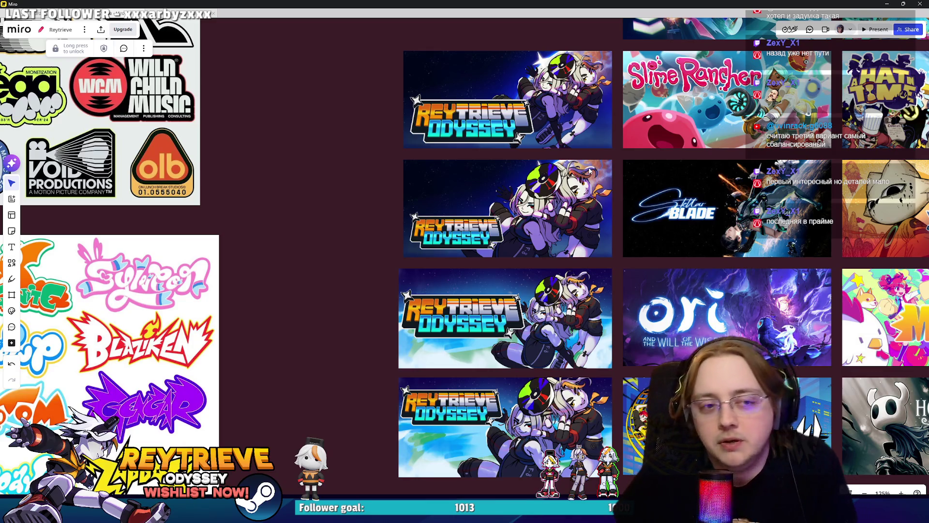
{"action": "scroll", "coordinate": [590, 169], "scroll_direction": "down", "scroll_amount": 3}
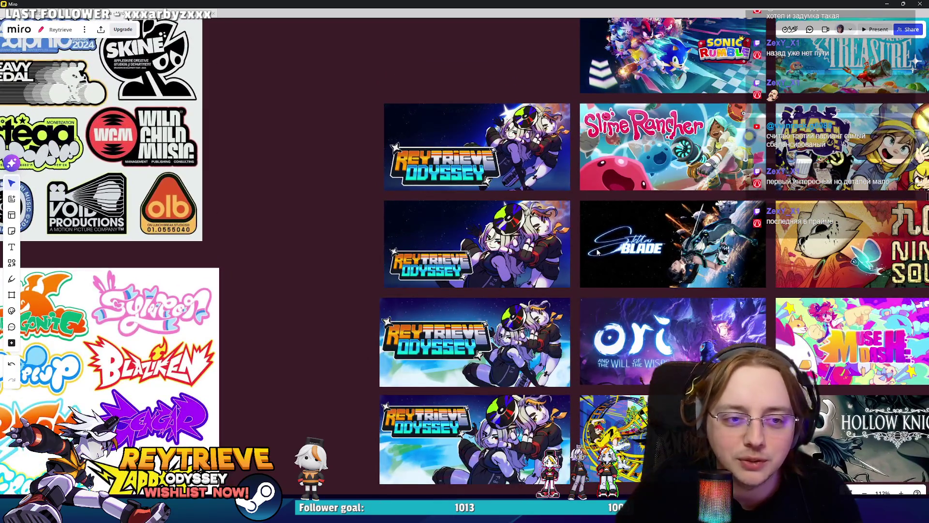
{"action": "scroll", "coordinate": [467, 329], "scroll_direction": "up", "scroll_amount": 5}
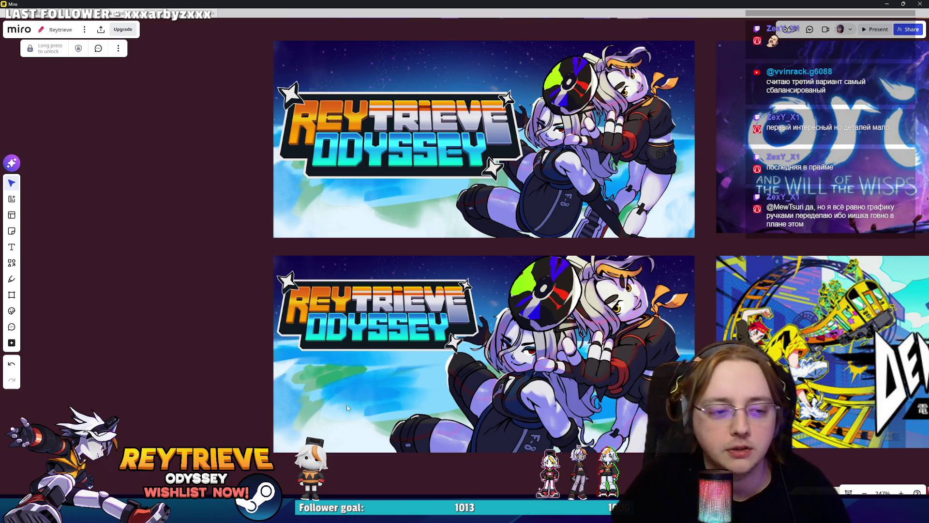
{"action": "mouse_move", "coordinate": [591, 258]}
{"action": "left_mouse_down"}
{"action": "mouse_move", "coordinate": [594, 284]}
{"action": "mouse_move", "coordinate": [607, 236]}
{"action": "left_mouse_up"}
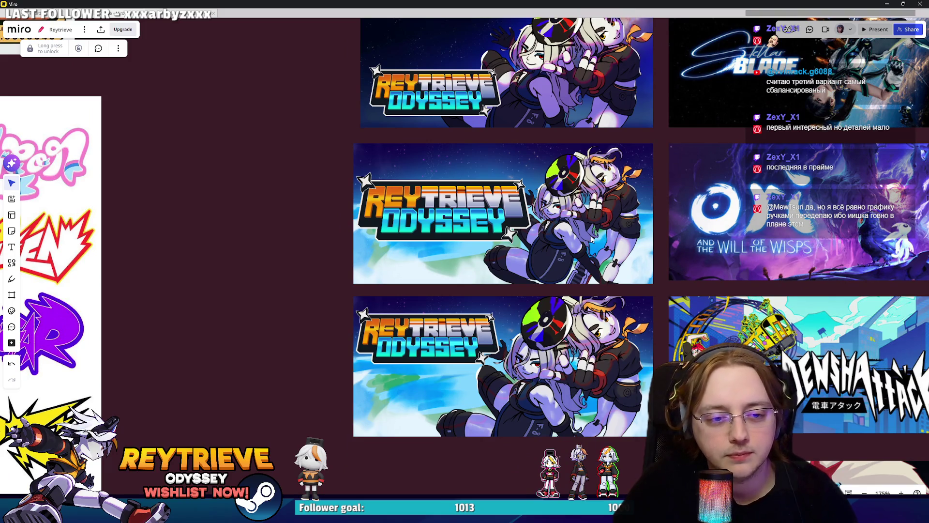
{"action": "scroll", "coordinate": [606, 252], "scroll_direction": "right", "scroll_amount": 3}
{"action": "scroll", "coordinate": [629, 280], "scroll_direction": "down", "scroll_amount": 1}
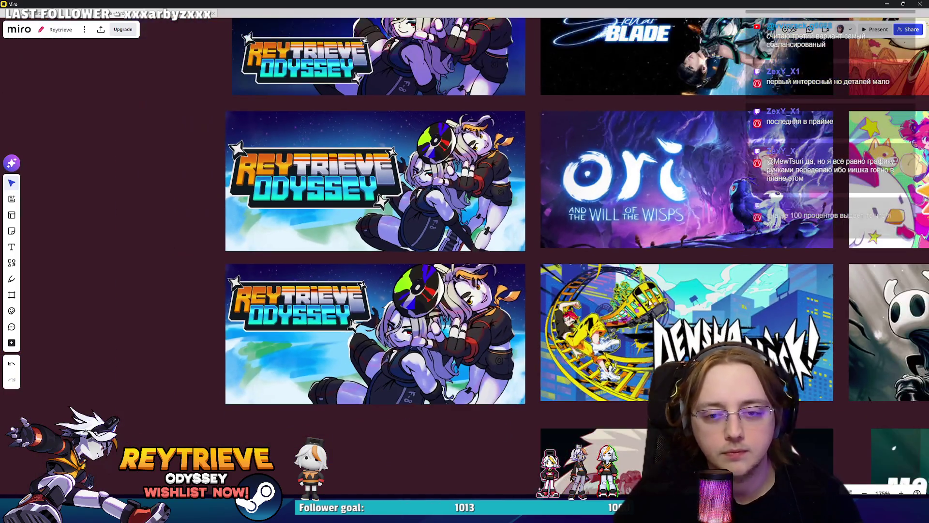
{"action": "left_click", "coordinate": [649, 301]}
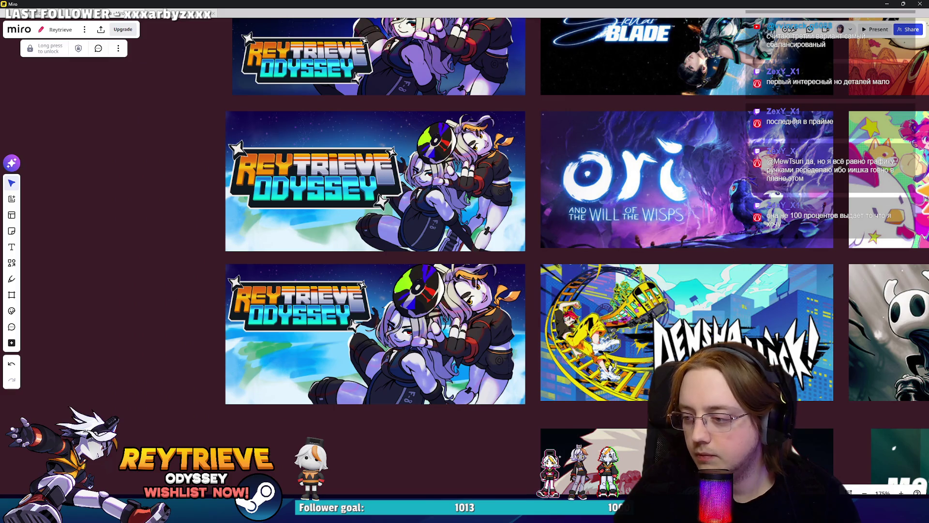
{"action": "left_click", "coordinate": [479, 296]}
{"action": "right_click", "coordinate": [479, 296]}
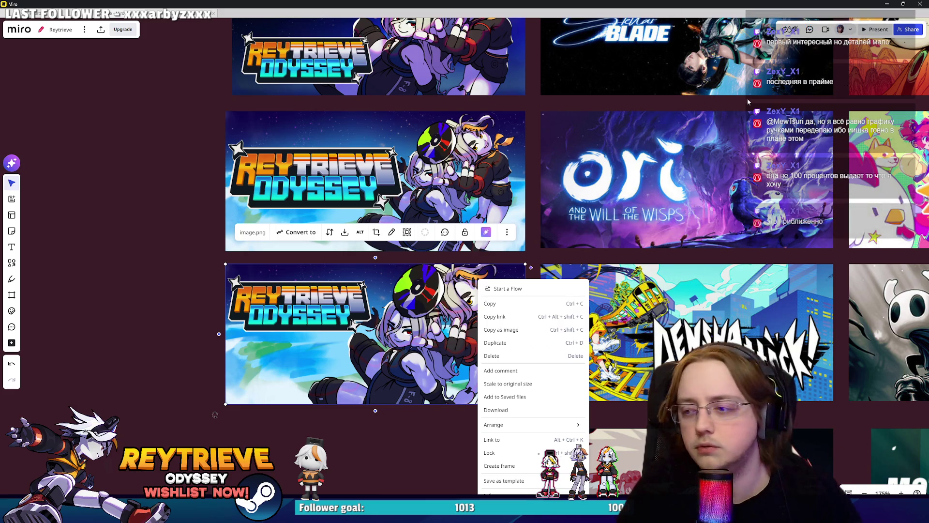
{"action": "key", "text": "alt+Tab"}
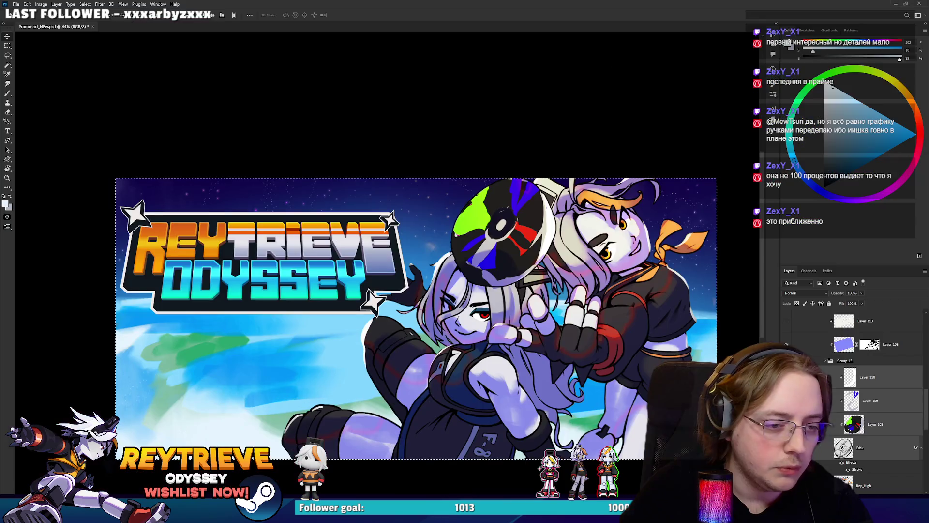
{"action": "scroll", "coordinate": [851, 384], "scroll_direction": "up", "scroll_amount": 3}
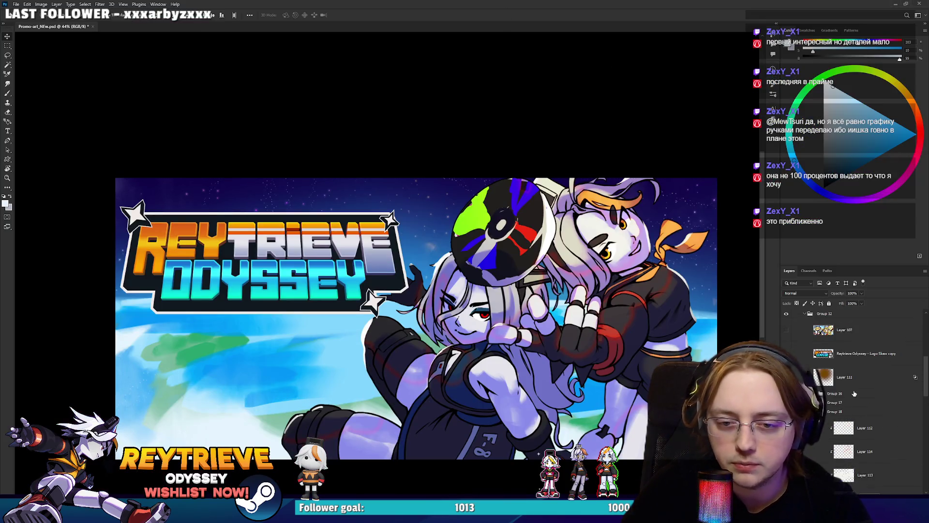
{"action": "left_click", "coordinate": [843, 411]}
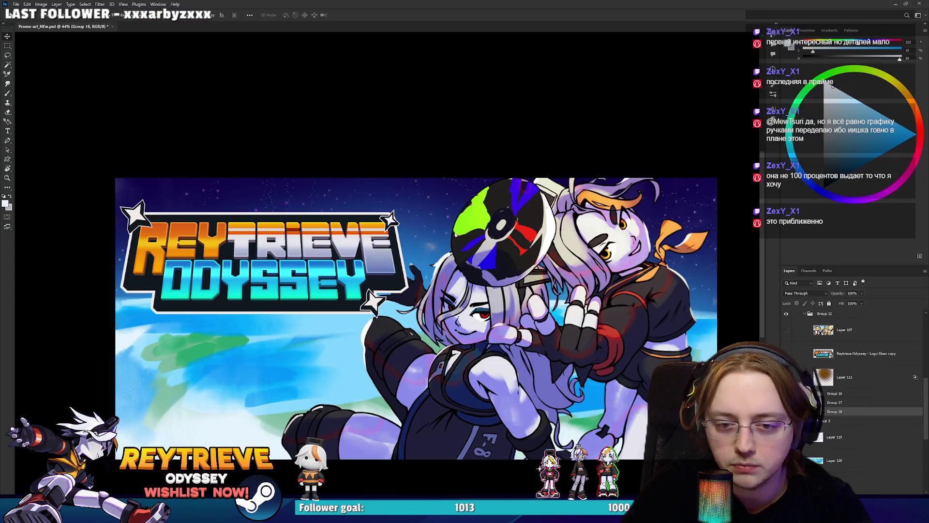
{"action": "mouse_move", "coordinate": [457, 310]}
{"action": "left_mouse_down"}
{"action": "mouse_move", "coordinate": [513, 314]}
{"action": "mouse_move", "coordinate": [464, 319]}
{"action": "left_mouse_up"}
{"action": "left_click_drag", "start_coordinate": [331, 325], "coordinate": [633, 326]}
{"action": "scroll", "coordinate": [520, 328], "scroll_direction": "down", "scroll_amount": 3}
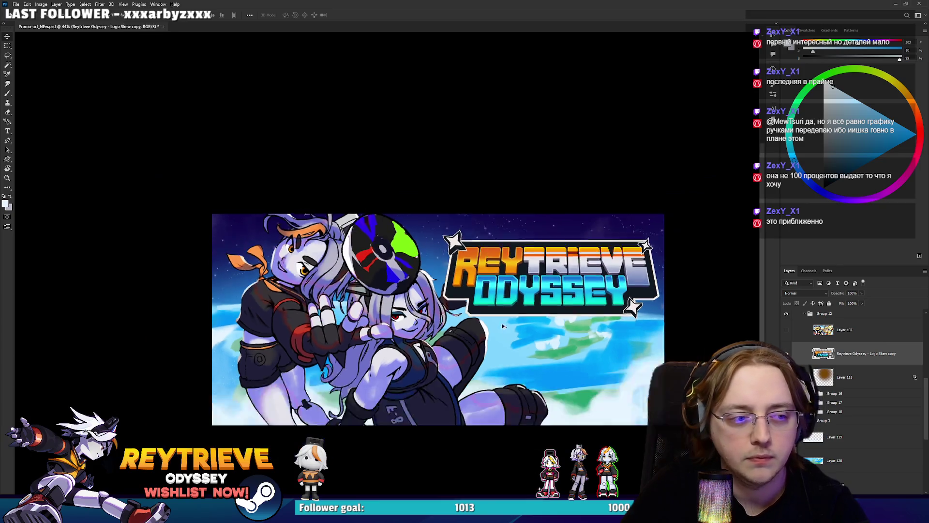
{"action": "scroll", "coordinate": [453, 323], "scroll_direction": "down", "scroll_amount": 2}
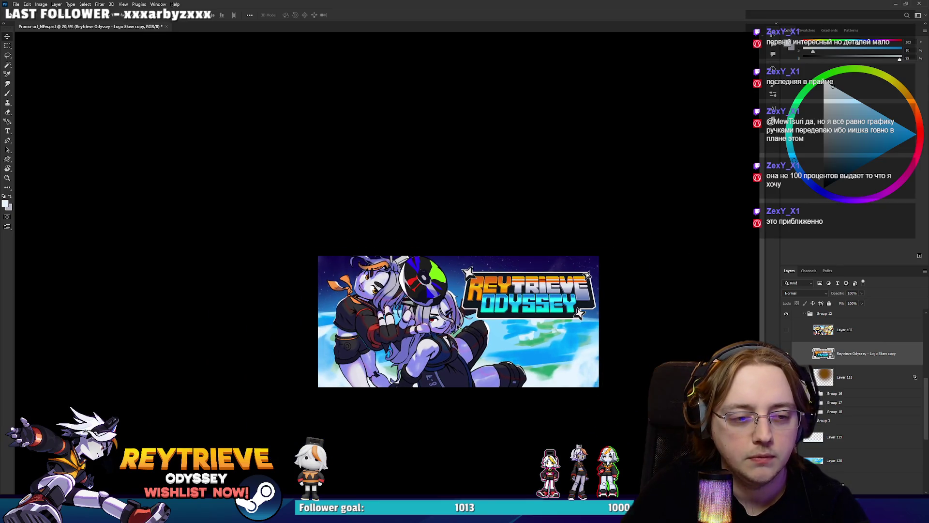
{"action": "scroll", "coordinate": [466, 329], "scroll_direction": "up", "scroll_amount": 2}
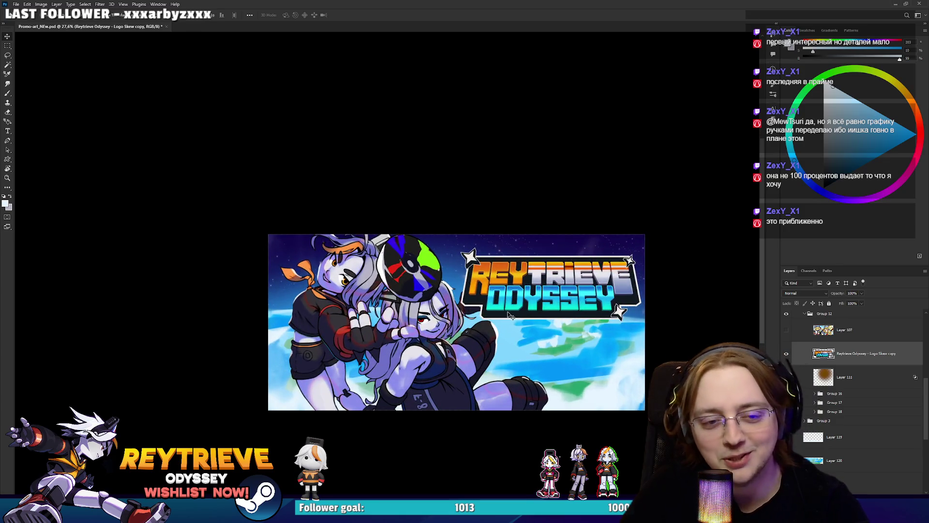
{"action": "scroll", "coordinate": [503, 323], "scroll_direction": "down", "scroll_amount": 3}
{"action": "scroll", "coordinate": [504, 323], "scroll_direction": "up", "scroll_amount": 3}
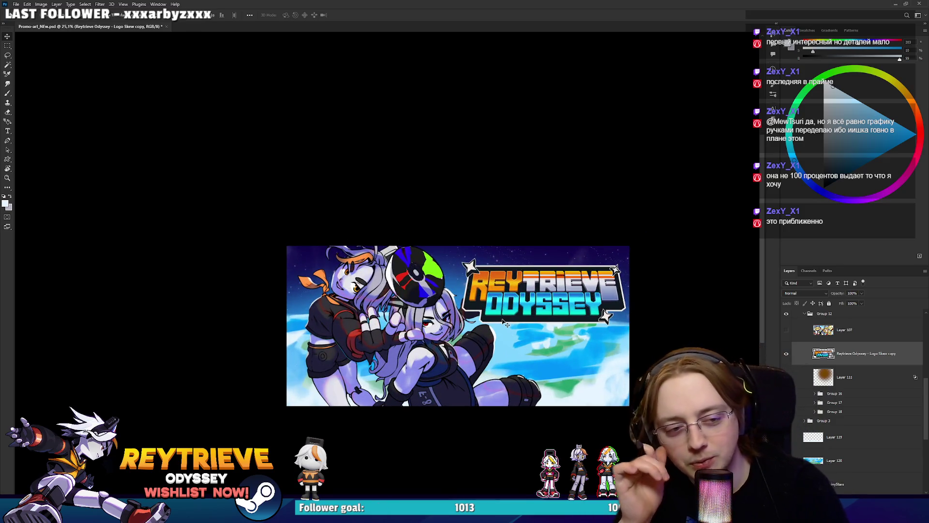
{"action": "scroll", "coordinate": [503, 322], "scroll_direction": "up", "scroll_amount": 1}
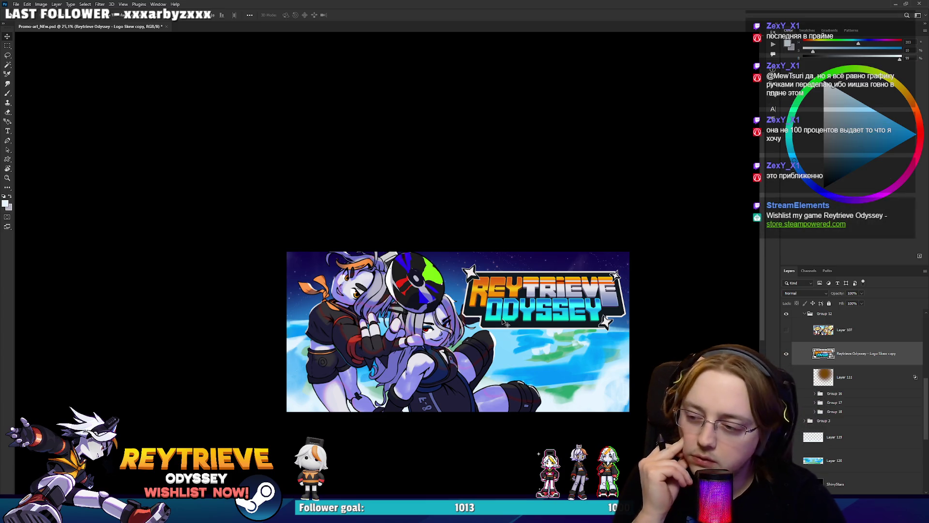
{"action": "key", "text": "ctrl+shift+h"}
{"action": "key", "text": "ctrl+comma"}
{"action": "key", "text": "ctrl+comma"}
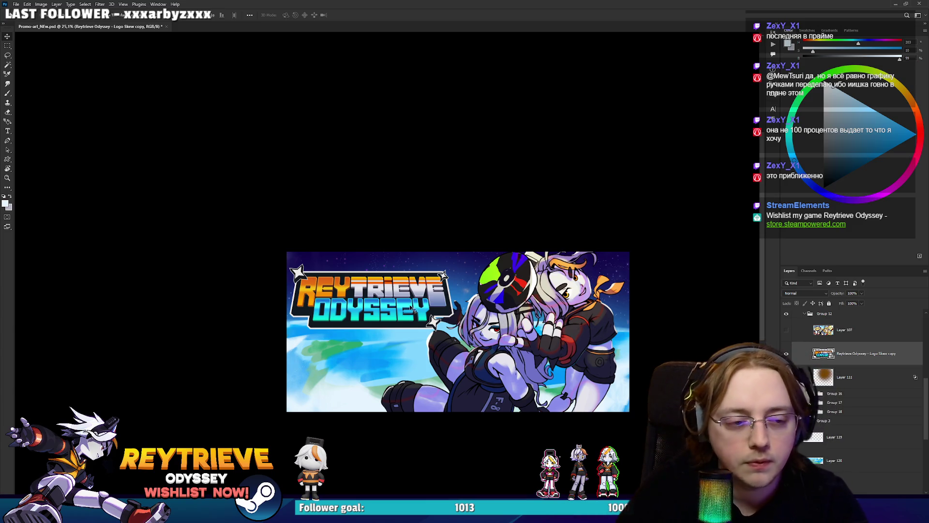
{"action": "left_click_drag", "start_coordinate": [404, 303], "coordinate": [404, 371]}
{"action": "scroll", "coordinate": [519, 379], "scroll_direction": "up", "scroll_amount": 5}
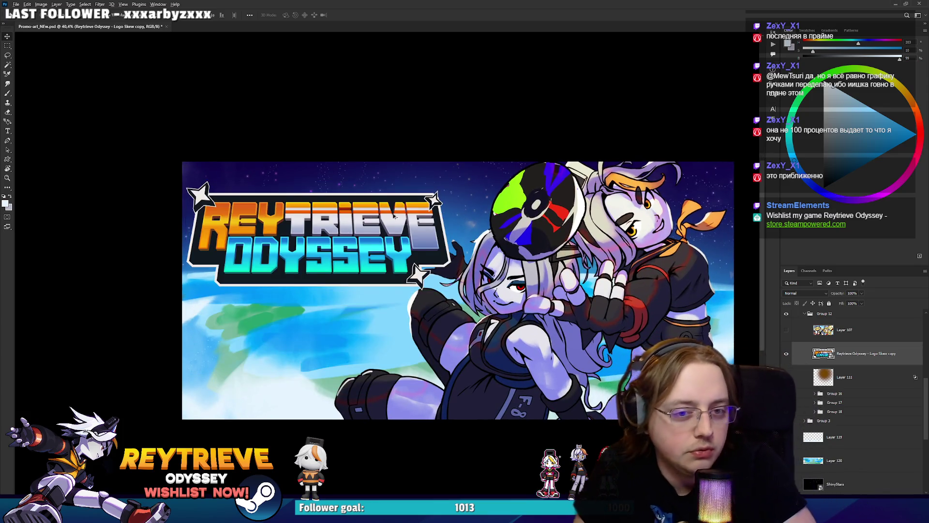
{"action": "scroll", "coordinate": [425, 258], "scroll_direction": "up", "scroll_amount": 1}
{"action": "scroll", "coordinate": [428, 265], "scroll_direction": "down", "scroll_amount": 3}
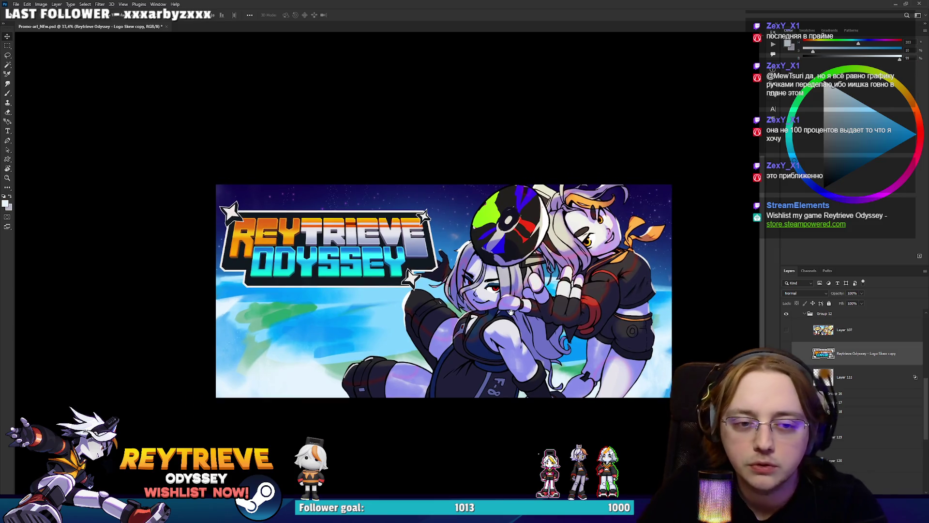
{"action": "left_click", "coordinate": [820, 315]}
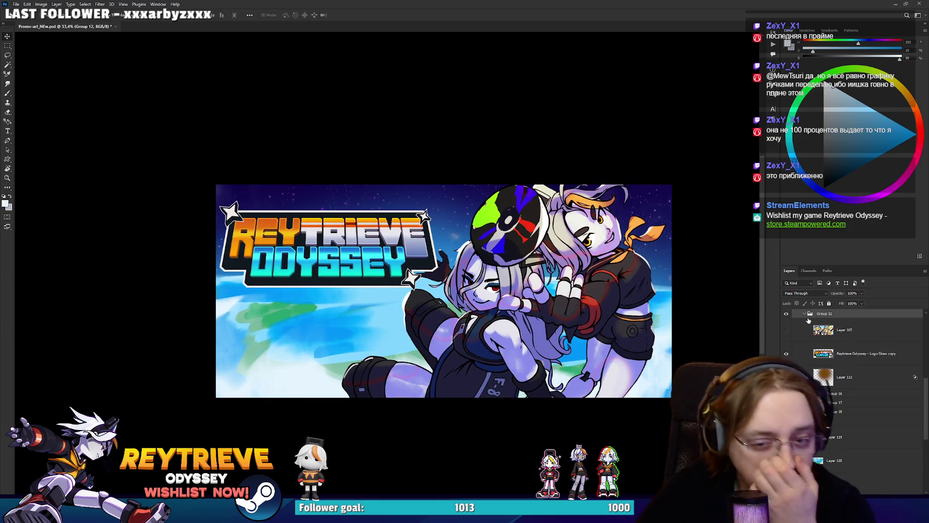
{"action": "scroll", "coordinate": [818, 323], "scroll_direction": "down", "scroll_amount": 3}
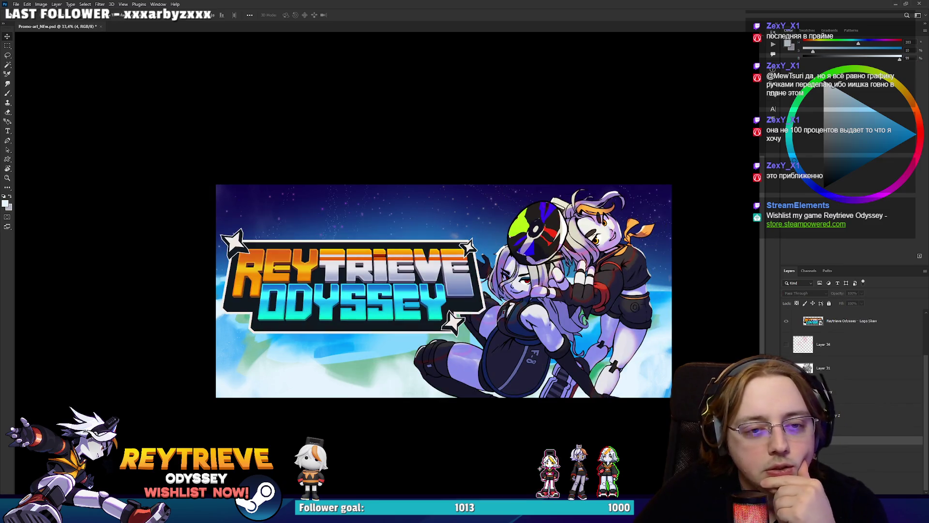
Step: Undo and redo to compare the alternate and original layouts, then view Discord's capsule image
{"action": "key", "text": "ctrl+z"}
{"action": "key", "text": "ctrl+shift+z"}
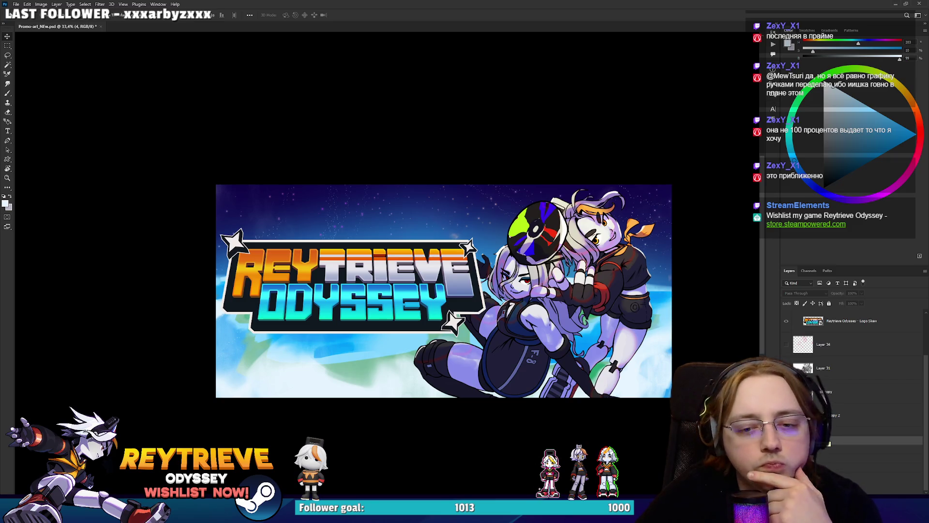
{"action": "key", "text": "ctrl+z"}
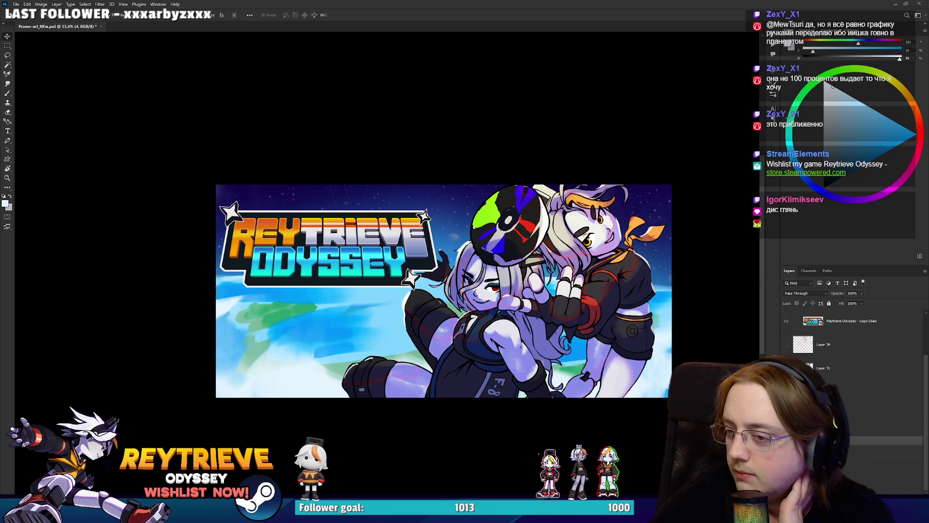
{"action": "key", "text": "alt+Tab"}
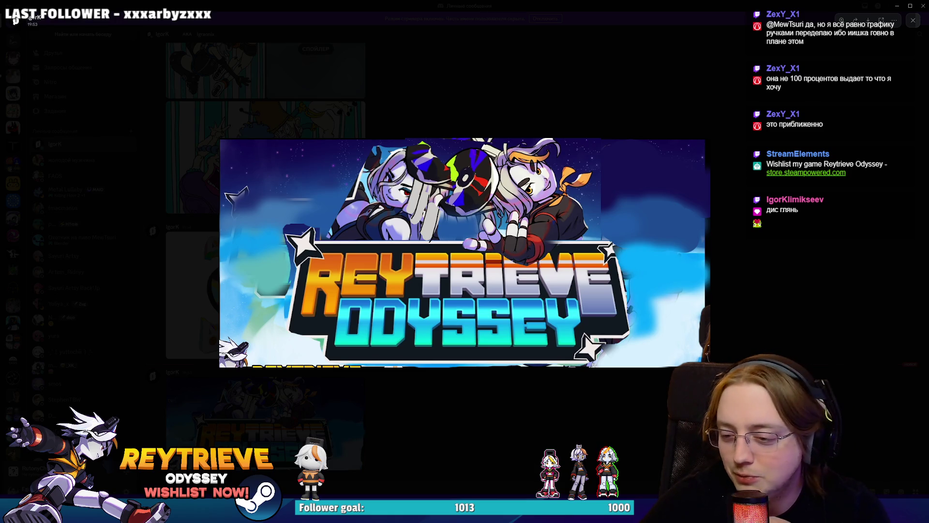
Step: Leave the Discord image preview and return to the Photoshop promo-art document
{"action": "key", "text": "alt+Tab"}
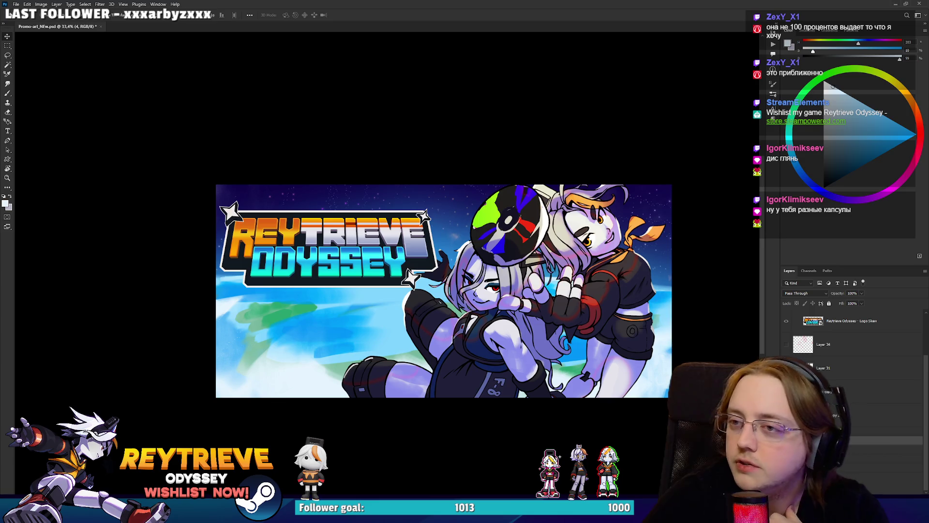
Step: Select the REYTRIEVE ODYSSEY logo's layer in the Layers panel
{"action": "scroll", "coordinate": [595, 246], "scroll_direction": "up", "scroll_amount": 1}
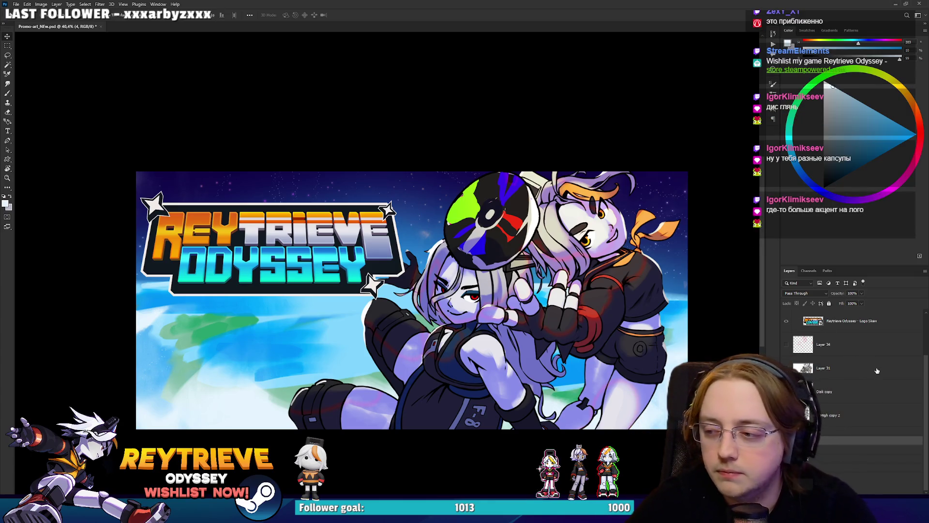
{"action": "scroll", "coordinate": [859, 410], "scroll_direction": "up", "scroll_amount": 1}
{"action": "scroll", "coordinate": [859, 410], "scroll_direction": "up", "scroll_amount": 1}
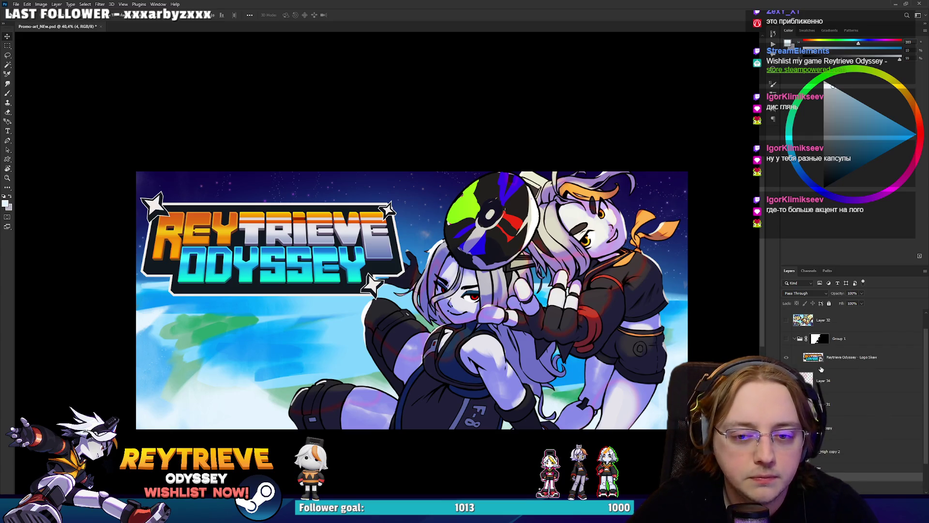
{"action": "left_click", "coordinate": [833, 358]}
{"action": "scroll", "coordinate": [795, 357], "scroll_direction": "down", "scroll_amount": 1}
{"action": "left_click", "coordinate": [841, 440]}
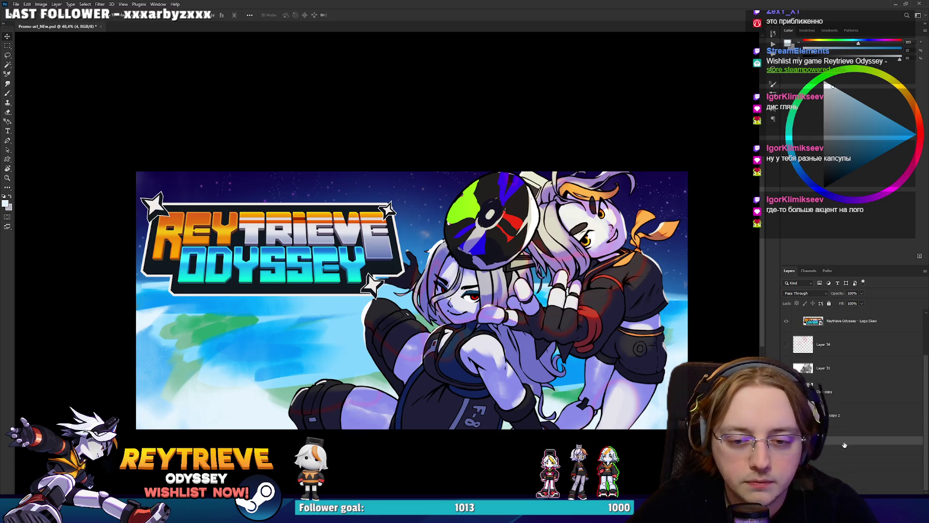
{"action": "left_click", "coordinate": [840, 463]}
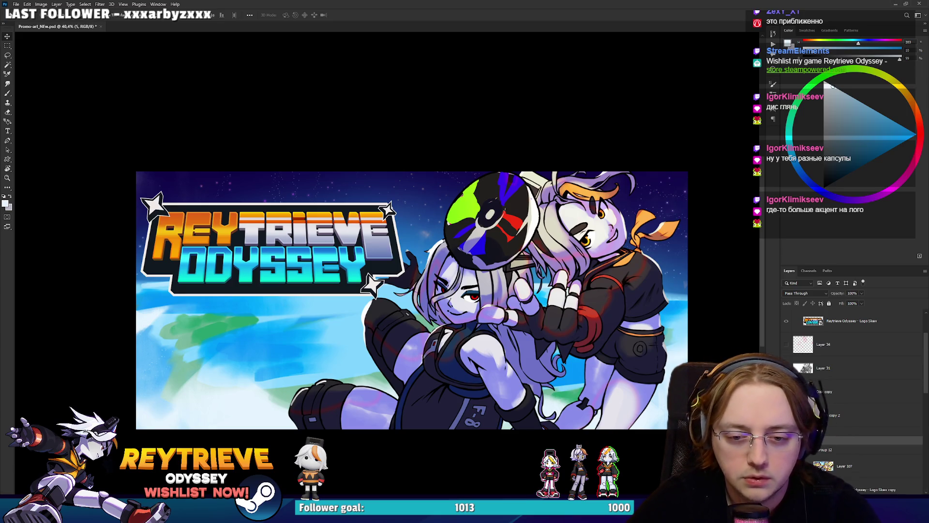
Step: Move the logo to the centre of the art, enlarge it and lower it slightly
{"action": "mouse_move", "coordinate": [317, 244]}
{"action": "left_mouse_down"}
{"action": "mouse_move", "coordinate": [494, 308]}
{"action": "mouse_move", "coordinate": [463, 305]}
{"action": "left_mouse_up"}
{"action": "key", "text": "ctrl+t"}
{"action": "left_click_drag", "start_coordinate": [412, 249], "coordinate": [413, 226]}
{"action": "left_click_drag", "start_coordinate": [438, 280], "coordinate": [440, 306]}
{"action": "key", "text": "Return"}
{"action": "key", "text": "alt+bracketleft"}
{"action": "scroll", "coordinate": [841, 383], "scroll_direction": "down", "scroll_amount": 2}
Step: Move Group 18 with the characters up and to the left
{"action": "left_click", "coordinate": [841, 382]}
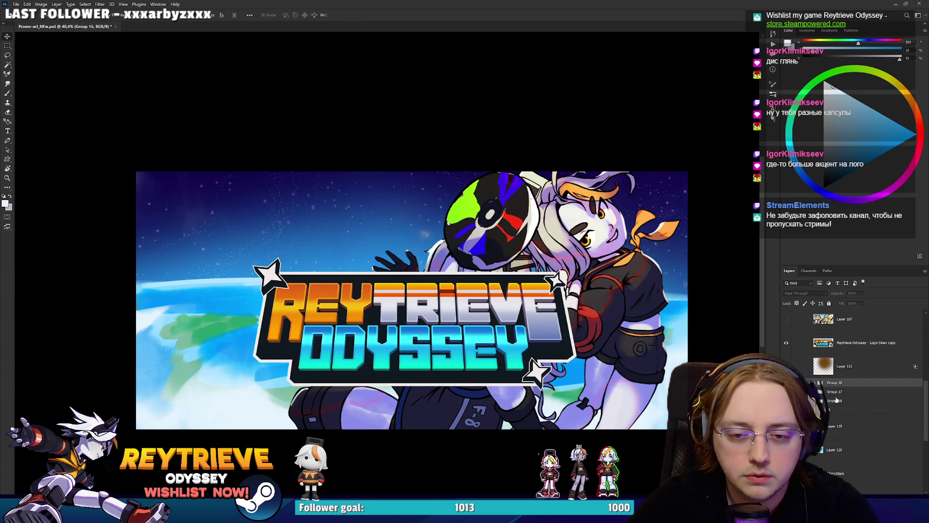
{"action": "left_click", "coordinate": [815, 401]}
{"action": "scroll", "coordinate": [861, 379], "scroll_direction": "down", "scroll_amount": 2}
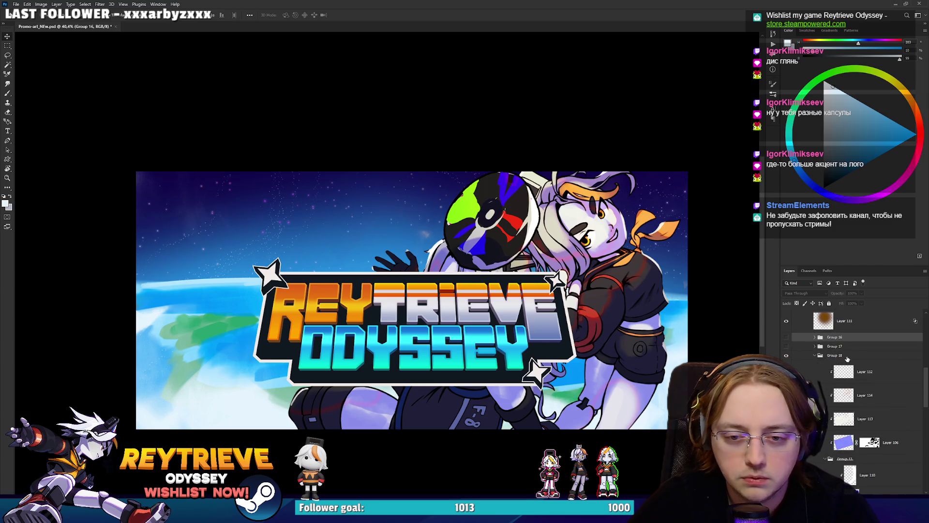
{"action": "left_click", "coordinate": [847, 356]}
{"action": "mouse_move", "coordinate": [607, 300]}
{"action": "left_mouse_down"}
{"action": "mouse_move", "coordinate": [520, 285]}
{"action": "mouse_move", "coordinate": [513, 261]}
{"action": "mouse_move", "coordinate": [527, 244]}
{"action": "mouse_move", "coordinate": [534, 268]}
{"action": "left_mouse_up"}
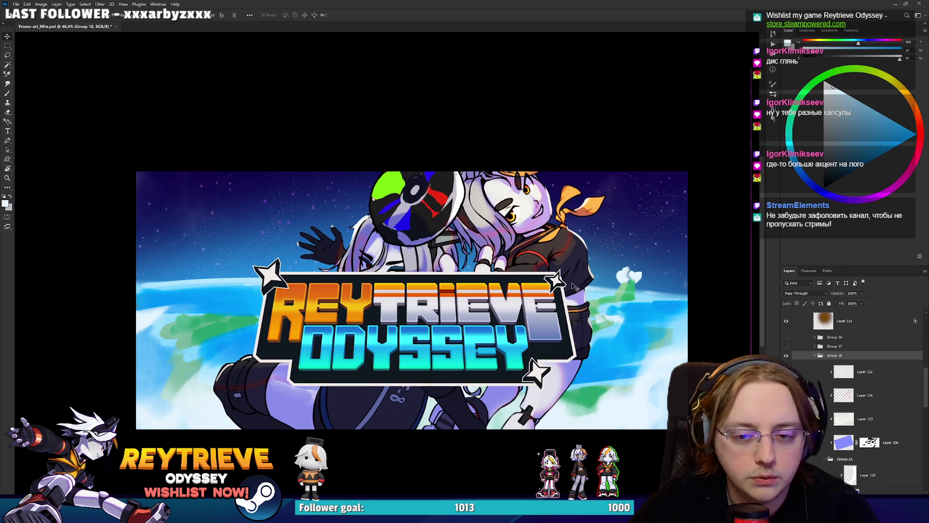
Step: Select the Rey_High layer and inspect the repositioned characters
{"action": "scroll", "coordinate": [837, 368], "scroll_direction": "down", "scroll_amount": 5}
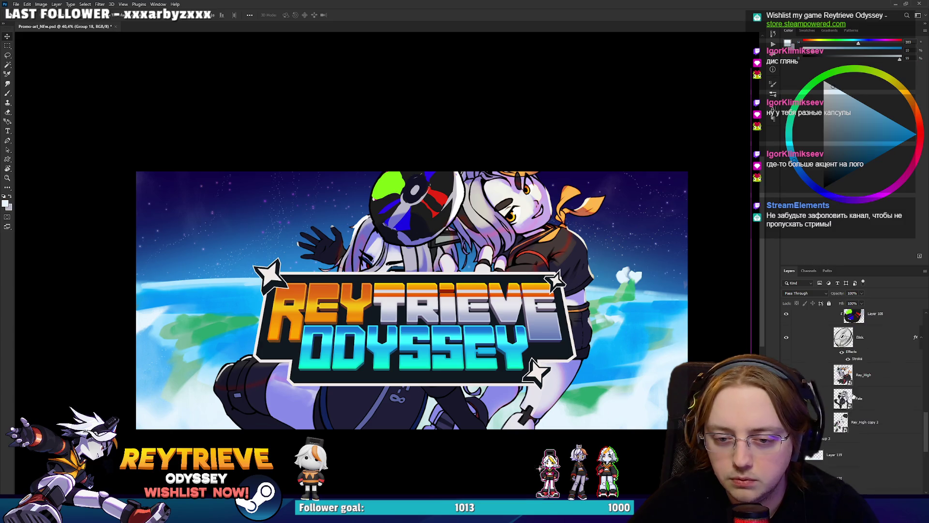
{"action": "left_click", "coordinate": [865, 382]}
{"action": "scroll", "coordinate": [871, 394], "scroll_direction": "up", "scroll_amount": 5}
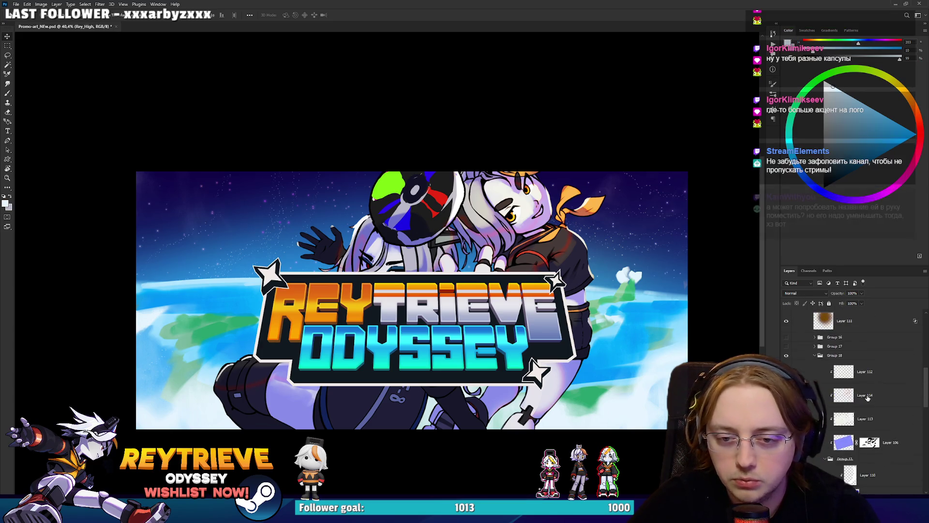
{"action": "scroll", "coordinate": [873, 400], "scroll_direction": "down", "scroll_amount": 3}
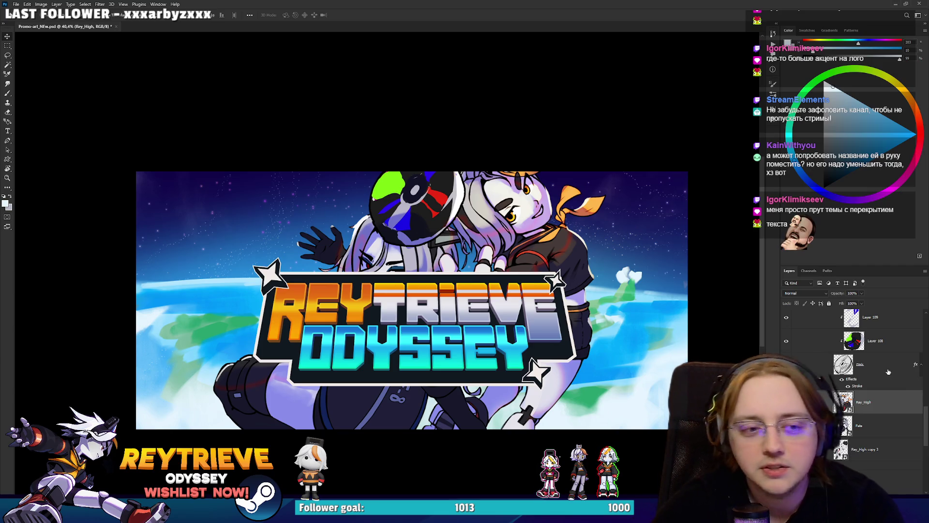
{"action": "scroll", "coordinate": [342, 281], "scroll_direction": "up", "scroll_amount": 3}
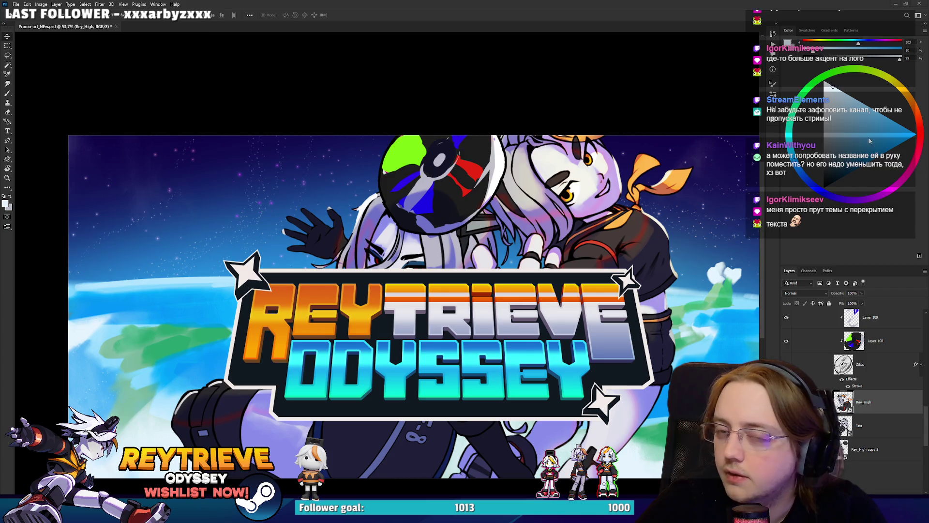
{"action": "left_click_drag", "start_coordinate": [555, 196], "coordinate": [524, 191]}
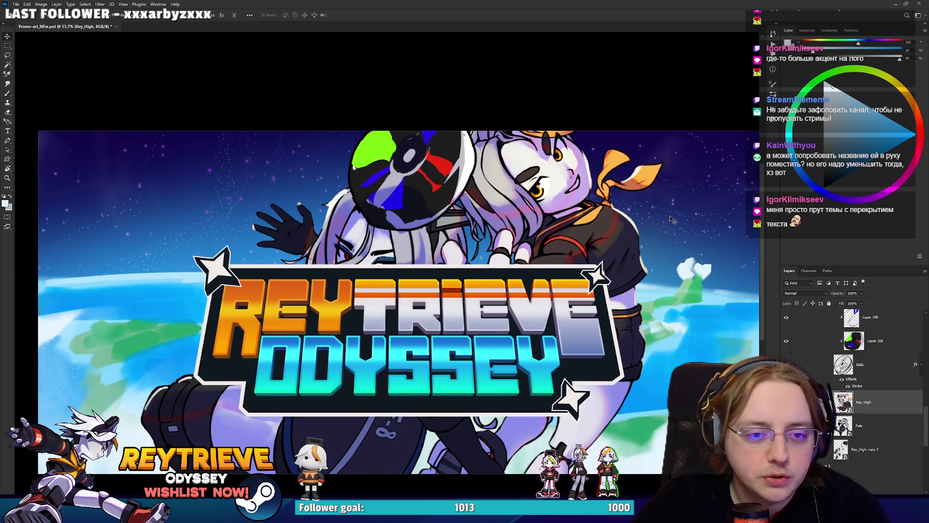
{"action": "scroll", "coordinate": [671, 219], "scroll_direction": "down", "scroll_amount": 1}
{"action": "scroll", "coordinate": [875, 403], "scroll_direction": "up", "scroll_amount": 2}
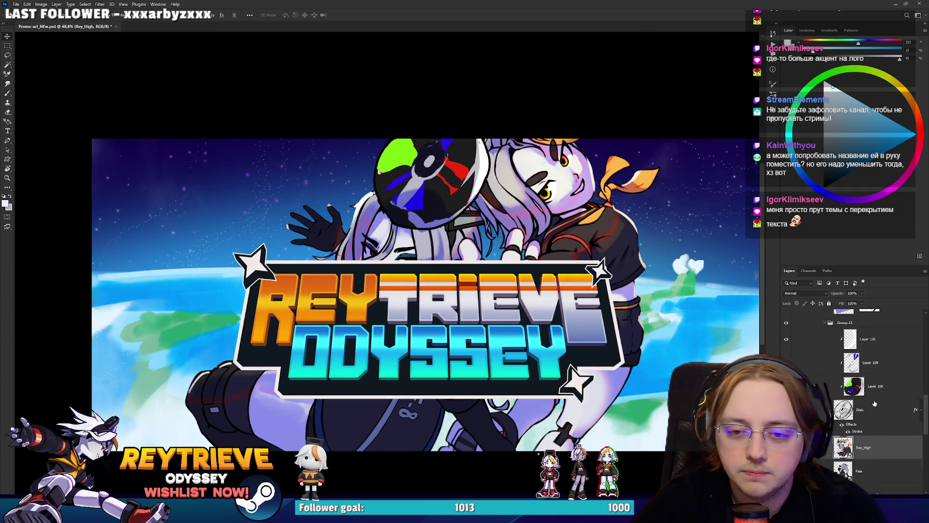
{"action": "scroll", "coordinate": [874, 403], "scroll_direction": "up", "scroll_amount": 3}
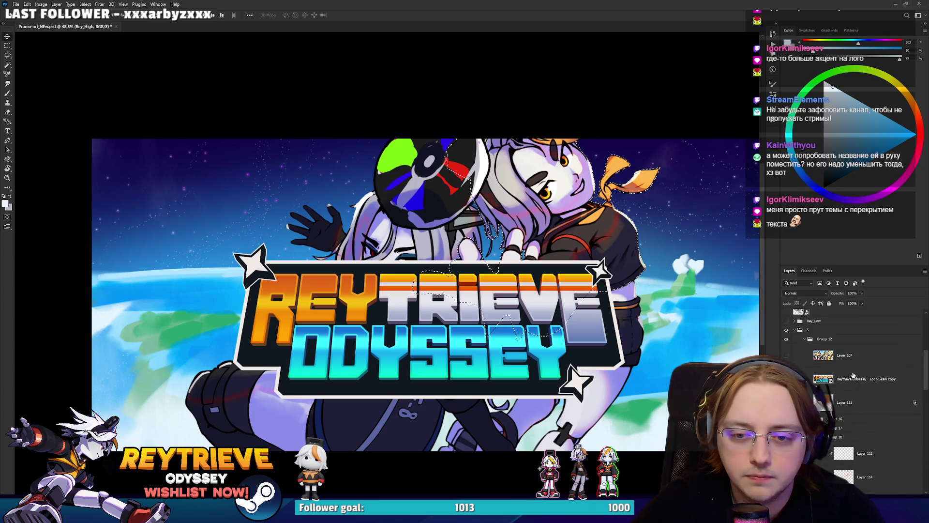
Step: Add and invert a layer mask on the logo copy, then undo it
{"action": "left_click", "coordinate": [853, 377]}
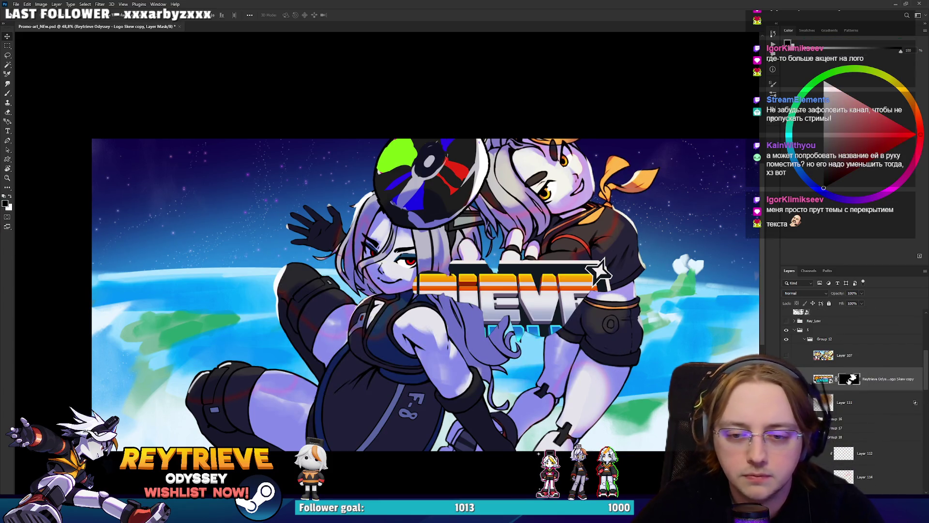
{"action": "key", "text": "ctrl+i"}
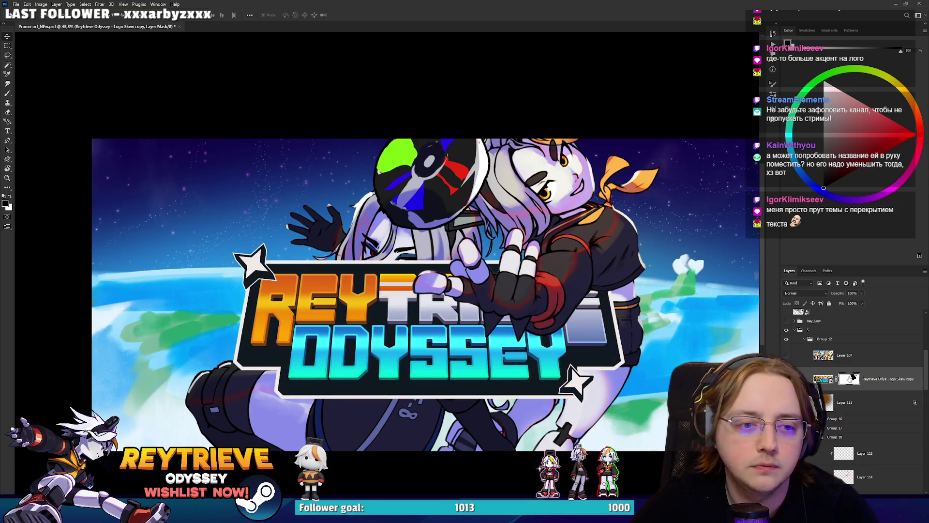
{"action": "key", "text": "ctrl+z"}
{"action": "key", "text": "ctrl+z"}
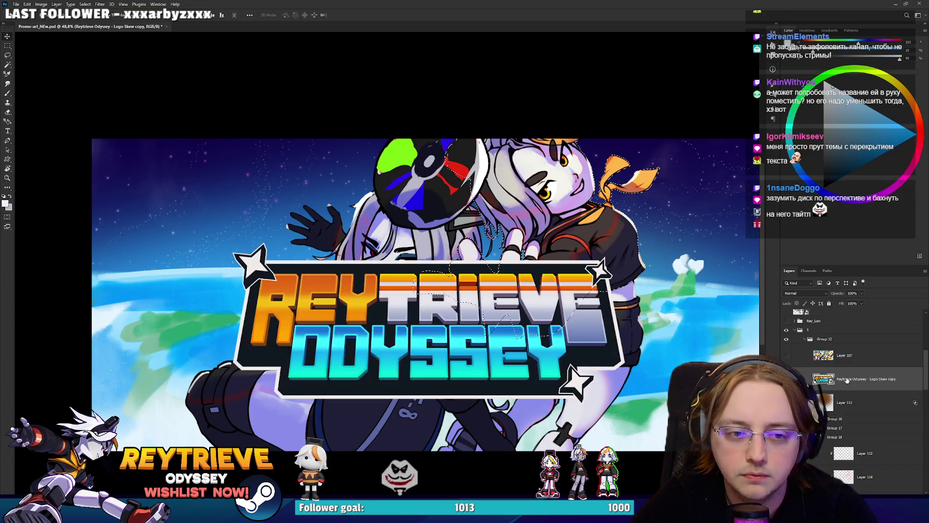
Step: Select Group 18 again and start a free transform on it
{"action": "scroll", "coordinate": [866, 421], "scroll_direction": "down", "scroll_amount": 6}
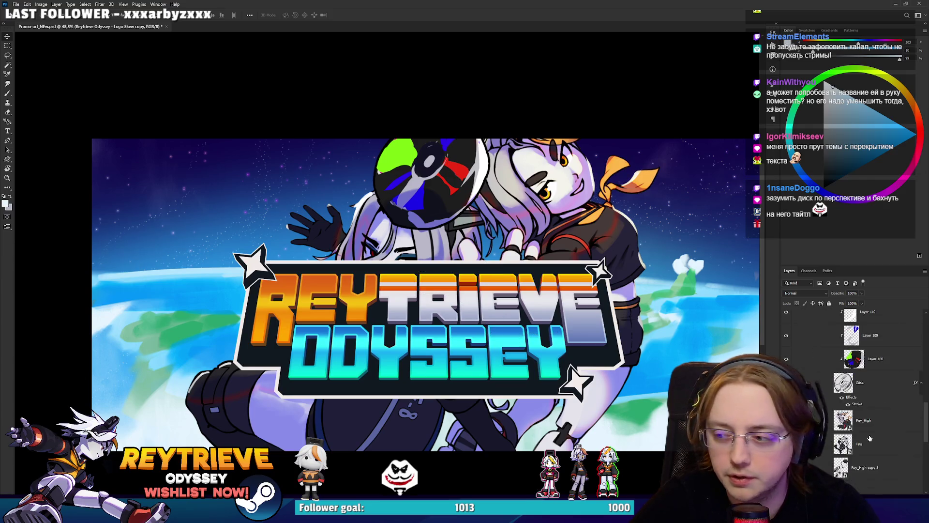
{"action": "scroll", "coordinate": [864, 436], "scroll_direction": "down", "scroll_amount": 4}
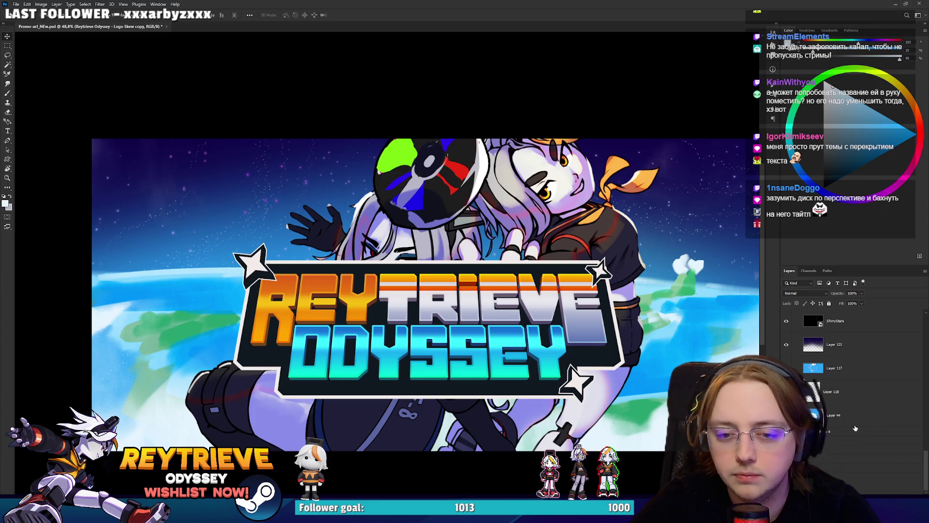
{"action": "scroll", "coordinate": [855, 428], "scroll_direction": "up", "scroll_amount": 5}
{"action": "scroll", "coordinate": [853, 443], "scroll_direction": "up", "scroll_amount": 3}
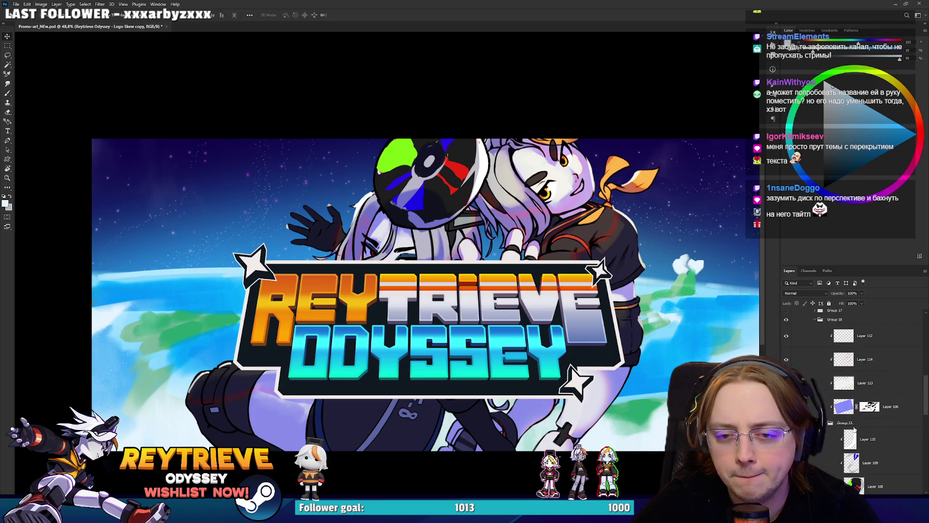
{"action": "scroll", "coordinate": [829, 416], "scroll_direction": "up", "scroll_amount": 3}
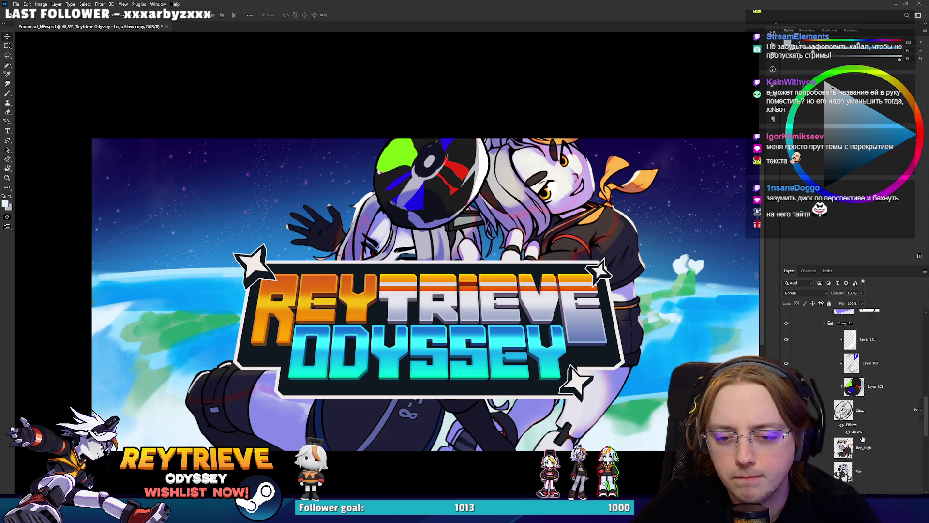
{"action": "left_click", "coordinate": [836, 387]}
{"action": "key", "text": "ctrl+t"}
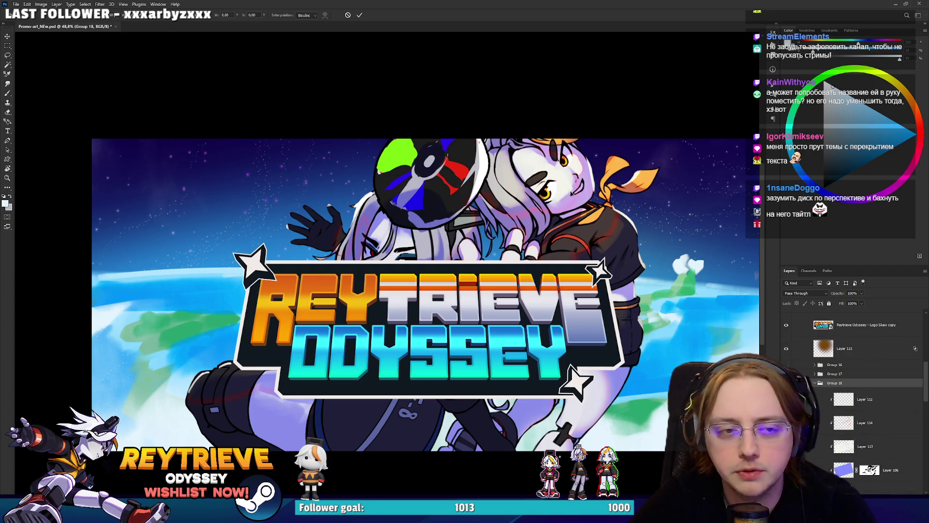
Step: Shrink the character group and nudge it right and up
{"action": "key", "text": "ctrl+0"}
{"action": "mouse_move", "coordinate": [645, 142]}
{"action": "left_mouse_down"}
{"action": "mouse_move", "coordinate": [624, 150]}
{"action": "mouse_move", "coordinate": [571, 223]}
{"action": "left_mouse_up"}
{"action": "left_click_drag", "start_coordinate": [632, 161], "coordinate": [621, 170]}
{"action": "left_click_drag", "start_coordinate": [581, 213], "coordinate": [589, 210]}
{"action": "key", "text": "Return"}
Step: Move the characters slightly to the right, checking the face close-up
{"action": "scroll", "coordinate": [530, 240], "scroll_direction": "up", "scroll_amount": 5}
{"action": "scroll", "coordinate": [528, 241], "scroll_direction": "down", "scroll_amount": 1}
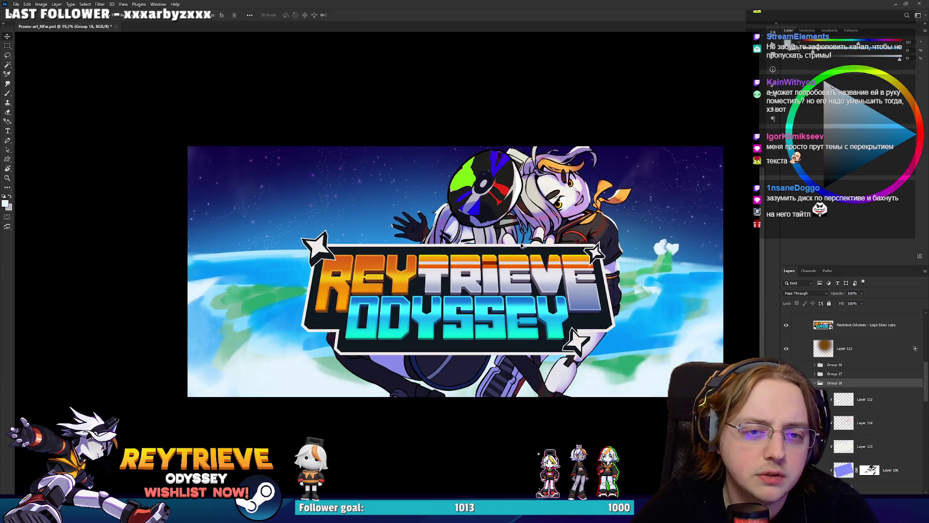
{"action": "left_click_drag", "start_coordinate": [558, 248], "coordinate": [561, 250]}
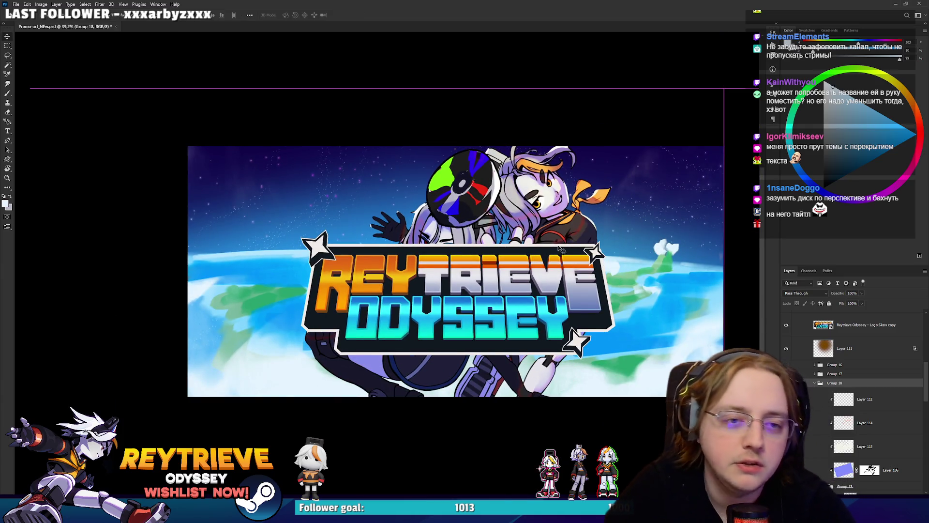
{"action": "scroll", "coordinate": [602, 238], "scroll_direction": "up", "scroll_amount": 5}
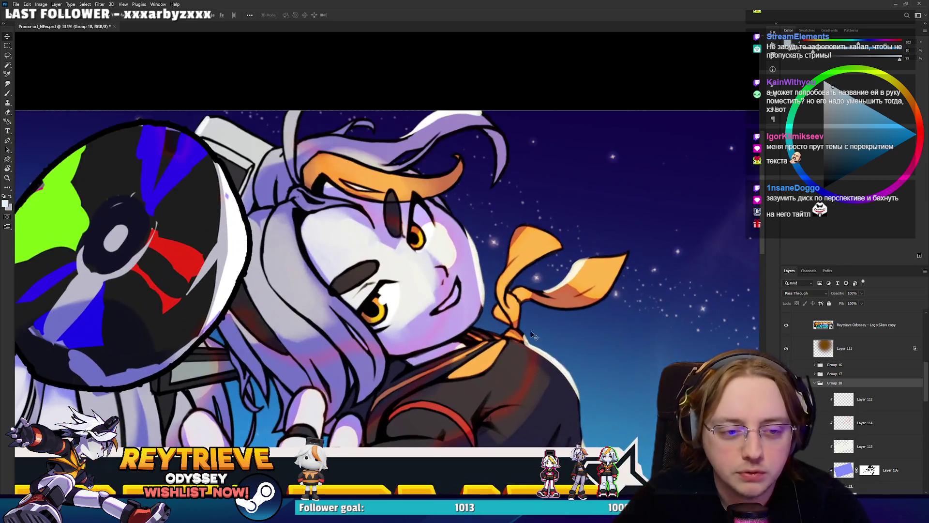
{"action": "left_click_drag", "start_coordinate": [532, 335], "coordinate": [551, 344]}
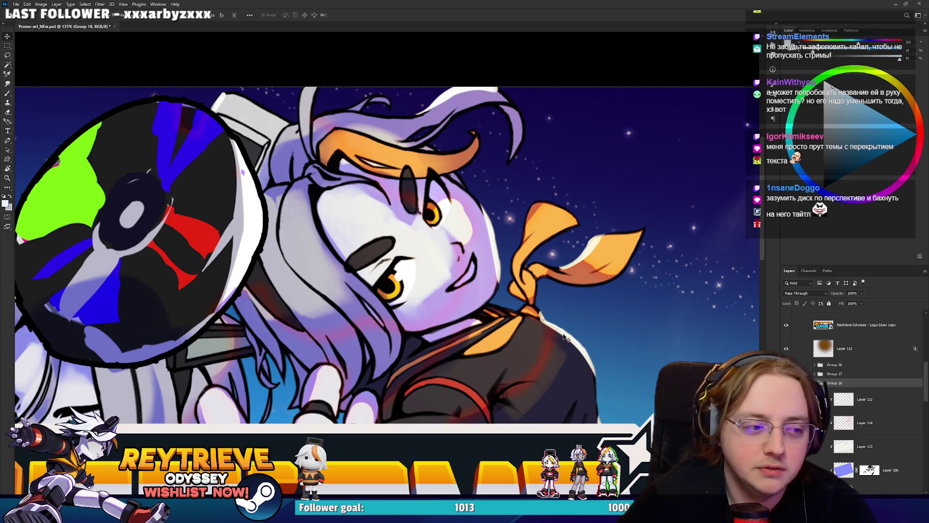
{"action": "scroll", "coordinate": [479, 297], "scroll_direction": "down", "scroll_amount": 4}
{"action": "scroll", "coordinate": [429, 337], "scroll_direction": "down", "scroll_amount": 2}
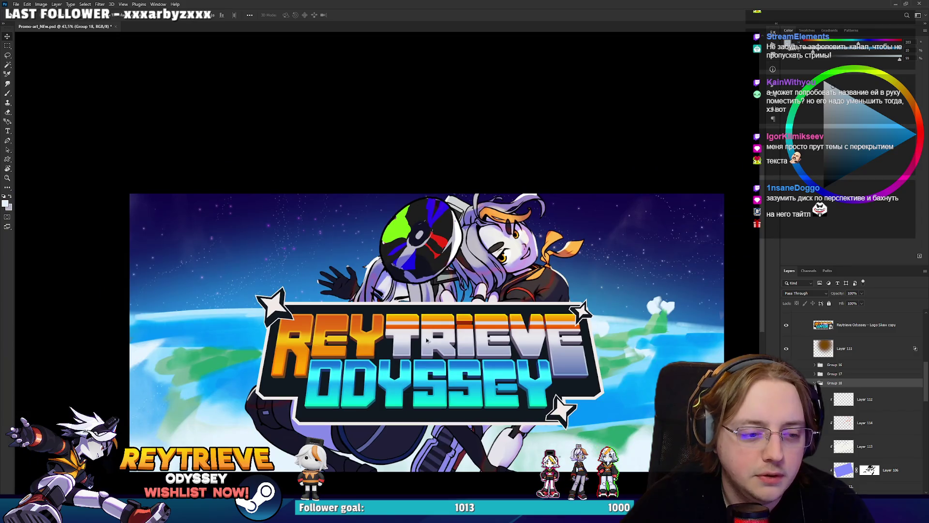
{"action": "scroll", "coordinate": [427, 387], "scroll_direction": "up", "scroll_amount": 1}
Step: Raise the characters slightly above the logo
{"action": "mouse_move", "coordinate": [442, 374]}
{"action": "left_mouse_down"}
{"action": "mouse_move", "coordinate": [442, 145]}
{"action": "mouse_move", "coordinate": [441, 362]}
{"action": "left_mouse_up"}
{"action": "scroll", "coordinate": [410, 438], "scroll_direction": "up", "scroll_amount": 1}
{"action": "scroll", "coordinate": [411, 439], "scroll_direction": "up", "scroll_amount": 1}
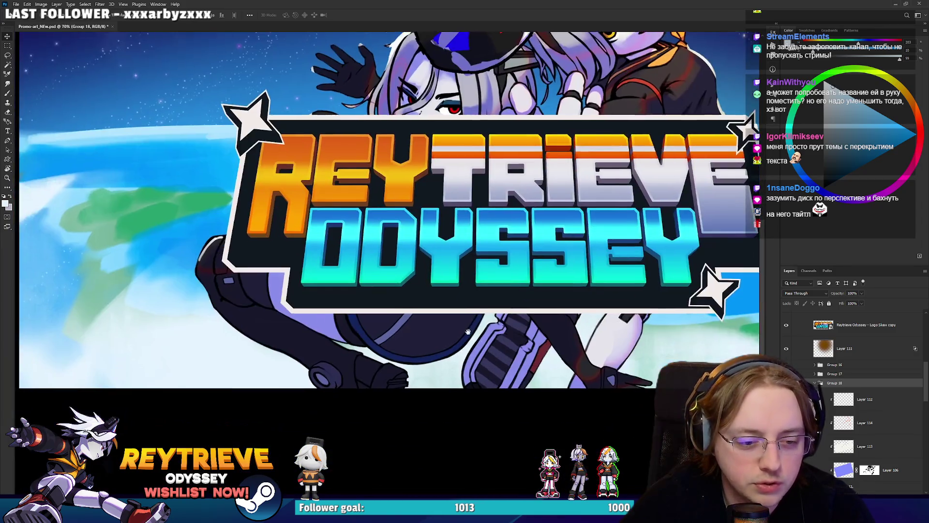
{"action": "scroll", "coordinate": [468, 331], "scroll_direction": "up", "scroll_amount": 2}
{"action": "scroll", "coordinate": [373, 353], "scroll_direction": "down", "scroll_amount": 2}
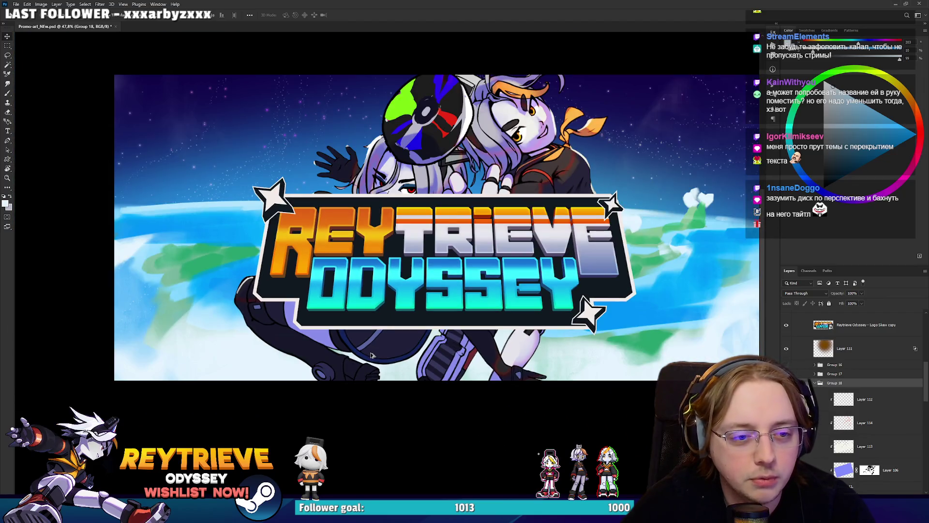
{"action": "left_click_drag", "start_coordinate": [420, 186], "coordinate": [422, 253]}
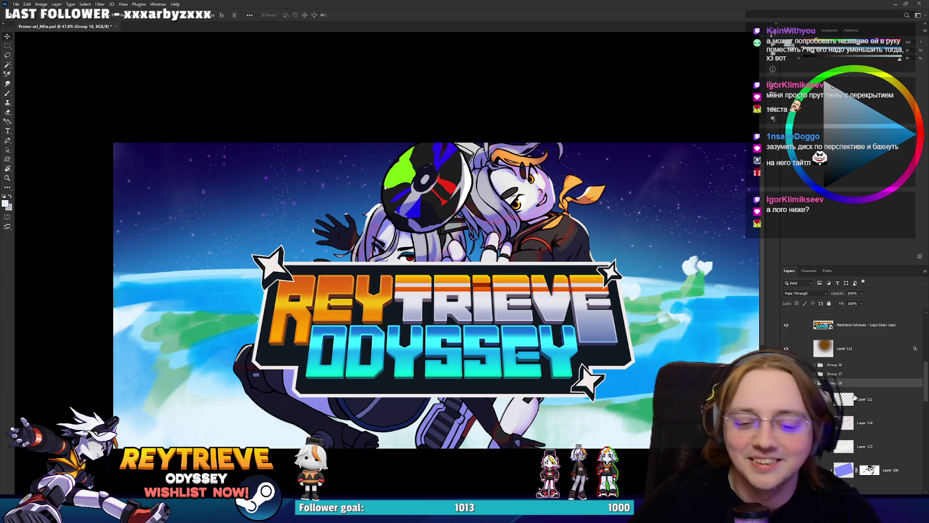
Step: Shift the logo slightly to the left
{"action": "left_click", "coordinate": [851, 324]}
{"action": "left_click_drag", "start_coordinate": [563, 356], "coordinate": [542, 369]}
{"action": "scroll", "coordinate": [511, 373], "scroll_direction": "down", "scroll_amount": 5}
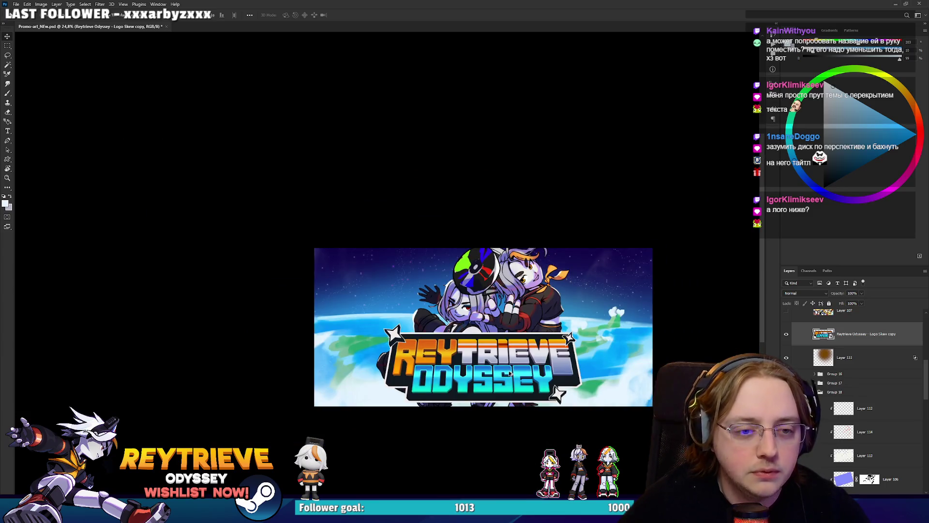
Step: Lower the logo by 14 px with a free transform
{"action": "scroll", "coordinate": [510, 369], "scroll_direction": "up", "scroll_amount": 3}
{"action": "key", "text": "ctrl+t"}
{"action": "left_click_drag", "start_coordinate": [477, 338], "coordinate": [476, 355]}
{"action": "key", "text": "Return"}
{"action": "scroll", "coordinate": [475, 345], "scroll_direction": "up", "scroll_amount": 2}
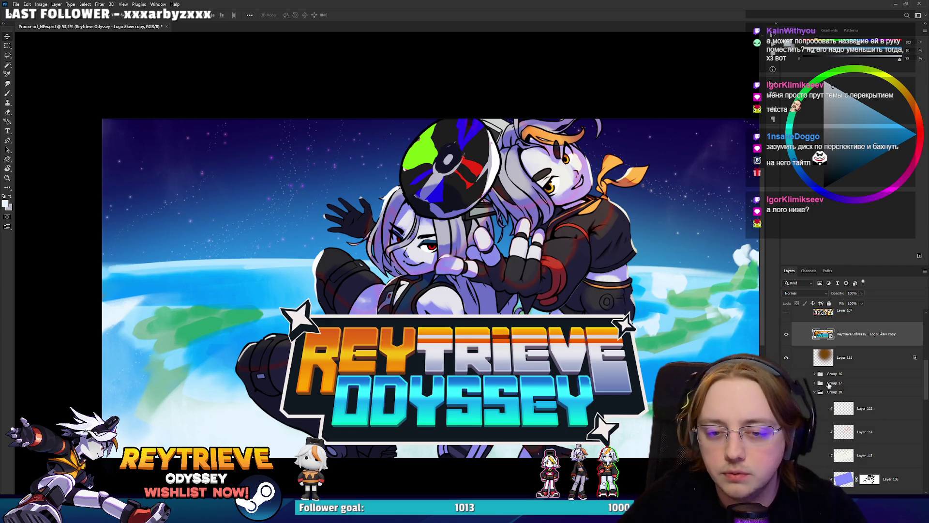
Step: Shift Group 18's characters and disc left and down
{"action": "left_click", "coordinate": [831, 393]}
{"action": "left_click_drag", "start_coordinate": [558, 264], "coordinate": [544, 271]}
{"action": "scroll", "coordinate": [543, 272], "scroll_direction": "down", "scroll_amount": 4}
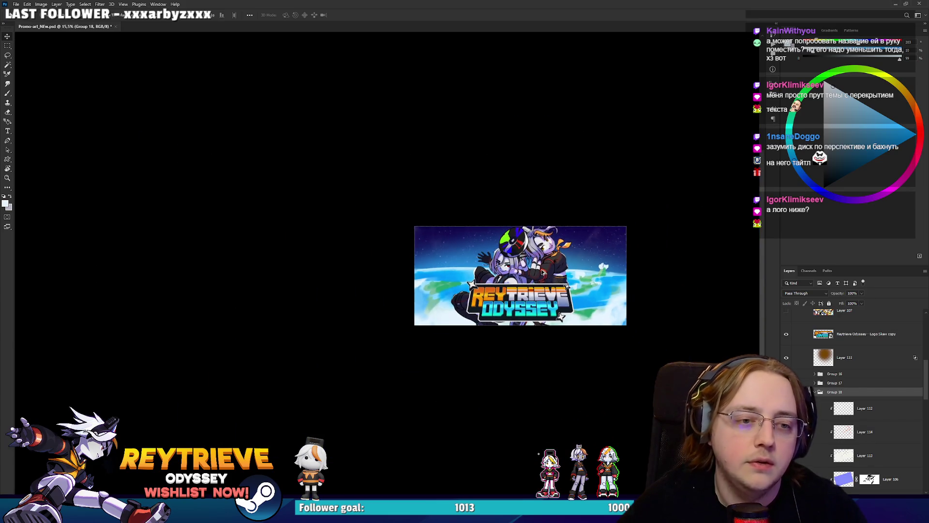
{"action": "scroll", "coordinate": [542, 271], "scroll_direction": "up", "scroll_amount": 3}
{"action": "scroll", "coordinate": [542, 272], "scroll_direction": "up", "scroll_amount": 1}
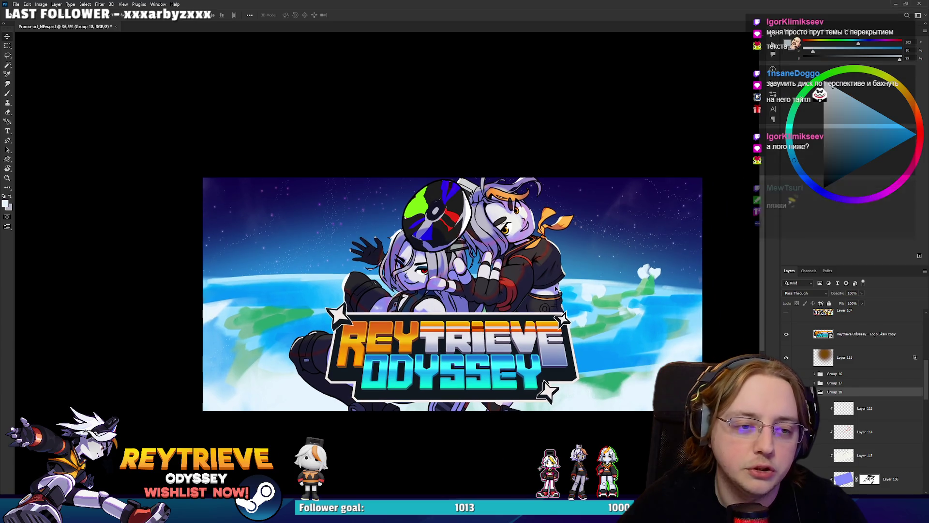
Step: Select the whole canvas, copy it merged and switch to the Miro board
{"action": "key", "text": "ctrl+a"}
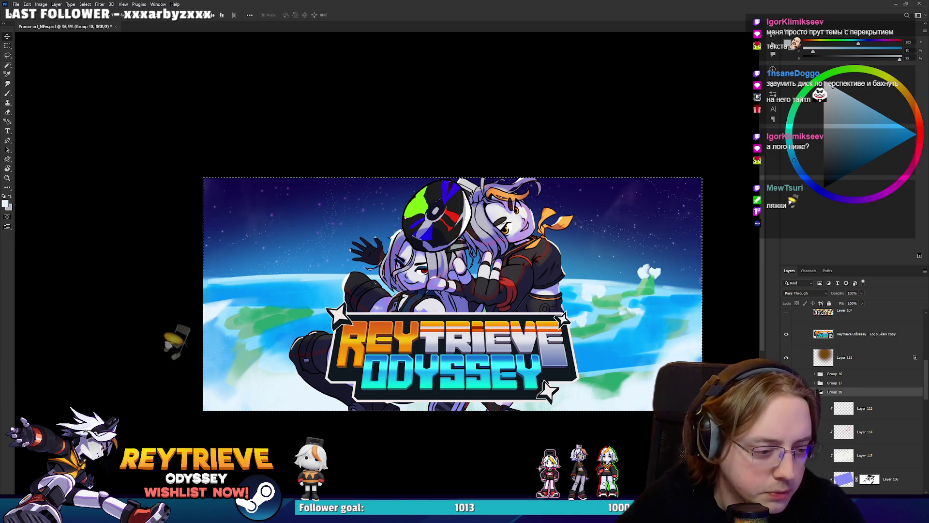
{"action": "key", "text": "alt+Tab"}
{"action": "left_click", "coordinate": [321, 437]}
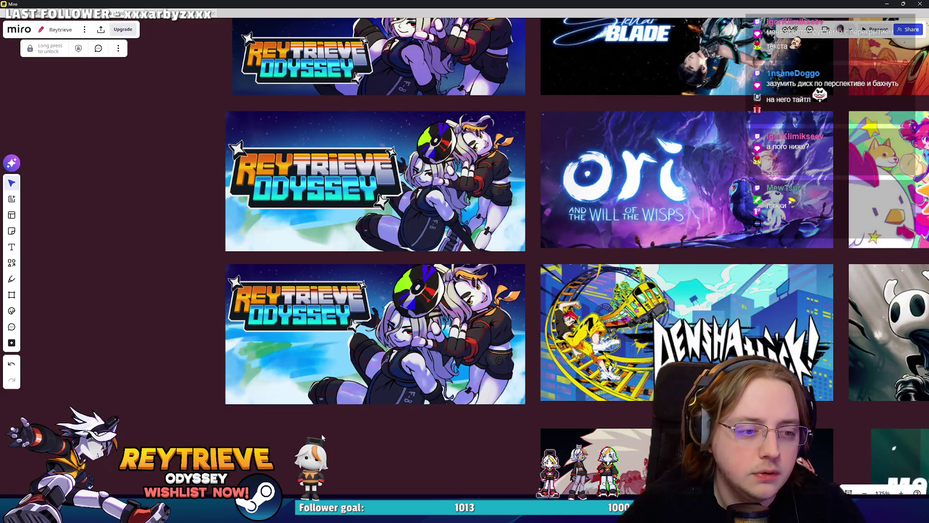
Step: Paste the capsule under the Reytrieve capsules and resize it to fit the column
{"action": "scroll", "coordinate": [321, 419], "scroll_direction": "down", "scroll_amount": 5}
{"action": "key", "text": "ctrl+v"}
{"action": "mouse_move", "coordinate": [177, 103]}
{"action": "left_mouse_down"}
{"action": "mouse_move", "coordinate": [702, 324]}
{"action": "mouse_move", "coordinate": [775, 339]}
{"action": "mouse_move", "coordinate": [750, 346]}
{"action": "mouse_move", "coordinate": [565, 302]}
{"action": "mouse_move", "coordinate": [564, 281]}
{"action": "left_mouse_up"}
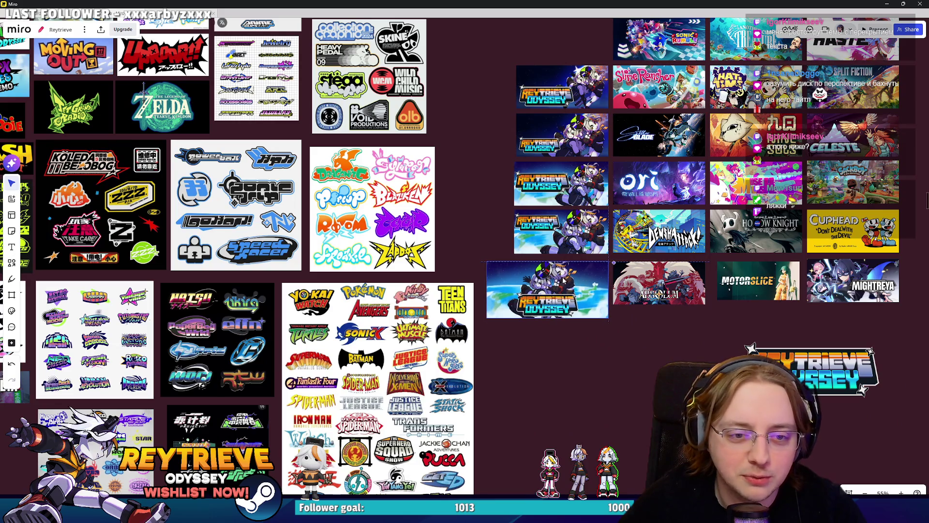
{"action": "left_click_drag", "start_coordinate": [475, 328], "coordinate": [503, 316]}
{"action": "left_click", "coordinate": [547, 329]}
Step: Browse the capsule grid to compare the new version with the other capsules
{"action": "scroll", "coordinate": [561, 368], "scroll_direction": "down", "scroll_amount": 3}
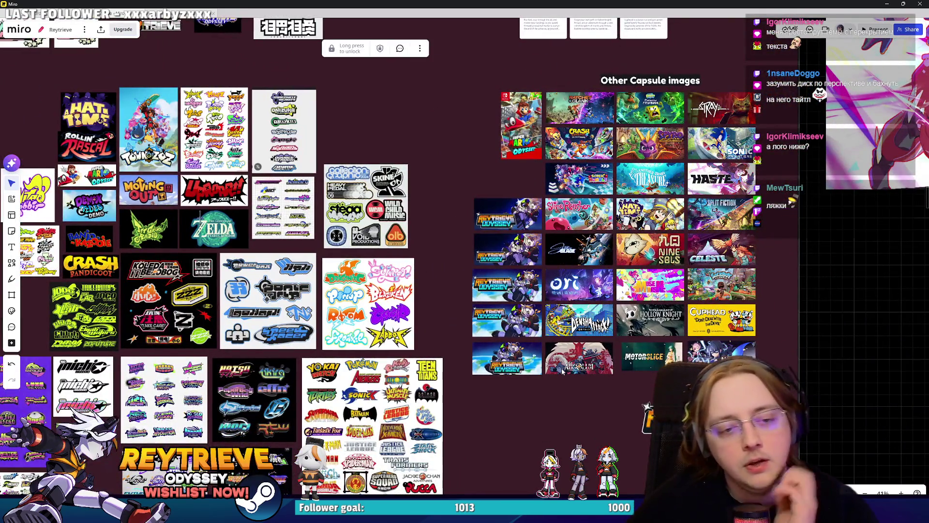
{"action": "scroll", "coordinate": [562, 336], "scroll_direction": "up", "scroll_amount": 5}
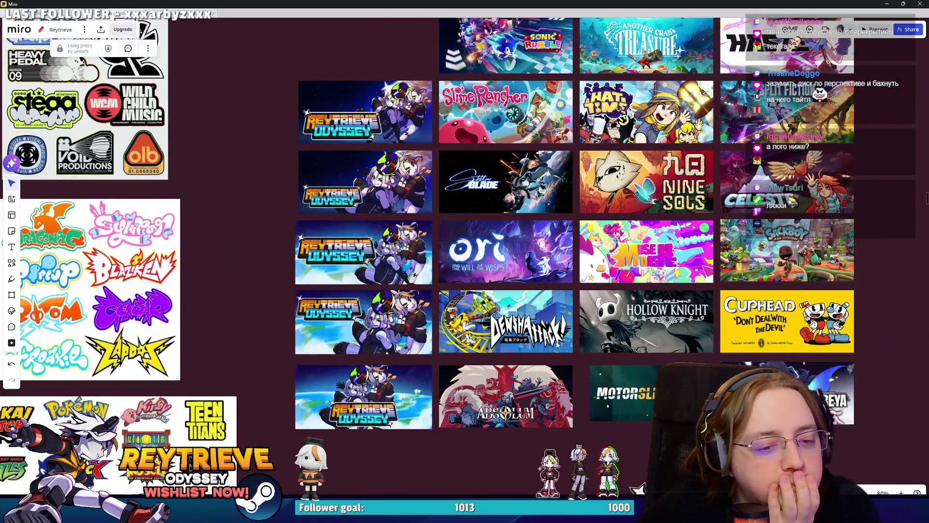
{"action": "left_click_drag", "start_coordinate": [560, 339], "coordinate": [570, 328]}
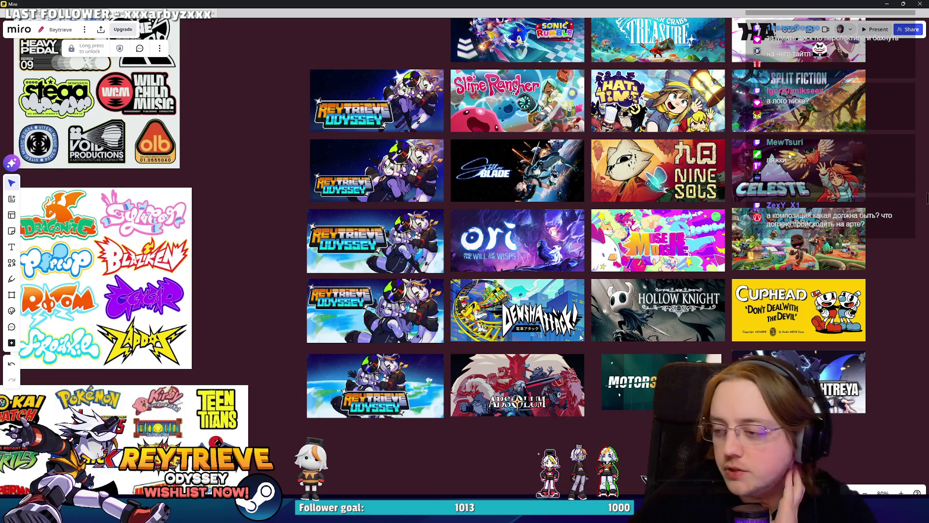
{"action": "scroll", "coordinate": [403, 388], "scroll_direction": "up", "scroll_amount": 5}
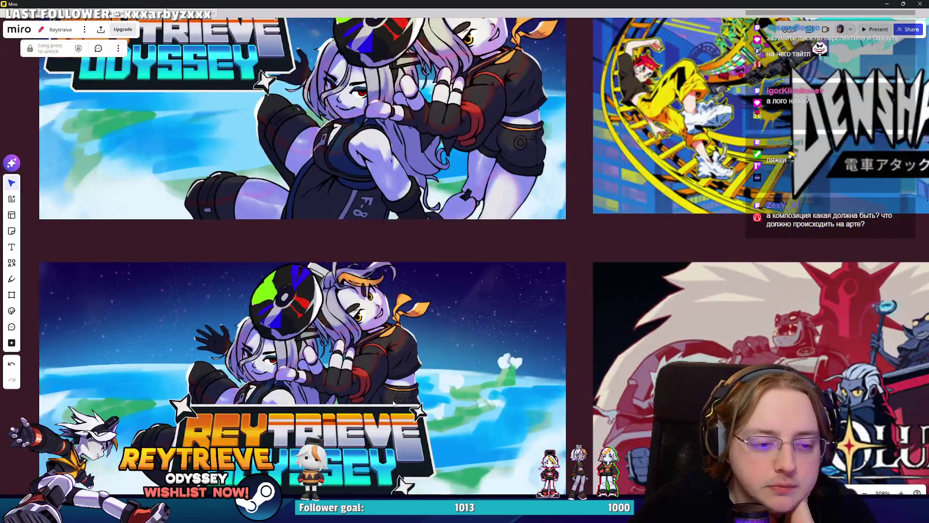
{"action": "scroll", "coordinate": [403, 388], "scroll_direction": "down", "scroll_amount": 5}
{"action": "scroll", "coordinate": [428, 390], "scroll_direction": "up", "scroll_amount": 3}
{"action": "scroll", "coordinate": [436, 363], "scroll_direction": "down", "scroll_amount": 6}
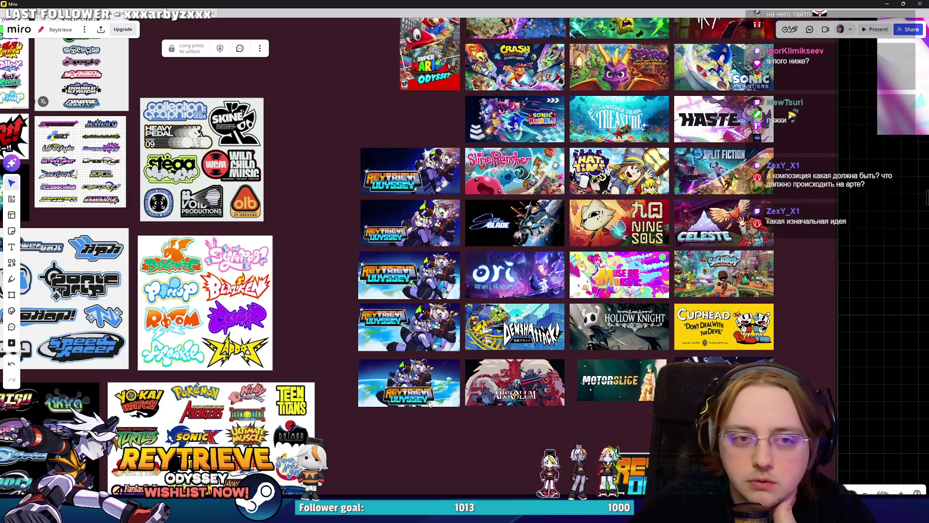
{"action": "scroll", "coordinate": [422, 234], "scroll_direction": "down", "scroll_amount": 3}
{"action": "scroll", "coordinate": [483, 271], "scroll_direction": "up", "scroll_amount": 3}
{"action": "scroll", "coordinate": [551, 296], "scroll_direction": "down", "scroll_amount": 3}
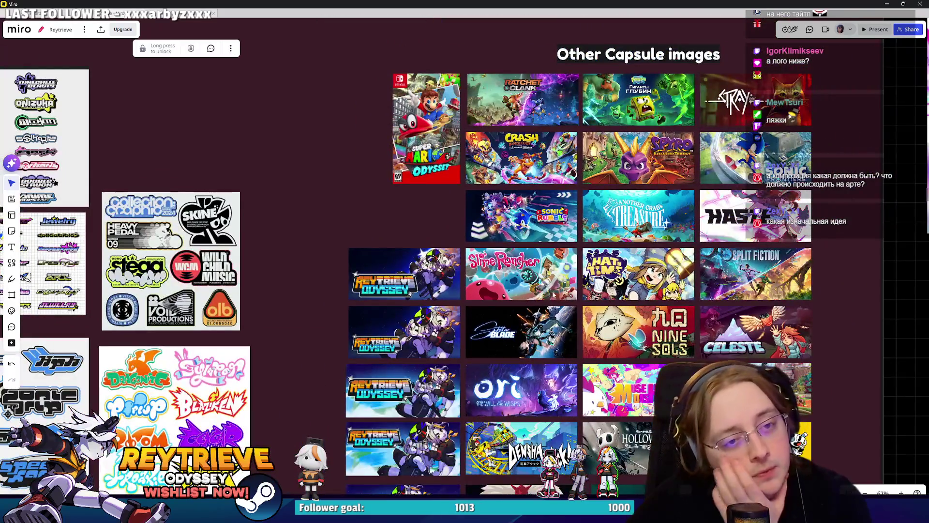
{"action": "scroll", "coordinate": [543, 320], "scroll_direction": "up", "scroll_amount": 2}
{"action": "scroll", "coordinate": [598, 273], "scroll_direction": "up", "scroll_amount": 5}
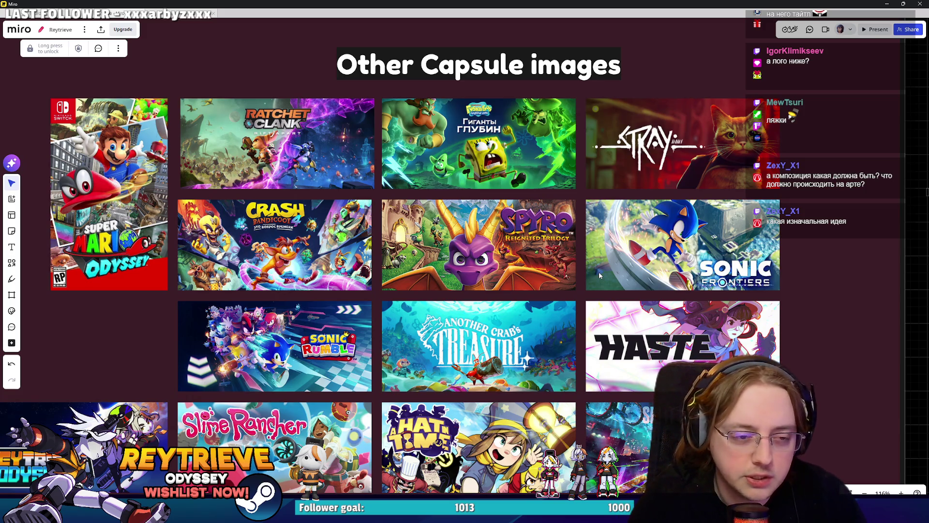
{"action": "scroll", "coordinate": [599, 272], "scroll_direction": "up", "scroll_amount": 5}
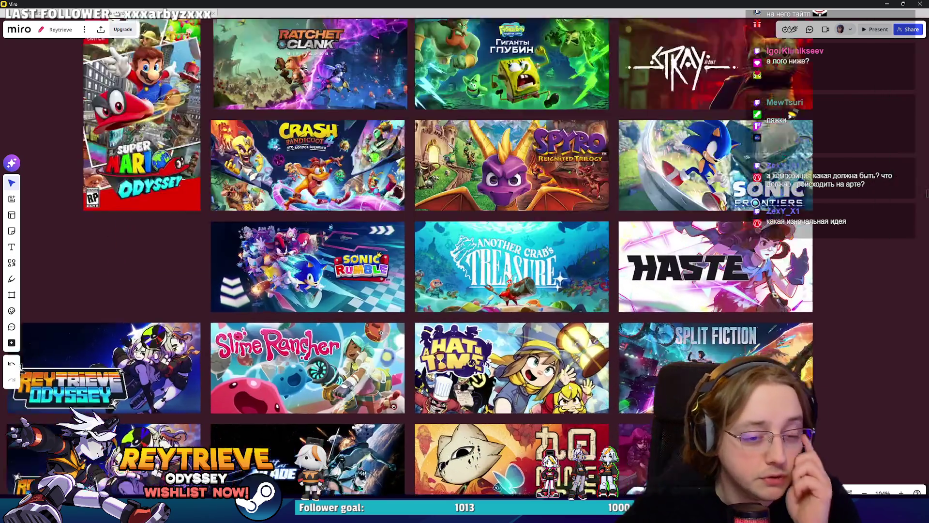
{"action": "scroll", "coordinate": [587, 318], "scroll_direction": "down", "scroll_amount": 5}
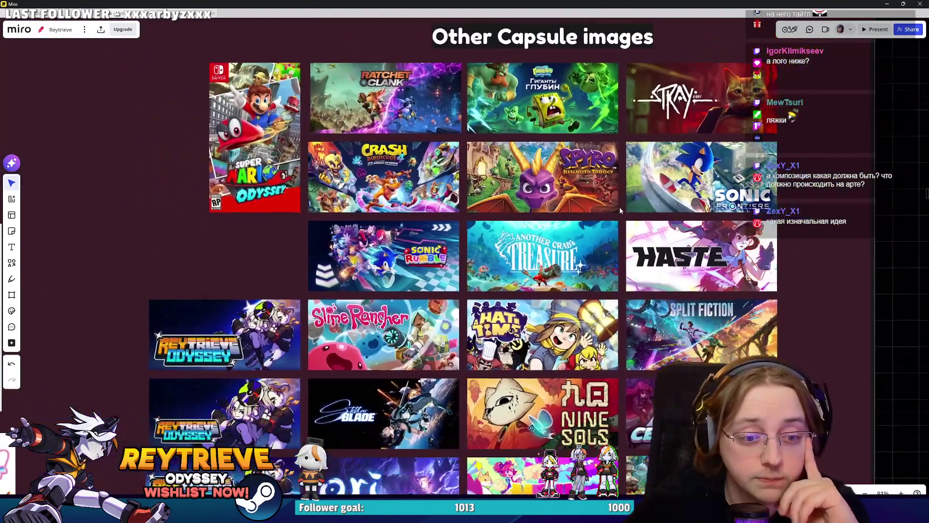
{"action": "scroll", "coordinate": [620, 207], "scroll_direction": "down", "scroll_amount": 3}
{"action": "scroll", "coordinate": [590, 278], "scroll_direction": "down", "scroll_amount": 3}
Step: Inspect a couple of grid images, then minimize Miro to return to Photoshop
{"action": "left_click", "coordinate": [590, 278]}
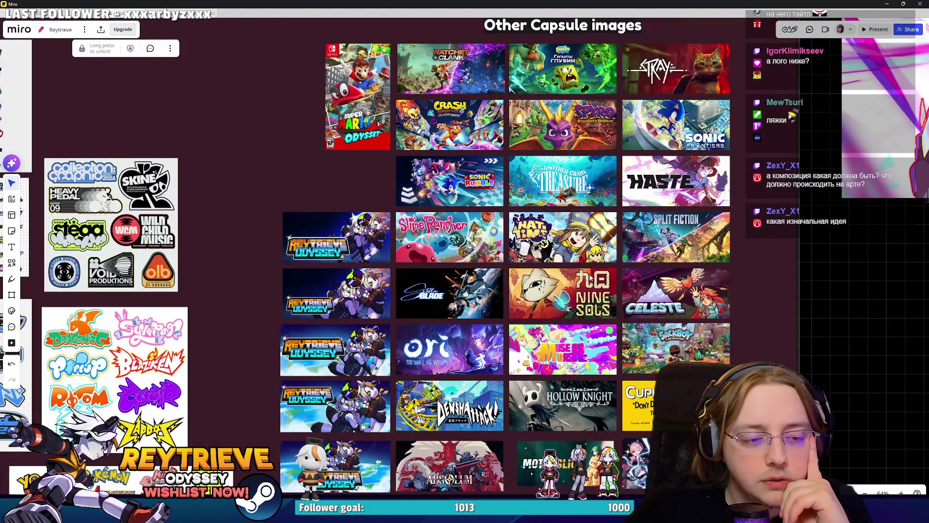
{"action": "scroll", "coordinate": [544, 373], "scroll_direction": "up", "scroll_amount": 3}
{"action": "scroll", "coordinate": [577, 328], "scroll_direction": "down", "scroll_amount": 3}
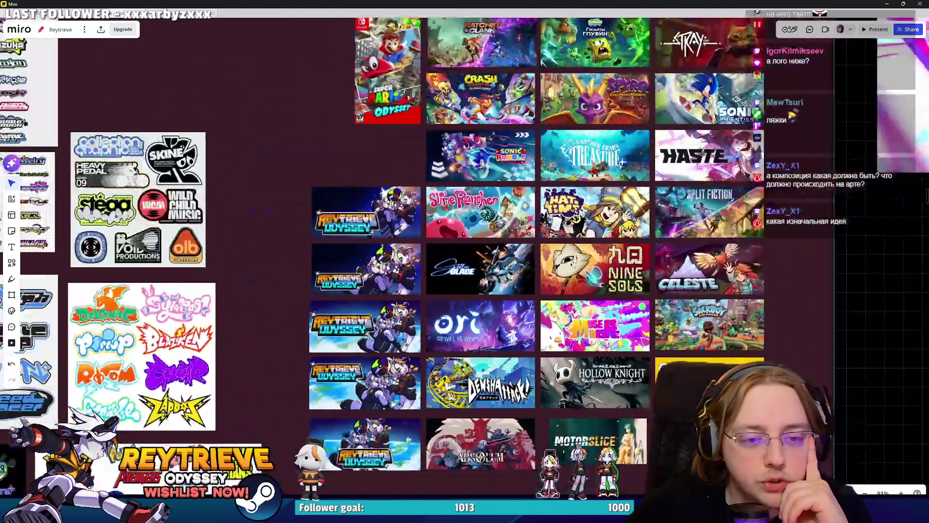
{"action": "scroll", "coordinate": [577, 328], "scroll_direction": "down", "scroll_amount": 3}
{"action": "scroll", "coordinate": [575, 315], "scroll_direction": "up", "scroll_amount": 2}
{"action": "left_click", "coordinate": [575, 301]}
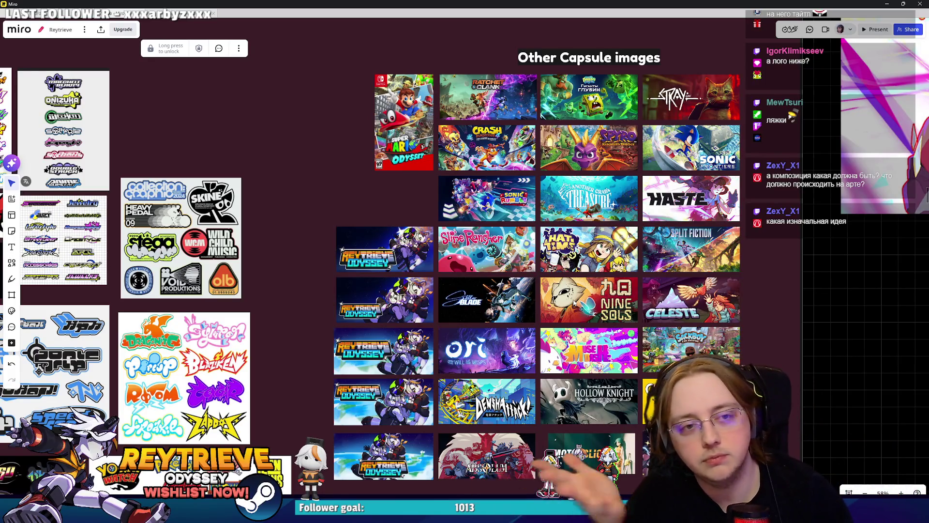
{"action": "scroll", "coordinate": [382, 360], "scroll_direction": "up", "scroll_amount": 5}
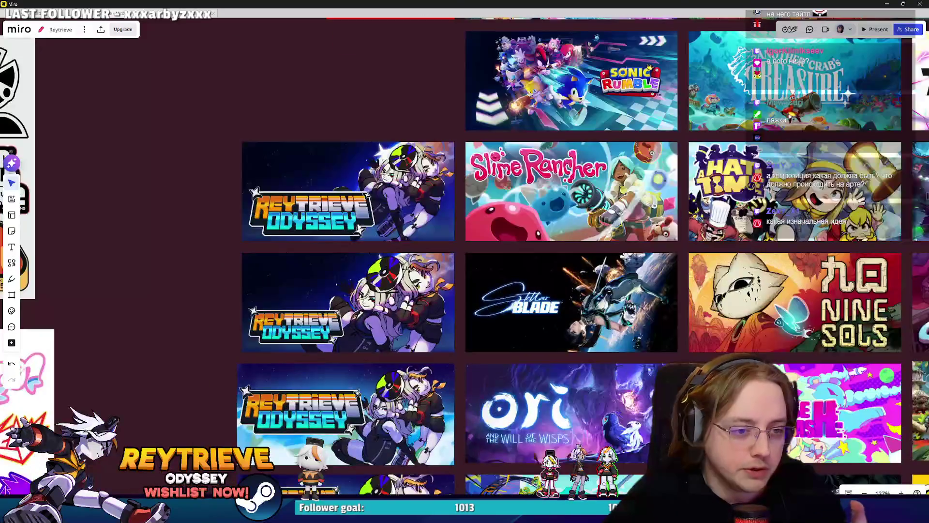
{"action": "scroll", "coordinate": [429, 317], "scroll_direction": "down", "scroll_amount": 3}
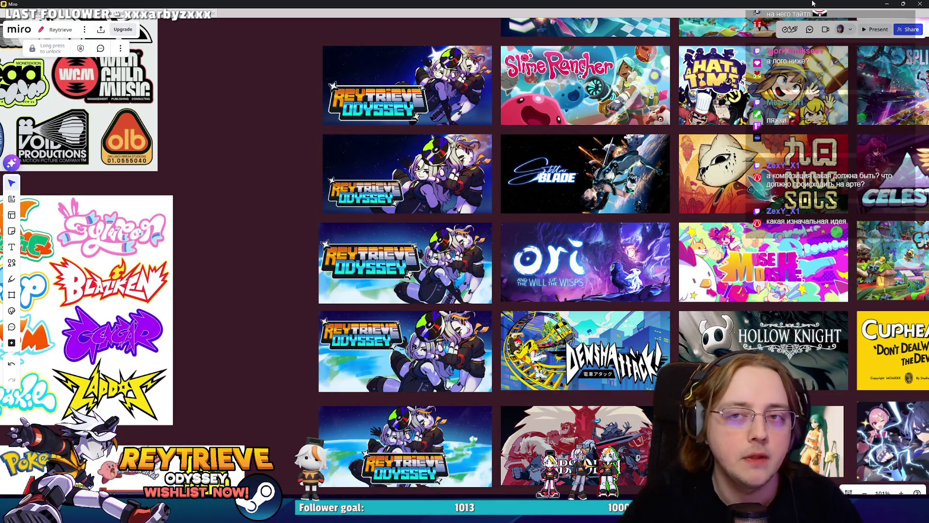
{"action": "left_click", "coordinate": [887, 4]}
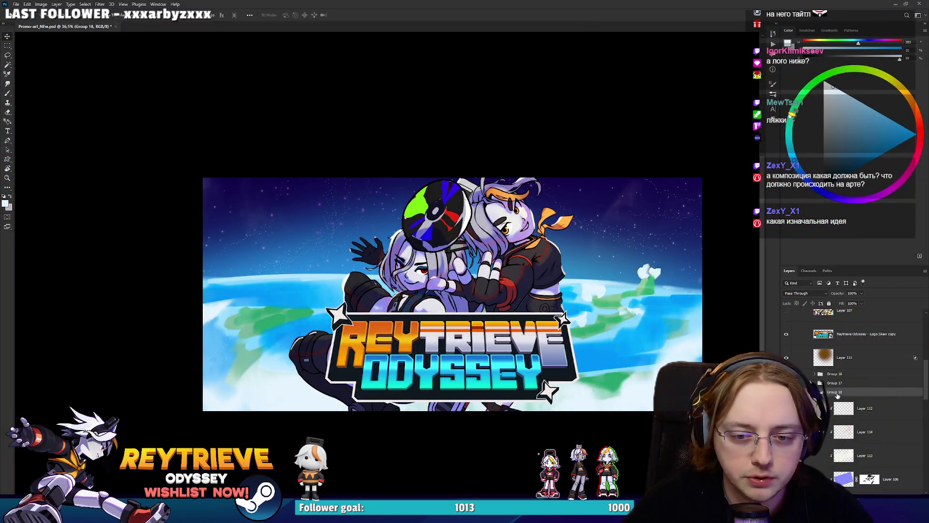
Step: Duplicate the Logo Skew layer and place the copy up and to the right beside the characters
{"action": "left_click_drag", "start_coordinate": [845, 389], "coordinate": [843, 390]}
{"action": "scroll", "coordinate": [803, 382], "scroll_direction": "up", "scroll_amount": 3}
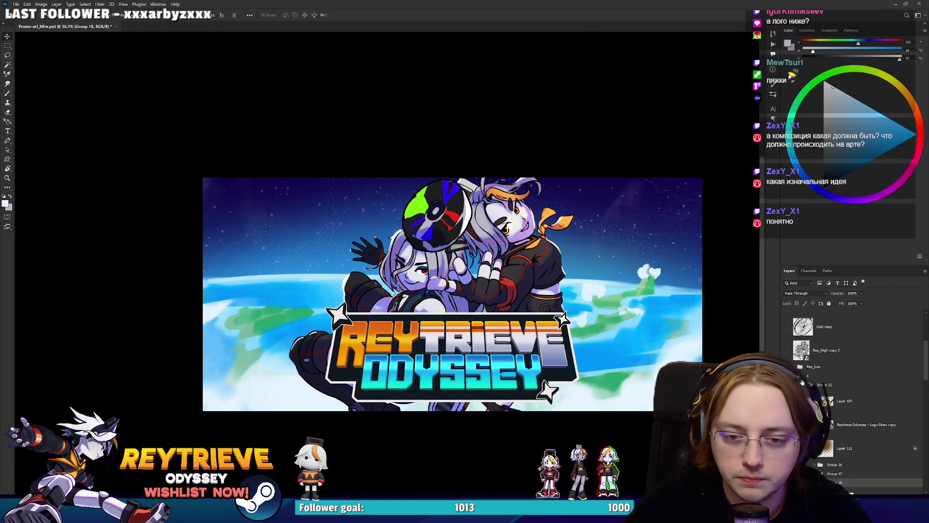
{"action": "left_click", "coordinate": [807, 375]}
{"action": "scroll", "coordinate": [814, 381], "scroll_direction": "up", "scroll_amount": 2}
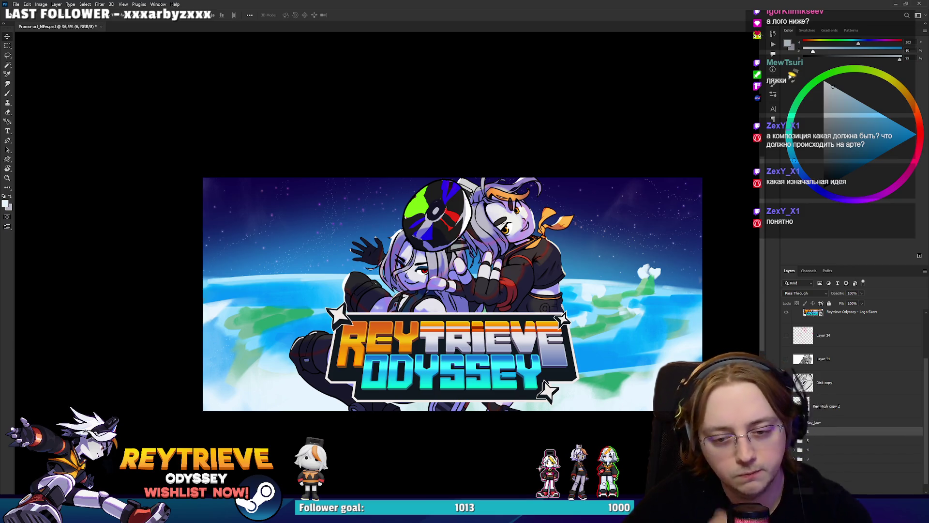
{"action": "left_click_drag", "start_coordinate": [490, 369], "coordinate": [605, 317]}
{"action": "key", "text": "ctrl+t"}
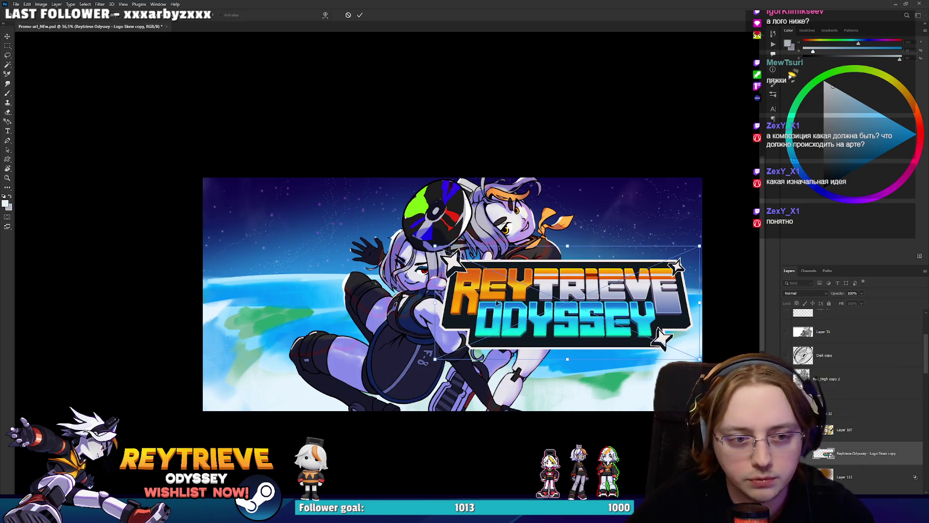
{"action": "key", "text": "Return"}
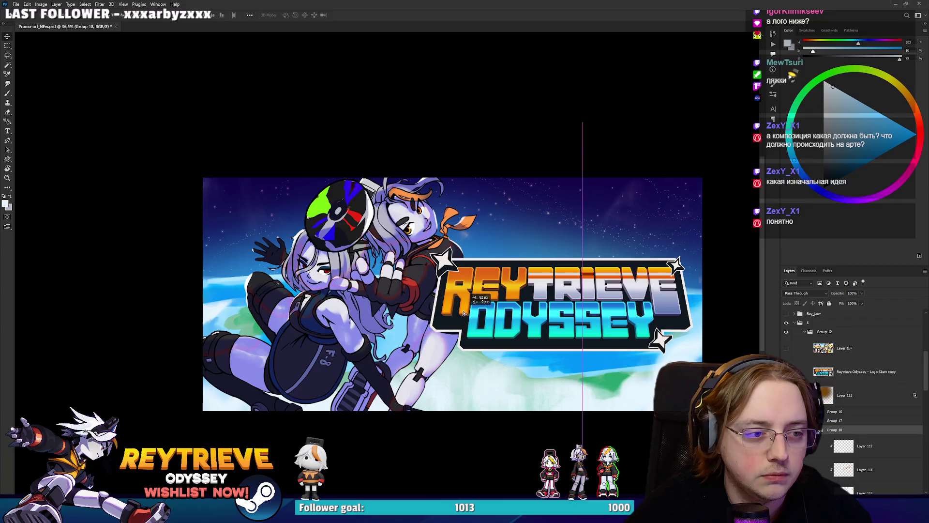
Step: Add a new empty markup layer and get ready to paint with a red brush
{"action": "scroll", "coordinate": [462, 312], "scroll_direction": "down", "scroll_amount": 1}
{"action": "scroll", "coordinate": [450, 315], "scroll_direction": "up", "scroll_amount": 1}
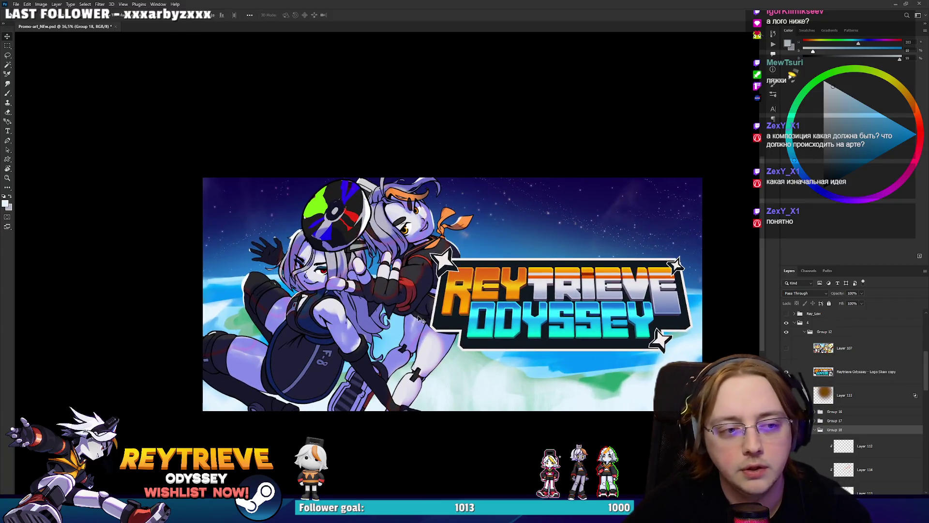
{"action": "scroll", "coordinate": [441, 315], "scroll_direction": "left", "scroll_amount": 2}
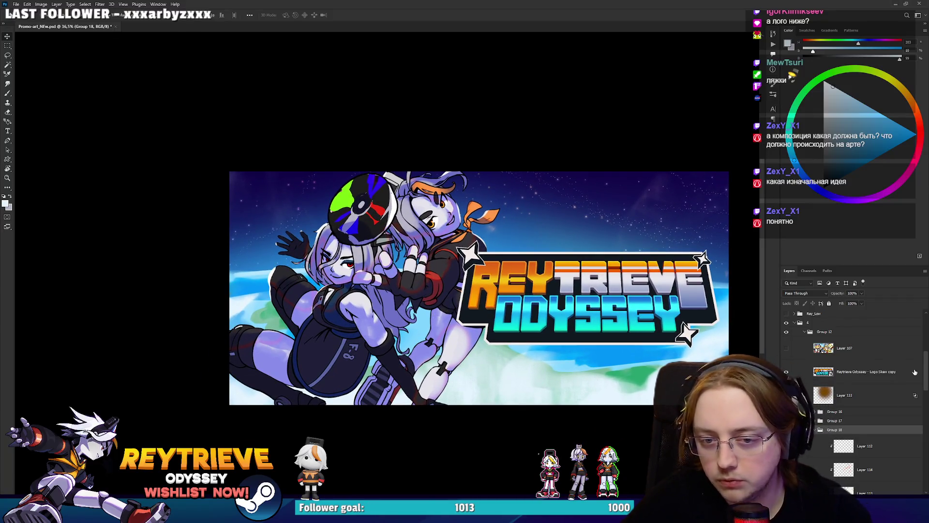
{"action": "key", "text": "ctrl+shift+alt+n"}
{"action": "left_click", "coordinate": [911, 134]}
{"action": "key", "text": "b"}
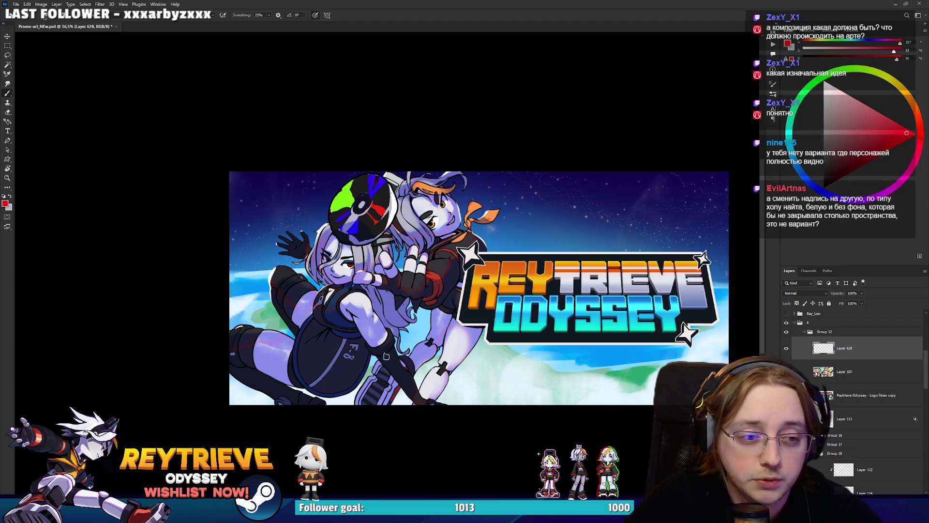
Step: Paint red arrows over the characters pointing up to the disc, then discard the circles around the logo
{"action": "mouse_move", "coordinate": [389, 387]}
{"action": "left_mouse_down"}
{"action": "mouse_move", "coordinate": [467, 300]}
{"action": "mouse_move", "coordinate": [412, 199]}
{"action": "left_mouse_up"}
{"action": "left_click_drag", "start_coordinate": [428, 255], "coordinate": [469, 224]}
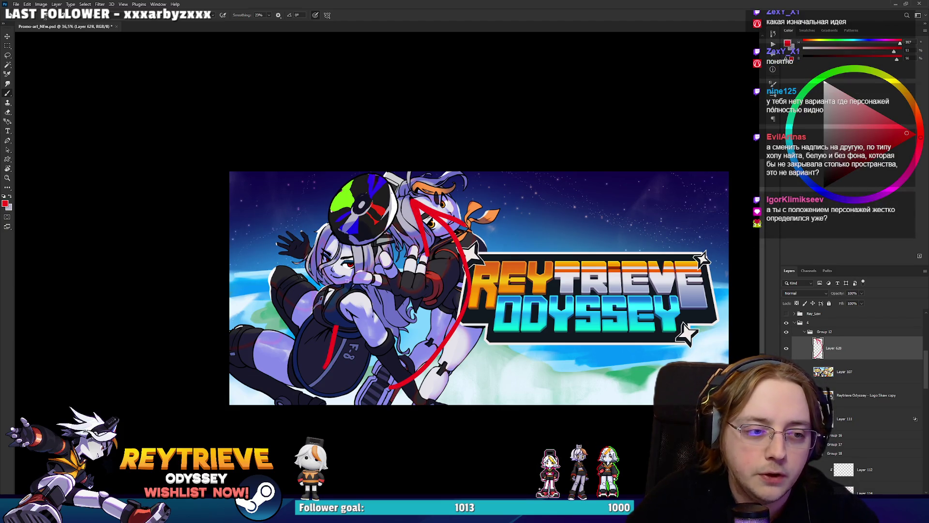
{"action": "left_click_drag", "start_coordinate": [333, 343], "coordinate": [362, 215]}
{"action": "left_click_drag", "start_coordinate": [362, 215], "coordinate": [328, 262]}
{"action": "left_click_drag", "start_coordinate": [358, 193], "coordinate": [367, 191]}
{"action": "mouse_move", "coordinate": [583, 265]}
{"action": "left_mouse_down"}
{"action": "mouse_move", "coordinate": [528, 296]}
{"action": "mouse_move", "coordinate": [668, 261]}
{"action": "mouse_move", "coordinate": [568, 252]}
{"action": "mouse_move", "coordinate": [528, 225]}
{"action": "left_mouse_up"}
{"action": "key", "text": "ctrl+z"}
Step: On a rotated view, draw and redraw a red arrow from the characters toward the logo star
{"action": "key", "text": "r"}
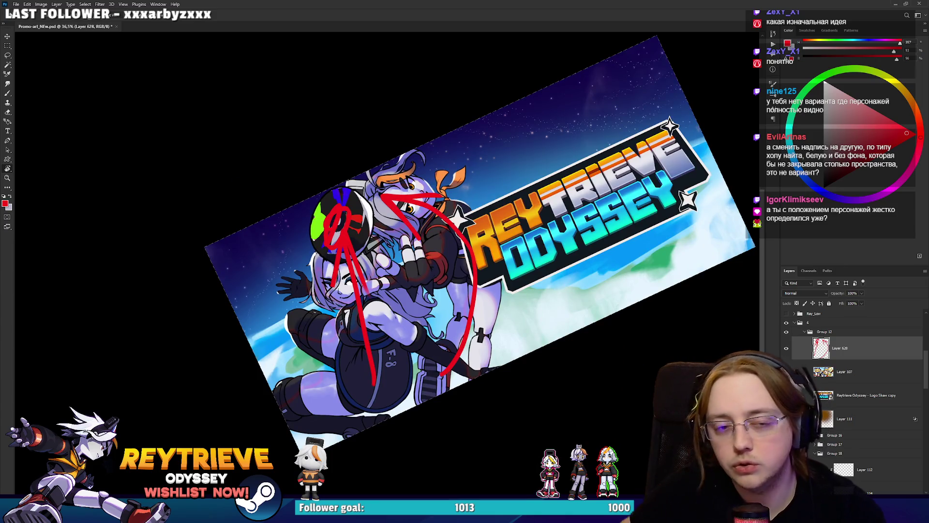
{"action": "mouse_move", "coordinate": [353, 356]}
{"action": "left_mouse_down"}
{"action": "mouse_move", "coordinate": [605, 129]}
{"action": "mouse_move", "coordinate": [595, 358]}
{"action": "mouse_move", "coordinate": [360, 354]}
{"action": "left_mouse_up"}
{"action": "key", "text": "b"}
{"action": "left_click", "coordinate": [687, 154], "text": "shift"}
{"action": "key", "text": "ctrl+z"}
{"action": "mouse_move", "coordinate": [399, 387]}
{"action": "left_mouse_down"}
{"action": "mouse_move", "coordinate": [672, 154]}
{"action": "mouse_move", "coordinate": [602, 245]}
{"action": "left_mouse_up"}
{"action": "key", "text": "ctrl+z"}
{"action": "key", "text": "ctrl+z"}
{"action": "mouse_move", "coordinate": [382, 399]}
{"action": "left_mouse_down"}
{"action": "mouse_move", "coordinate": [692, 160]}
{"action": "mouse_move", "coordinate": [624, 244]}
{"action": "left_mouse_up"}
{"action": "key", "text": "ctrl+z"}
{"action": "mouse_move", "coordinate": [419, 370]}
{"action": "left_mouse_down"}
{"action": "mouse_move", "coordinate": [706, 145]}
{"action": "mouse_move", "coordinate": [625, 227]}
{"action": "mouse_move", "coordinate": [619, 297]}
{"action": "mouse_move", "coordinate": [620, 276]}
{"action": "left_mouse_up"}
{"action": "key", "text": "ctrl+z"}
{"action": "key", "text": "ctrl+z"}
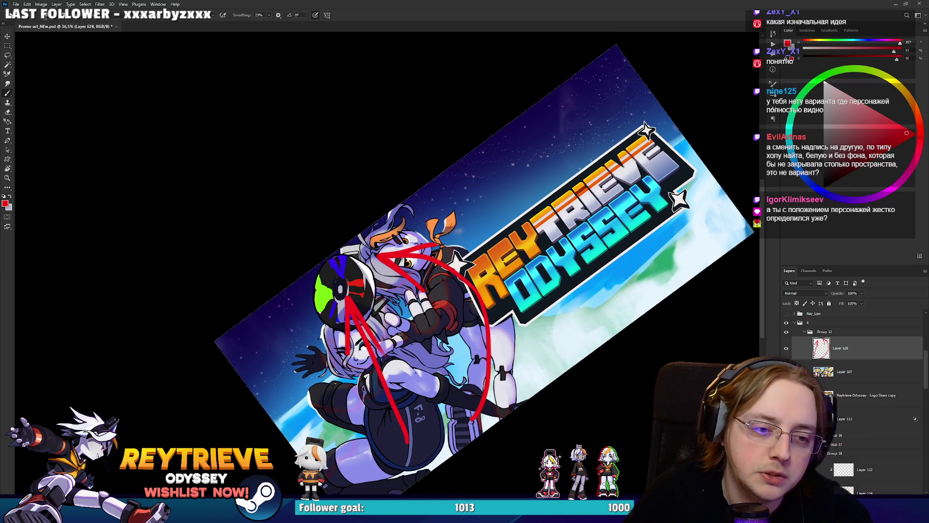
{"action": "mouse_move", "coordinate": [429, 313]}
{"action": "left_mouse_down"}
{"action": "mouse_move", "coordinate": [590, 160]}
{"action": "mouse_move", "coordinate": [569, 213]}
{"action": "left_mouse_up"}
Step: Level the rotated canvas view and bring up the Miro reference board
{"action": "key", "text": "r"}
{"action": "key", "text": "Escape"}
{"action": "mouse_move", "coordinate": [547, 272]}
{"action": "left_mouse_down"}
{"action": "mouse_move", "coordinate": [566, 241]}
{"action": "mouse_move", "coordinate": [580, 263]}
{"action": "mouse_move", "coordinate": [619, 212]}
{"action": "left_mouse_up"}
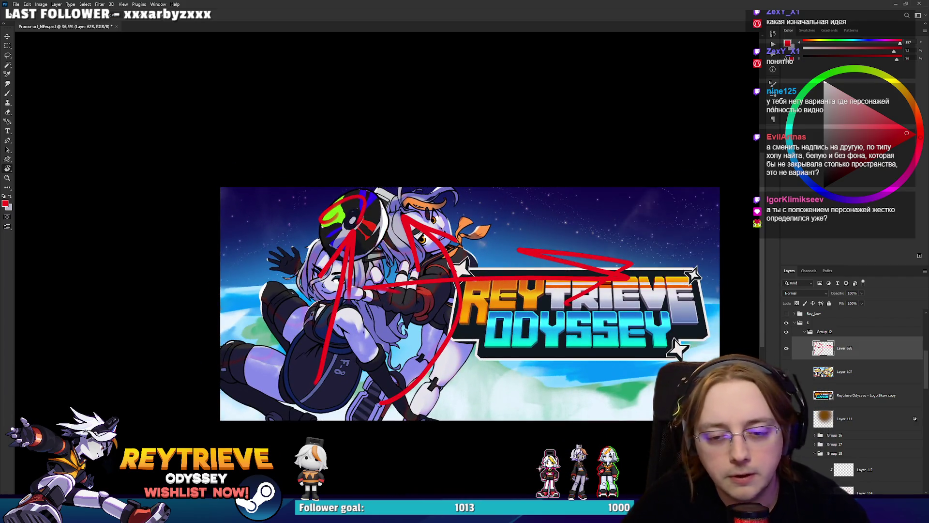
{"action": "key", "text": "alt+Tab"}
{"action": "scroll", "coordinate": [480, 321], "scroll_direction": "up", "scroll_amount": 5}
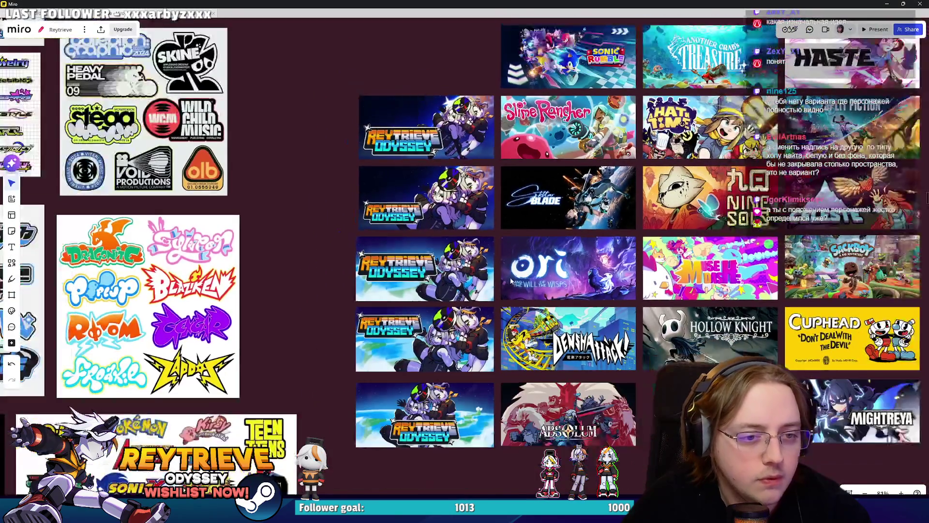
Step: Scroll around the Other Capsule images grid in Miro, select one capsule, then go back to Photoshop
{"action": "scroll", "coordinate": [479, 320], "scroll_direction": "right", "scroll_amount": 5}
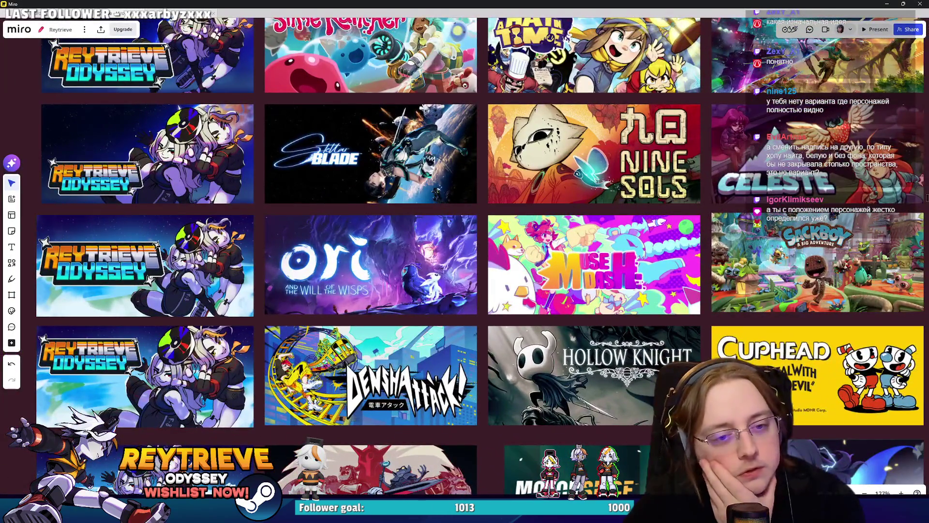
{"action": "scroll", "coordinate": [702, 339], "scroll_direction": "up", "scroll_amount": 2}
{"action": "scroll", "coordinate": [702, 338], "scroll_direction": "up", "scroll_amount": 5}
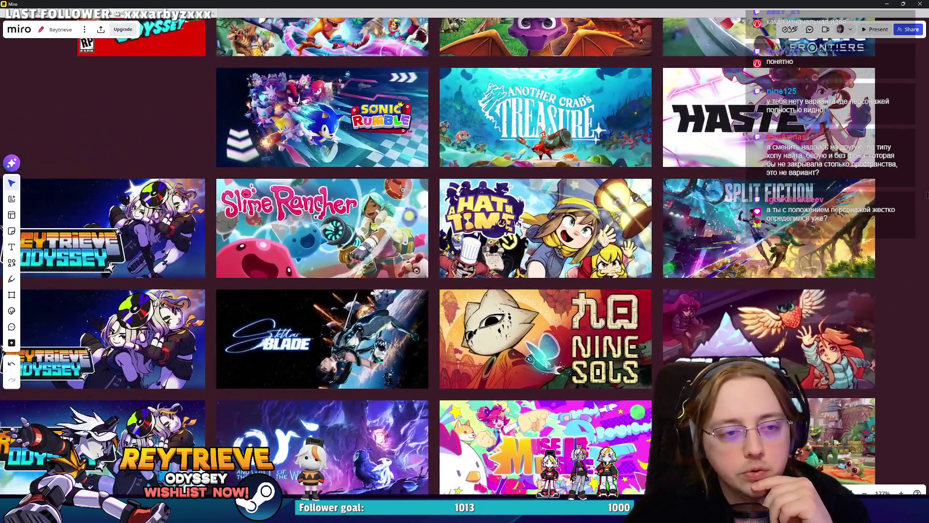
{"action": "left_click", "coordinate": [595, 323]}
{"action": "scroll", "coordinate": [595, 323], "scroll_direction": "up", "scroll_amount": 3}
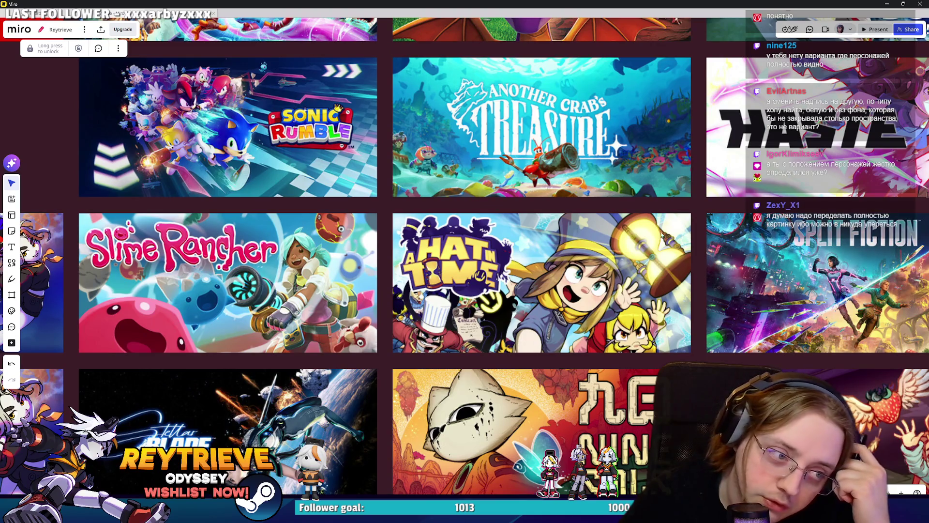
{"action": "scroll", "coordinate": [627, 243], "scroll_direction": "down", "scroll_amount": 6}
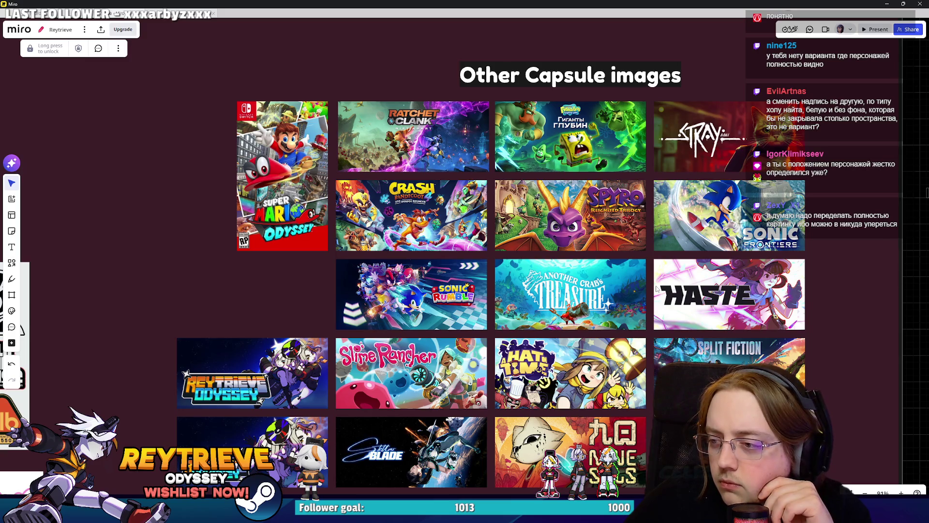
{"action": "scroll", "coordinate": [656, 289], "scroll_direction": "down", "scroll_amount": 3}
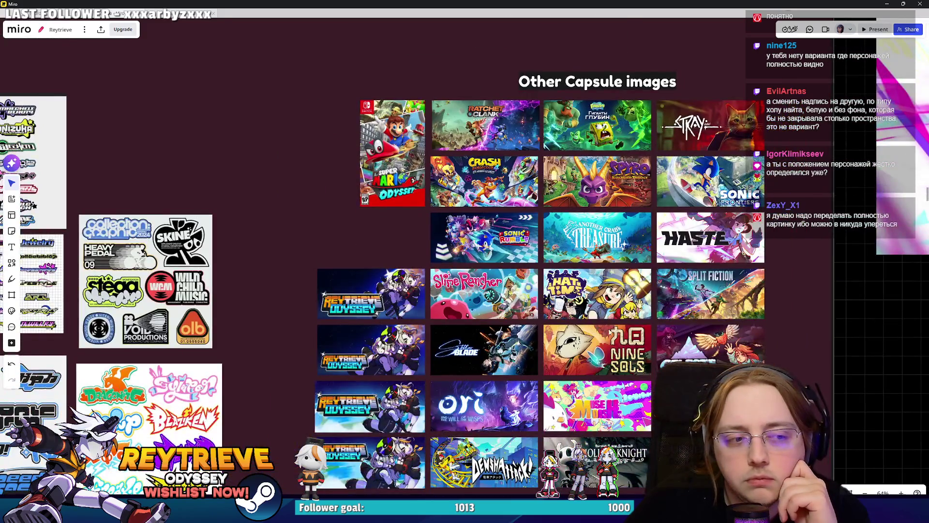
{"action": "scroll", "coordinate": [602, 338], "scroll_direction": "up", "scroll_amount": 3}
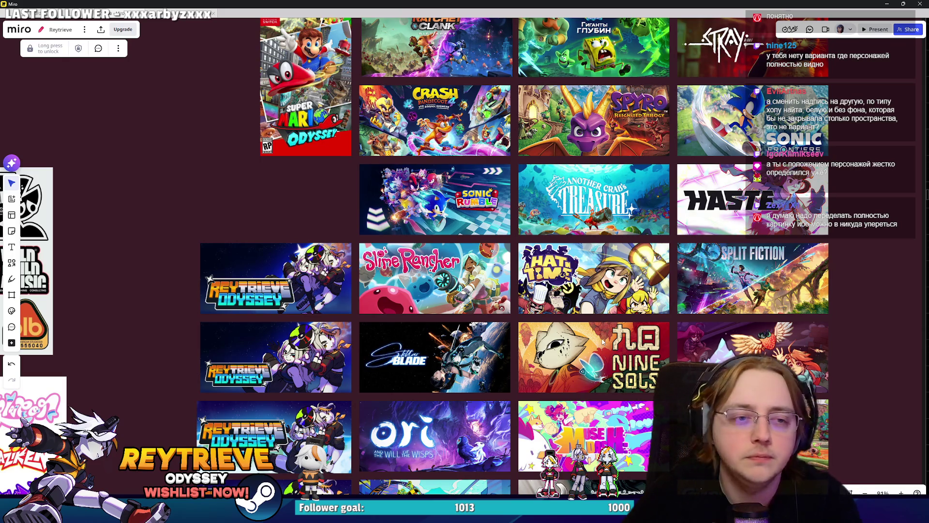
{"action": "scroll", "coordinate": [509, 214], "scroll_direction": "down", "scroll_amount": 5}
{"action": "scroll", "coordinate": [509, 214], "scroll_direction": "up", "scroll_amount": 3}
{"action": "scroll", "coordinate": [513, 309], "scroll_direction": "down", "scroll_amount": 3}
{"action": "key", "text": "alt+Tab"}
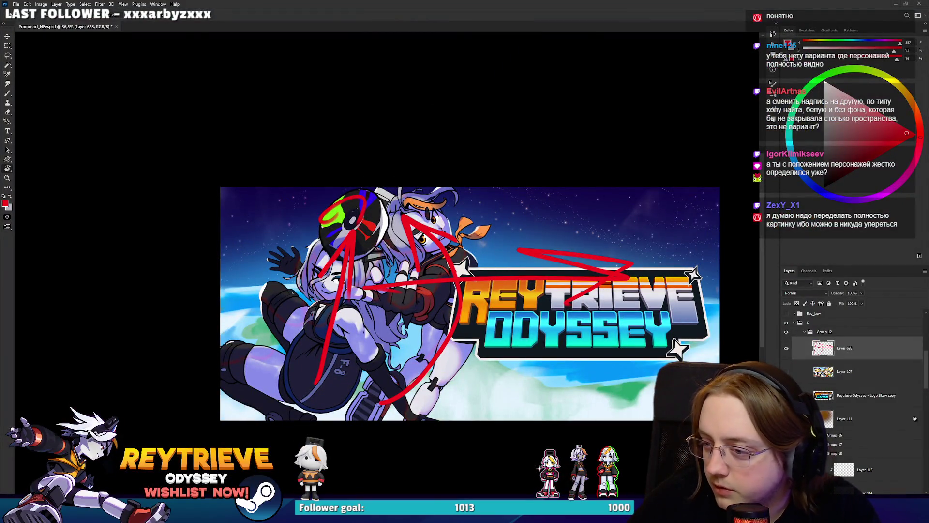
Step: Hide Layer 628's red markup, briefly turning it back on to compare
{"action": "left_click", "coordinate": [786, 349]}
{"action": "scroll", "coordinate": [532, 408], "scroll_direction": "up", "scroll_amount": 2}
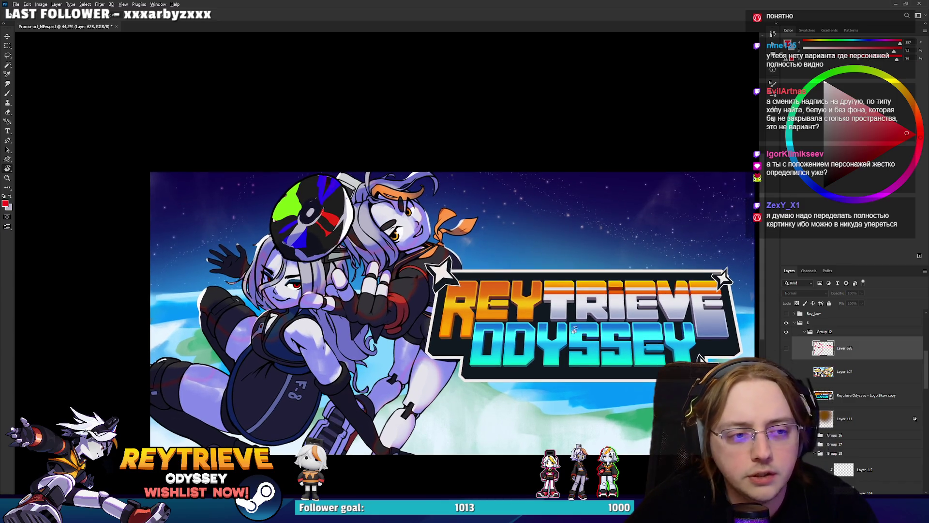
{"action": "scroll", "coordinate": [601, 333], "scroll_direction": "down", "scroll_amount": 3}
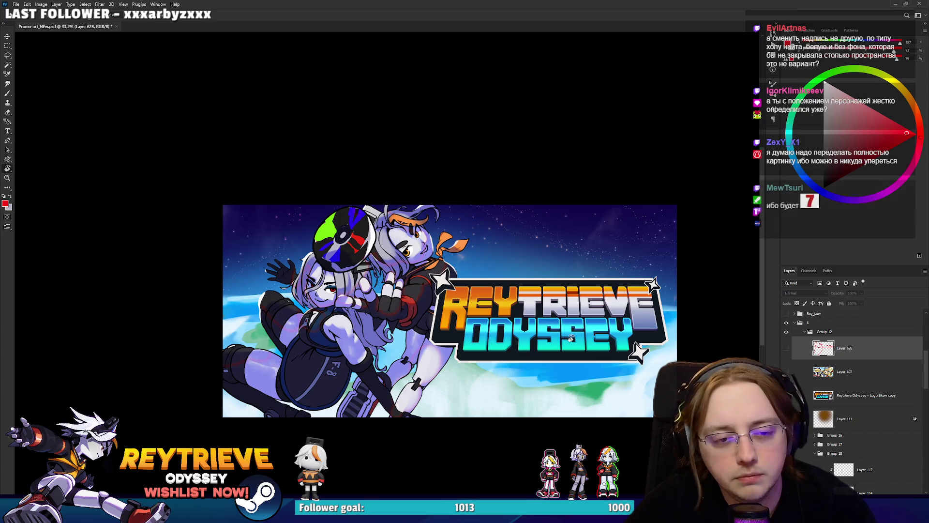
{"action": "left_click_drag", "start_coordinate": [602, 349], "coordinate": [600, 335]}
{"action": "scroll", "coordinate": [600, 335], "scroll_direction": "up", "scroll_amount": 2}
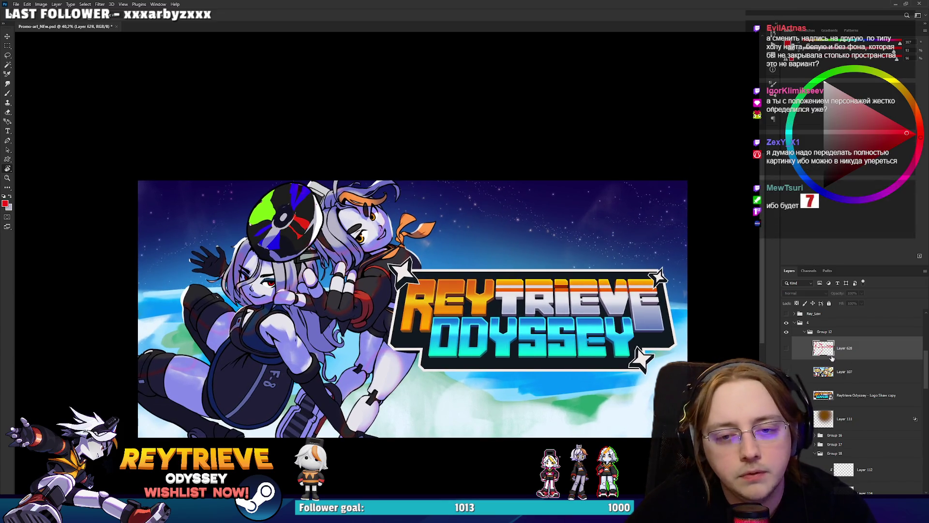
{"action": "left_click", "coordinate": [791, 353]}
{"action": "left_click", "coordinate": [791, 352]}
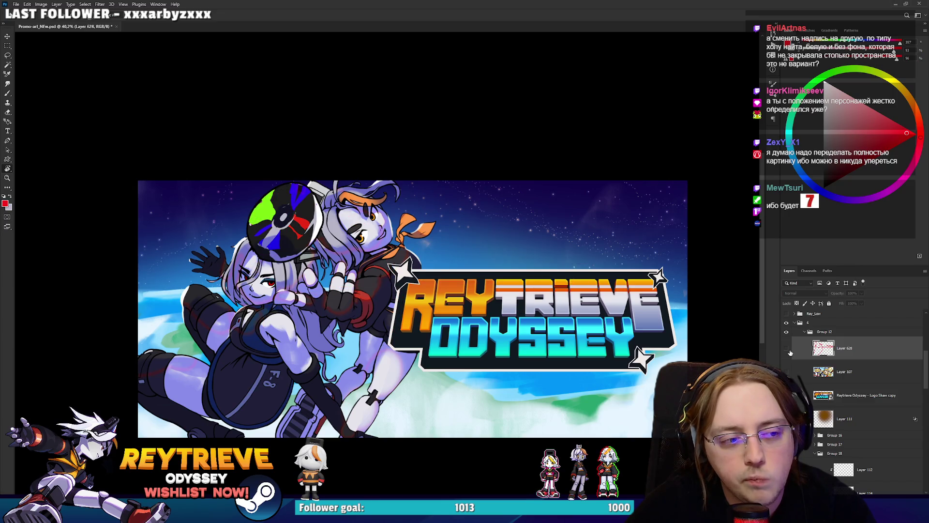
Step: Move Logo Skew copy to the left and Group 18 to the right, then nudge the logo further left
{"action": "left_click", "coordinate": [867, 394]}
{"action": "key", "text": "v"}
{"action": "left_click_drag", "start_coordinate": [533, 314], "coordinate": [329, 314]}
{"action": "left_click", "coordinate": [856, 453]}
{"action": "mouse_move", "coordinate": [414, 328]}
{"action": "left_mouse_down"}
{"action": "mouse_move", "coordinate": [677, 328]}
{"action": "mouse_move", "coordinate": [648, 327]}
{"action": "left_mouse_up"}
{"action": "left_click", "coordinate": [867, 395]}
{"action": "left_click_drag", "start_coordinate": [536, 320], "coordinate": [500, 320]}
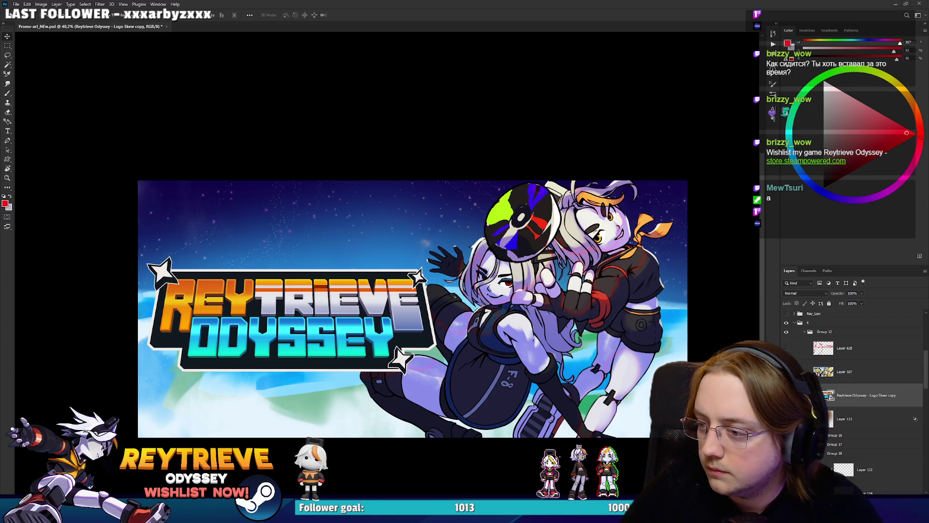
{"action": "key", "text": "alt+Tab"}
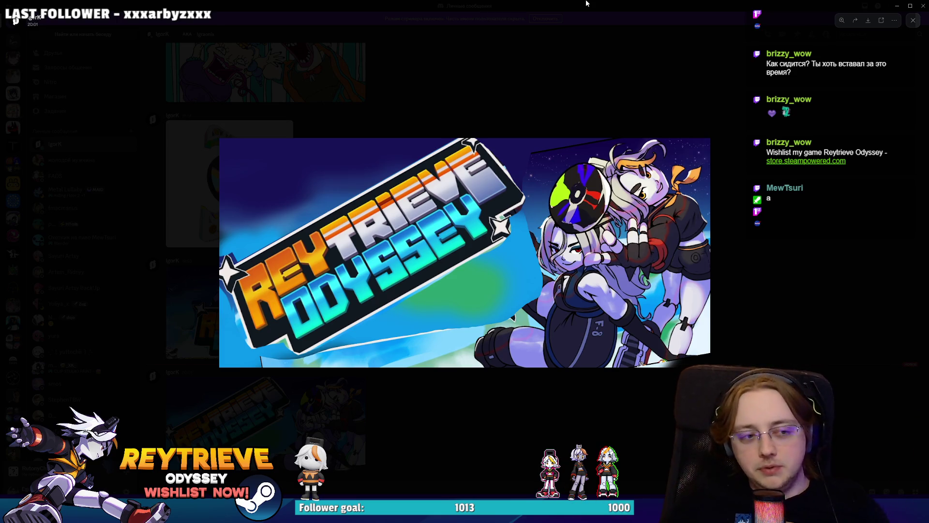
{"action": "key", "text": "Escape"}
{"action": "left_click", "coordinate": [896, 6]}
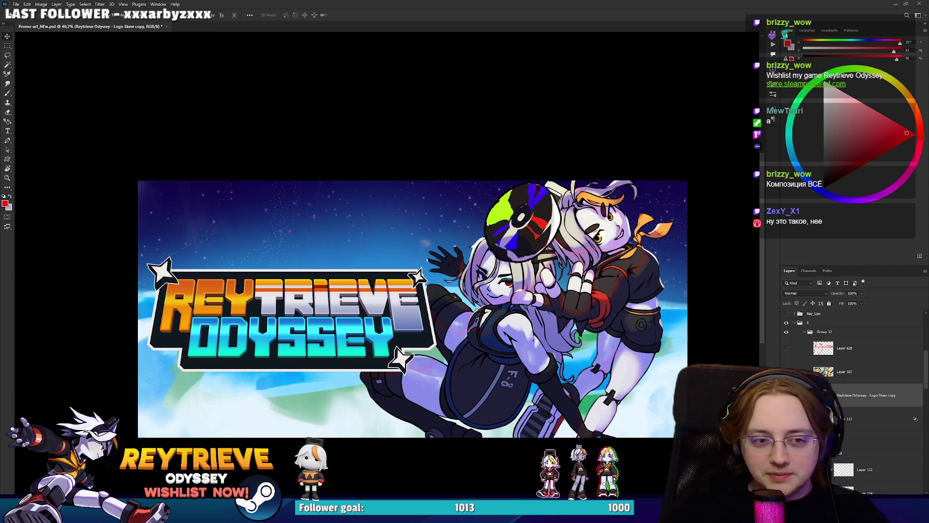
Step: Toggle the logo-centred layout on and off to compare it with the logo-left version
{"action": "scroll", "coordinate": [508, 145], "scroll_direction": "down", "scroll_amount": 1}
{"action": "scroll", "coordinate": [571, 259], "scroll_direction": "up", "scroll_amount": 1}
{"action": "key", "text": "h"}
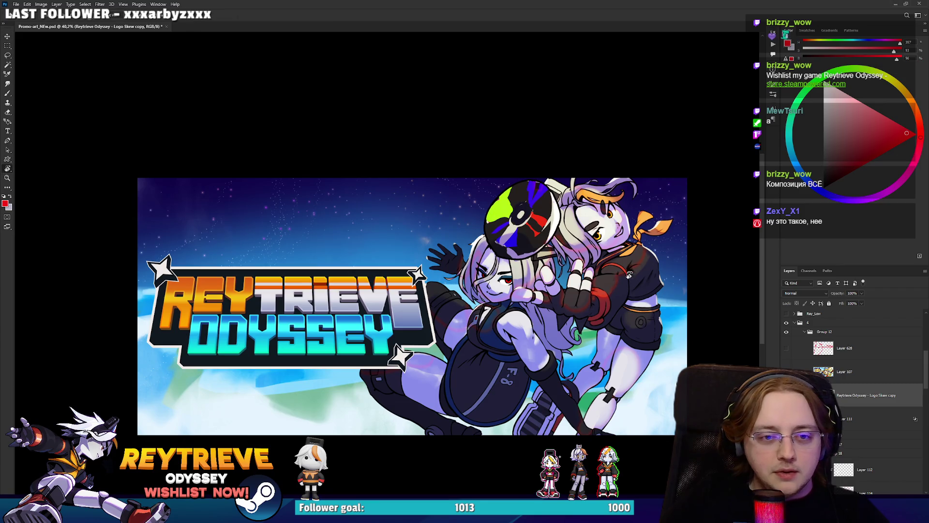
{"action": "left_click", "coordinate": [786, 324]}
{"action": "left_click", "coordinate": [787, 323]}
{"action": "left_click", "coordinate": [786, 323]}
Step: Select group 6 and cycle through the layout versions, ending on a logo-left one, then switch to Miro
{"action": "left_click", "coordinate": [793, 323]}
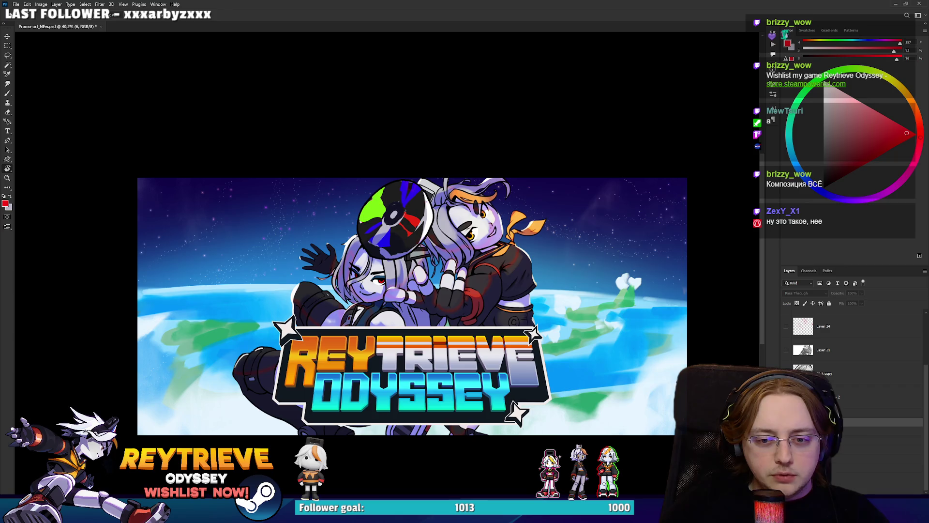
{"action": "key", "text": "ctrl+comma"}
{"action": "key", "text": "ctrl+comma"}
{"action": "key", "text": "ctrl+comma"}
{"action": "key", "text": "ctrl+comma"}
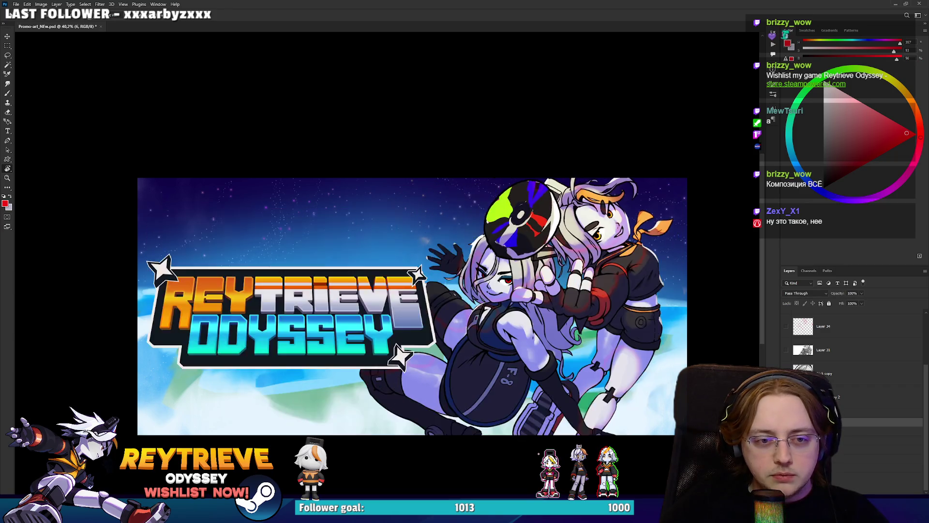
{"action": "key", "text": "ctrl+comma"}
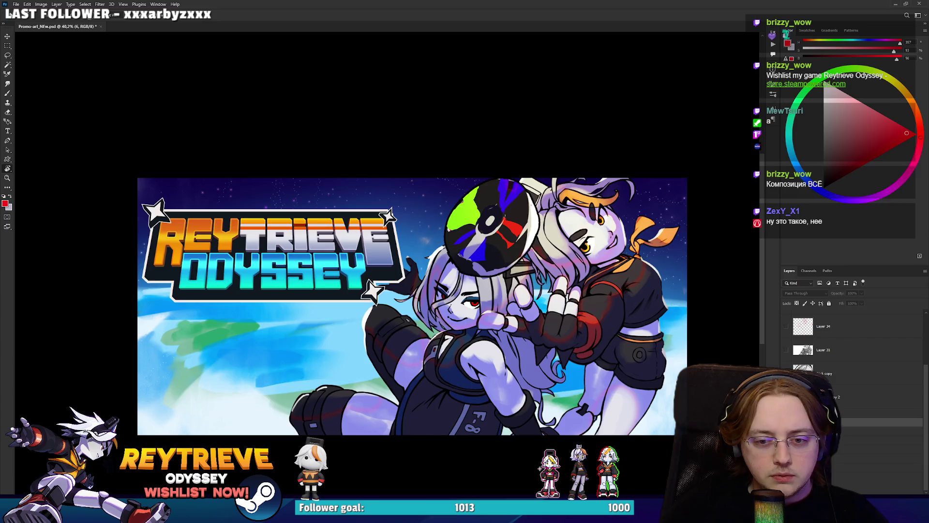
{"action": "key", "text": "ctrl+comma"}
{"action": "key", "text": "ctrl+comma"}
{"action": "key", "text": "ctrl+comma"}
{"action": "key", "text": "ctrl+comma"}
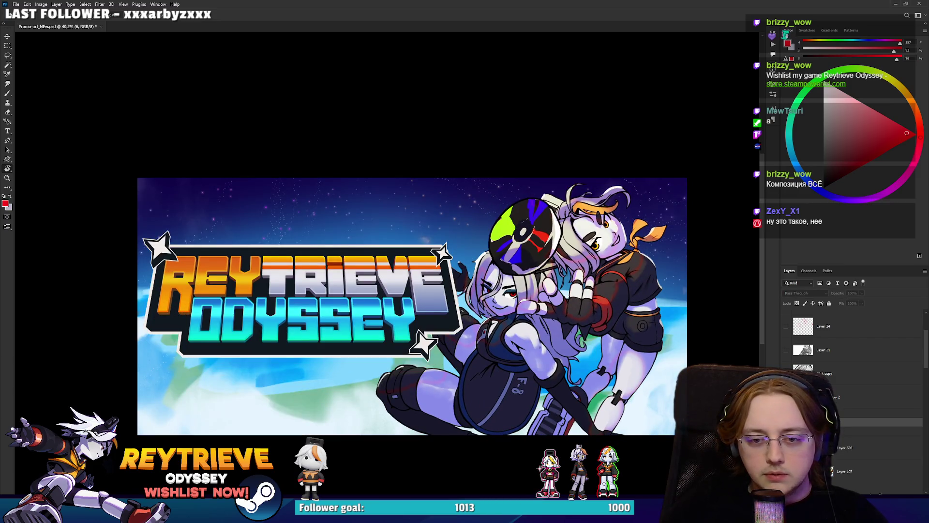
{"action": "key", "text": "ctrl+comma"}
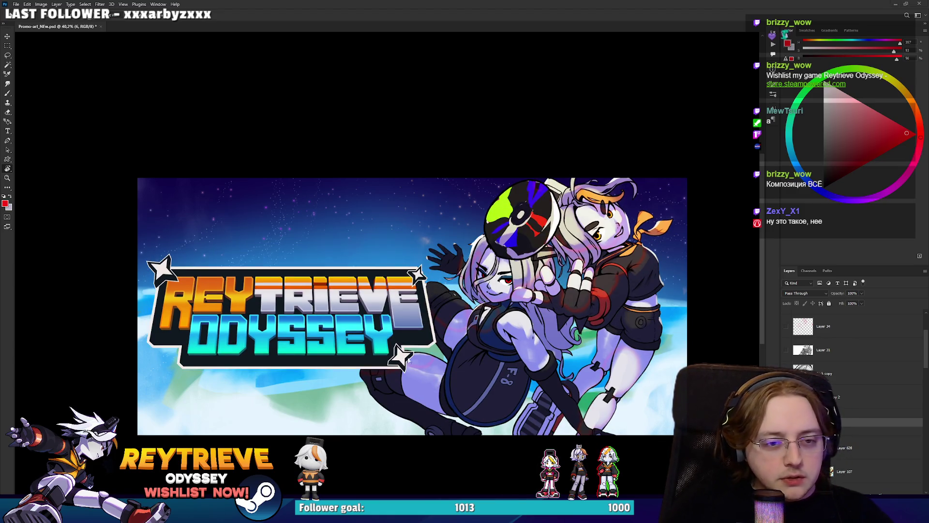
{"action": "key", "text": "alt+Tab"}
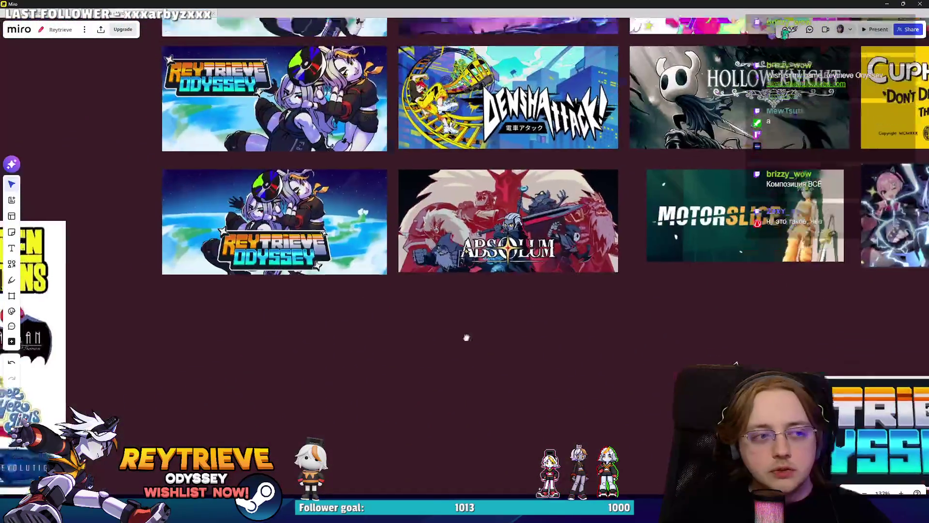
{"action": "scroll", "coordinate": [462, 314], "scroll_direction": "up", "scroll_amount": 10}
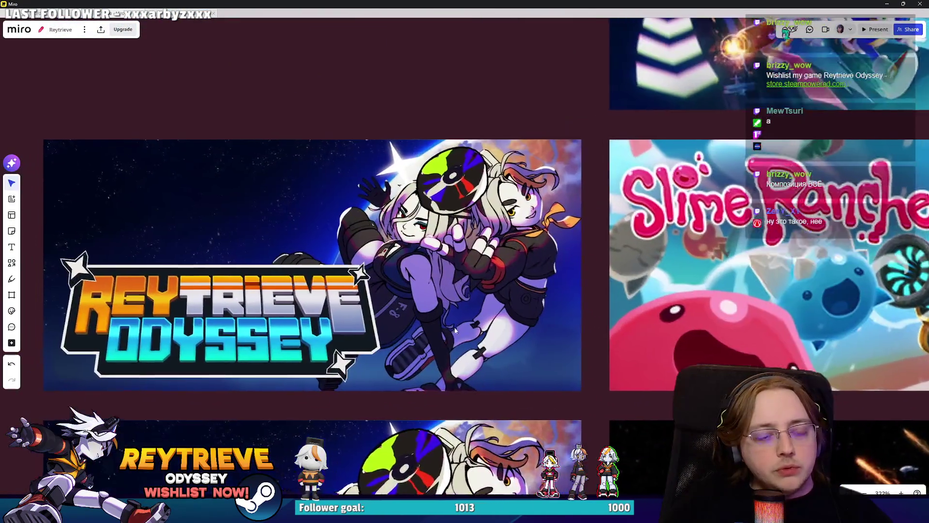
{"action": "scroll", "coordinate": [463, 313], "scroll_direction": "down", "scroll_amount": 8}
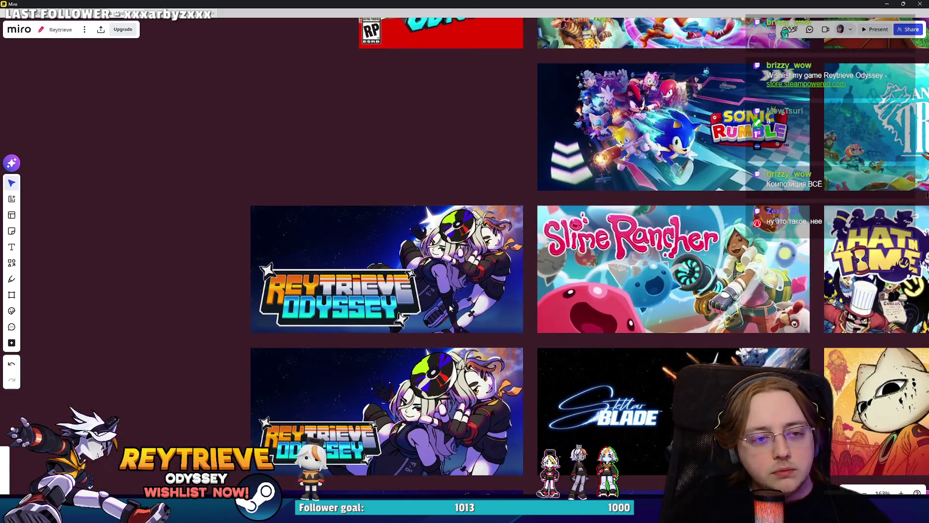
{"action": "scroll", "coordinate": [470, 288], "scroll_direction": "up", "scroll_amount": 3}
{"action": "scroll", "coordinate": [470, 288], "scroll_direction": "up", "scroll_amount": 3}
{"action": "left_click", "coordinate": [465, 371]}
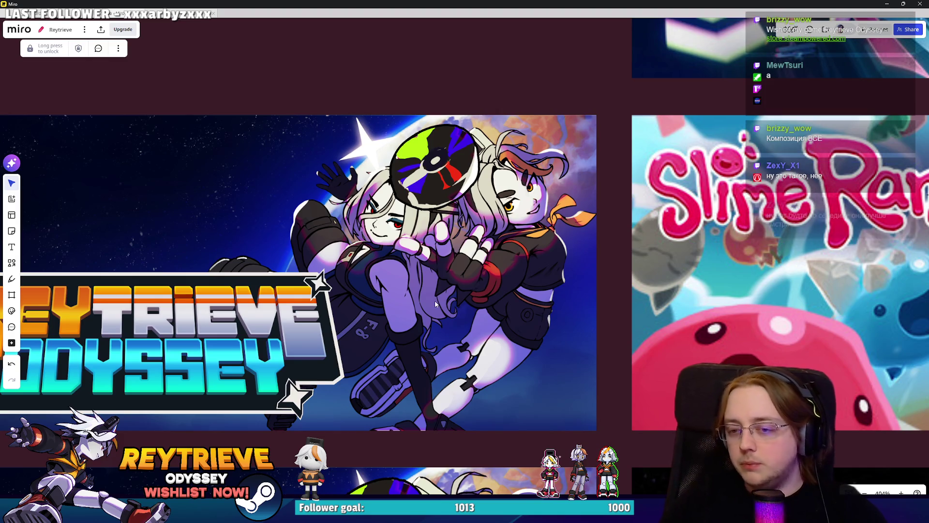
{"action": "scroll", "coordinate": [493, 283], "scroll_direction": "down", "scroll_amount": 10}
{"action": "scroll", "coordinate": [392, 246], "scroll_direction": "up", "scroll_amount": 5}
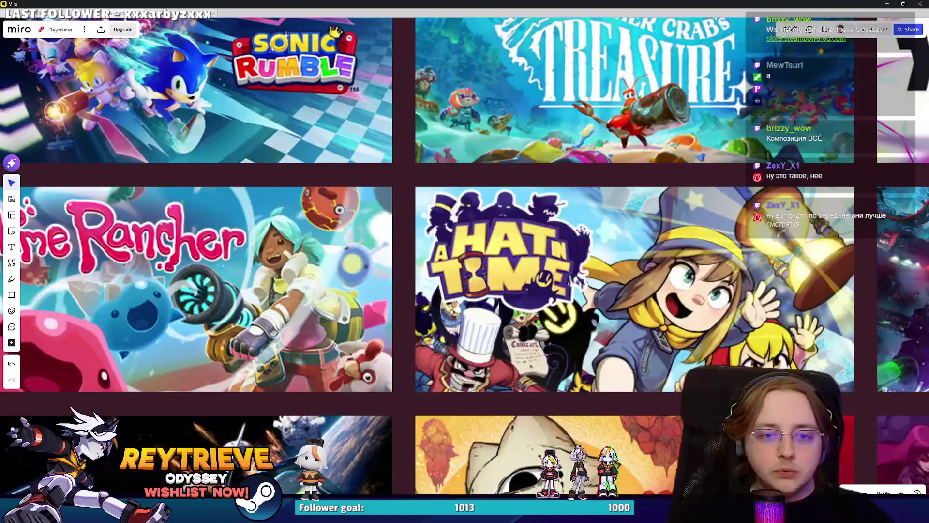
{"action": "scroll", "coordinate": [436, 315], "scroll_direction": "down", "scroll_amount": 2}
{"action": "scroll", "coordinate": [445, 337], "scroll_direction": "up", "scroll_amount": 1}
{"action": "scroll", "coordinate": [454, 349], "scroll_direction": "down", "scroll_amount": 4}
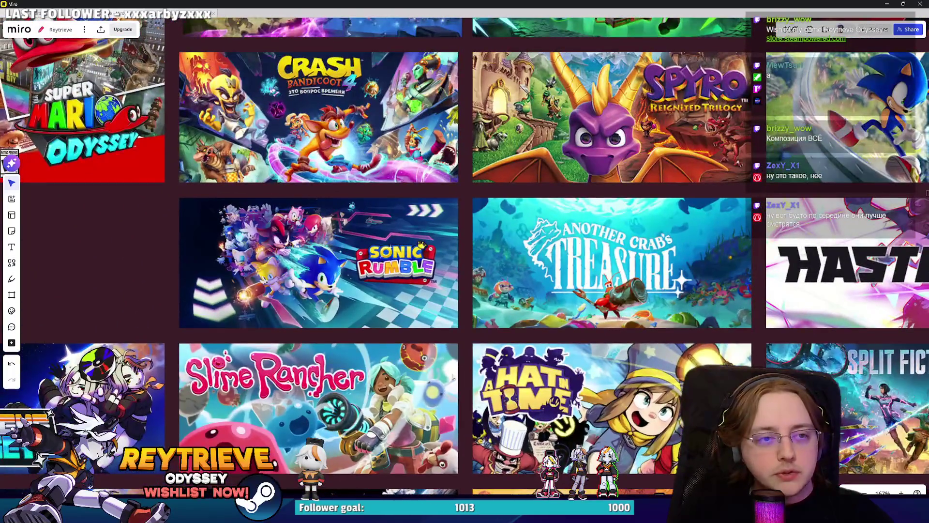
{"action": "left_click", "coordinate": [485, 375]}
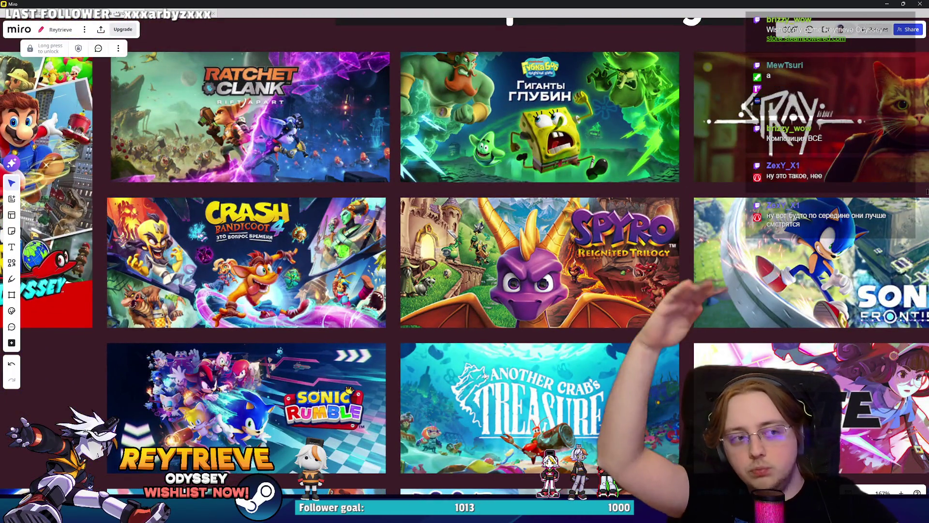
{"action": "scroll", "coordinate": [484, 358], "scroll_direction": "down", "scroll_amount": 3}
{"action": "scroll", "coordinate": [532, 314], "scroll_direction": "down", "scroll_amount": 3}
{"action": "scroll", "coordinate": [635, 244], "scroll_direction": "down", "scroll_amount": 3}
{"action": "scroll", "coordinate": [636, 243], "scroll_direction": "down", "scroll_amount": 4}
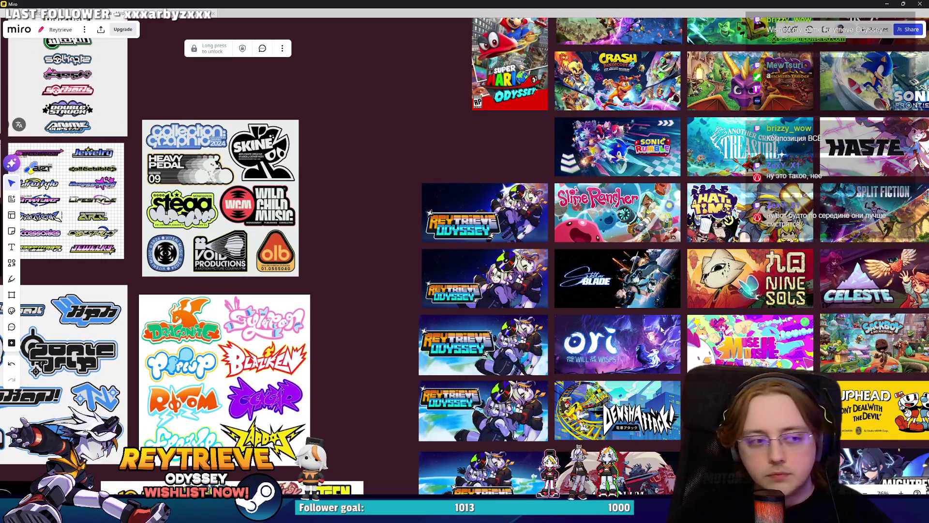
{"action": "scroll", "coordinate": [517, 345], "scroll_direction": "up", "scroll_amount": 5}
{"action": "scroll", "coordinate": [517, 345], "scroll_direction": "down", "scroll_amount": 3}
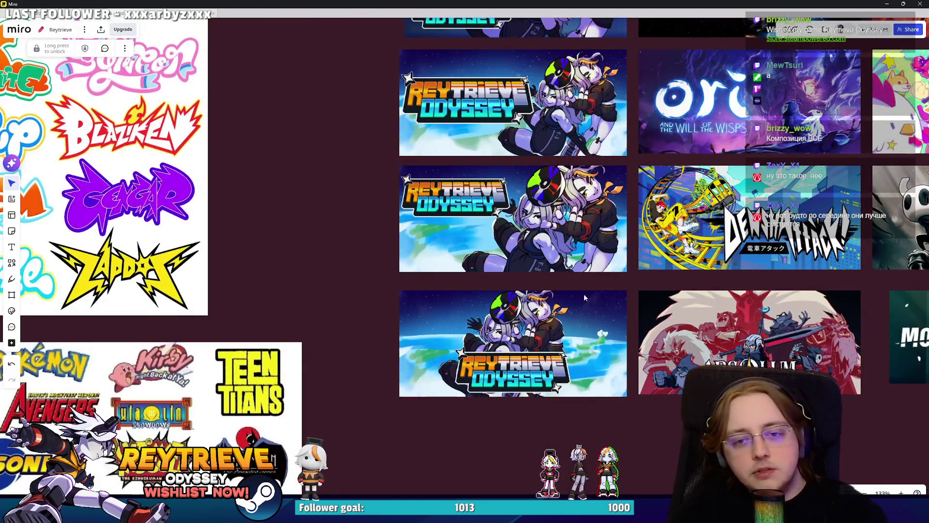
{"action": "left_click_drag", "start_coordinate": [655, 329], "coordinate": [438, 349]}
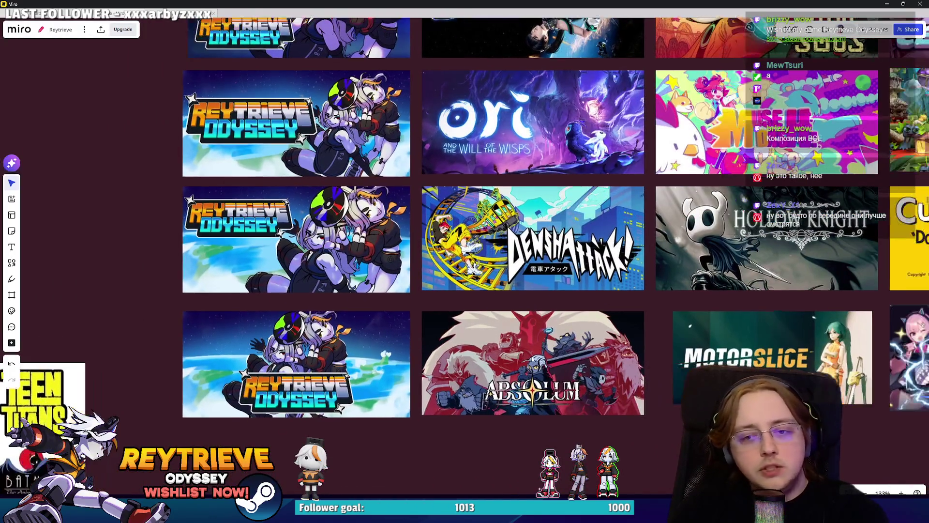
{"action": "scroll", "coordinate": [532, 370], "scroll_direction": "up", "scroll_amount": 5}
{"action": "scroll", "coordinate": [529, 460], "scroll_direction": "down", "scroll_amount": 5}
{"action": "left_click_drag", "start_coordinate": [710, 316], "coordinate": [556, 402]}
{"action": "scroll", "coordinate": [556, 402], "scroll_direction": "up", "scroll_amount": 4}
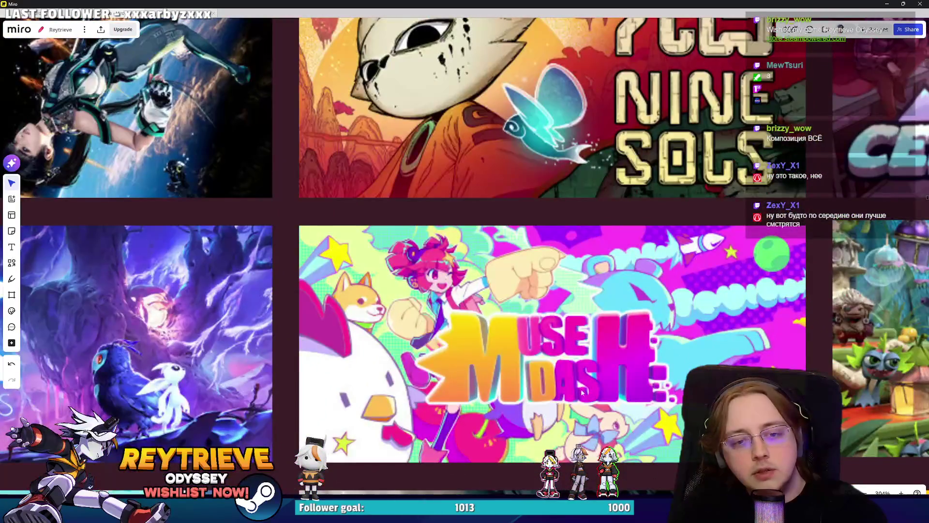
{"action": "scroll", "coordinate": [552, 305], "scroll_direction": "down", "scroll_amount": 2}
{"action": "scroll", "coordinate": [552, 304], "scroll_direction": "down", "scroll_amount": 2}
{"action": "mouse_move", "coordinate": [526, 329]}
{"action": "left_mouse_down"}
{"action": "mouse_move", "coordinate": [616, 433]}
{"action": "mouse_move", "coordinate": [498, 444]}
{"action": "left_mouse_up"}
{"action": "left_click_drag", "start_coordinate": [599, 275], "coordinate": [556, 339]}
{"action": "scroll", "coordinate": [556, 339], "scroll_direction": "up", "scroll_amount": 4}
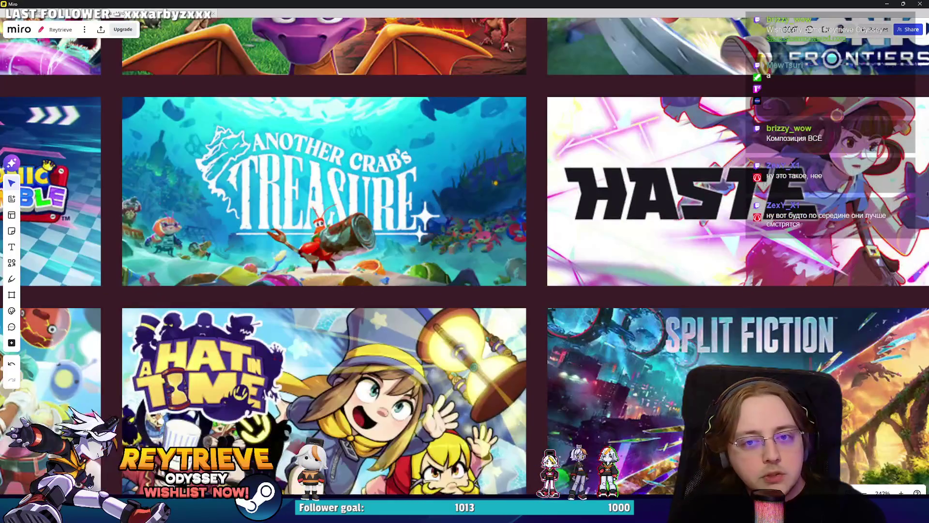
{"action": "left_click_drag", "start_coordinate": [483, 358], "coordinate": [503, 403]}
{"action": "left_click", "coordinate": [503, 403]}
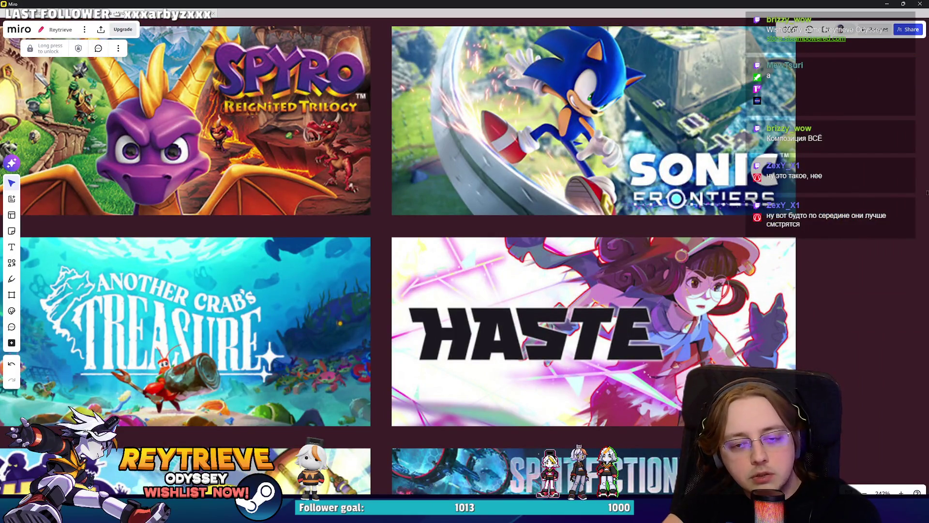
{"action": "scroll", "coordinate": [646, 337], "scroll_direction": "down", "scroll_amount": 5}
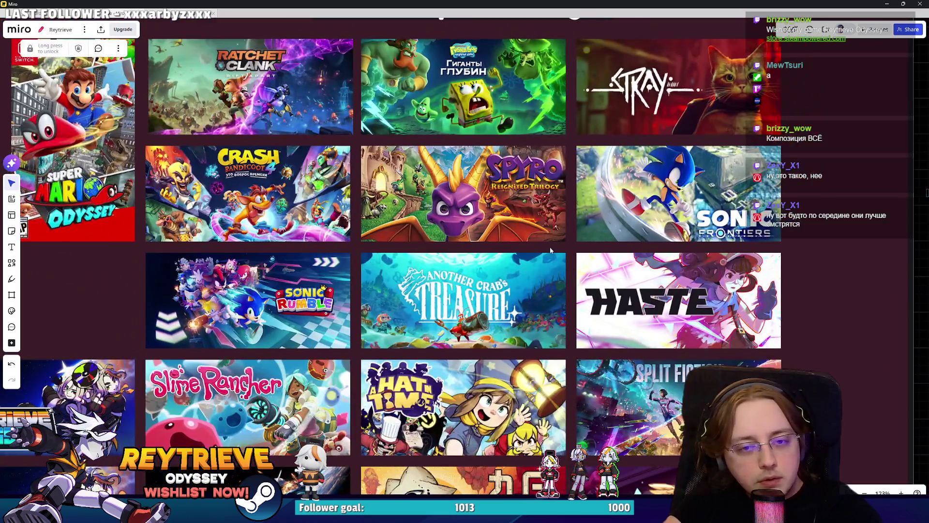
{"action": "left_click_drag", "start_coordinate": [540, 251], "coordinate": [682, 292]}
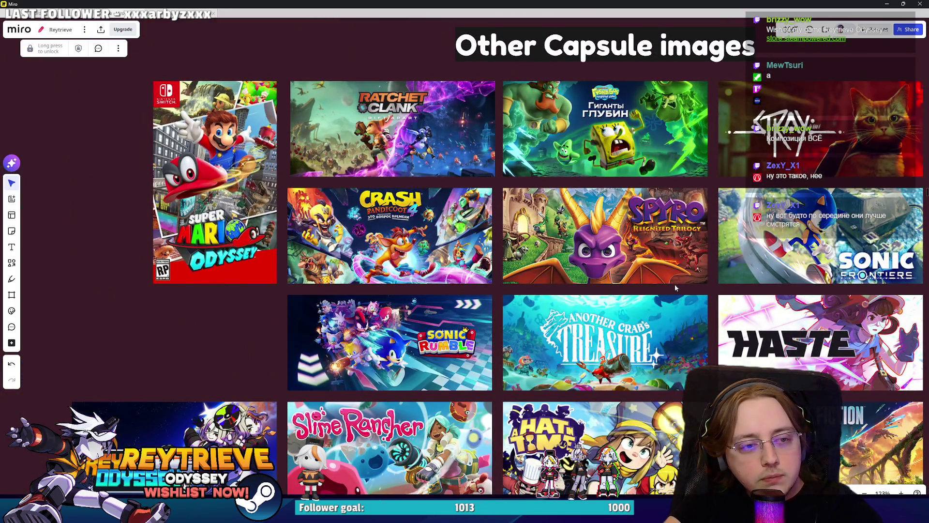
{"action": "scroll", "coordinate": [663, 286], "scroll_direction": "right", "scroll_amount": 2}
{"action": "scroll", "coordinate": [667, 303], "scroll_direction": "down", "scroll_amount": 5}
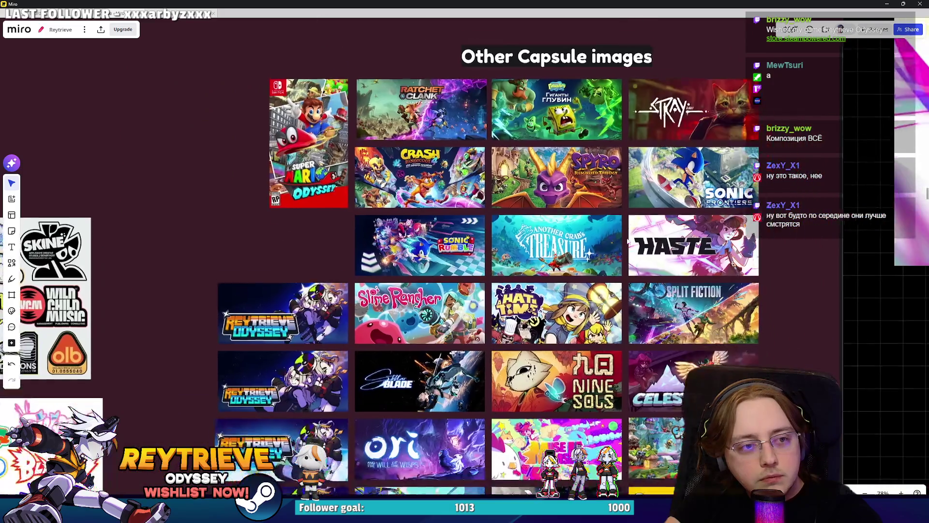
{"action": "scroll", "coordinate": [501, 265], "scroll_direction": "down", "scroll_amount": 2}
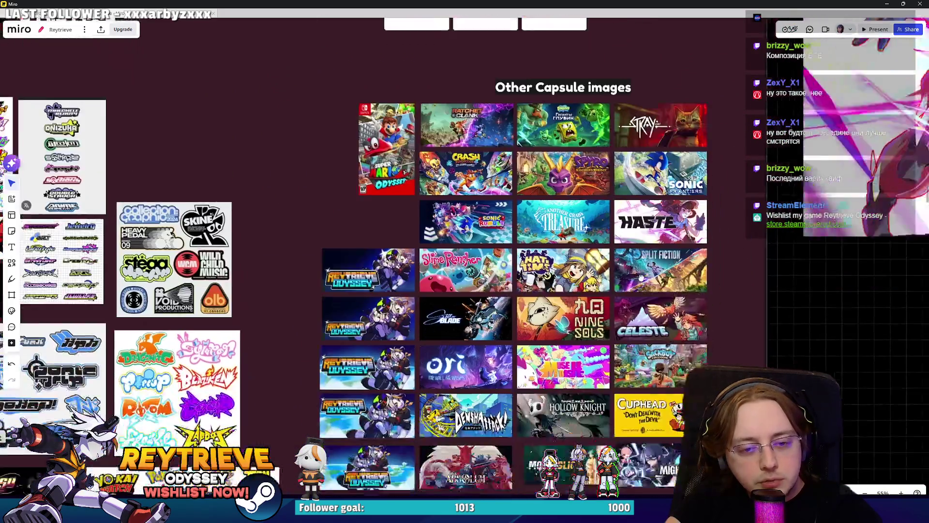
{"action": "scroll", "coordinate": [629, 271], "scroll_direction": "up", "scroll_amount": 6}
{"action": "scroll", "coordinate": [553, 324], "scroll_direction": "left", "scroll_amount": 5}
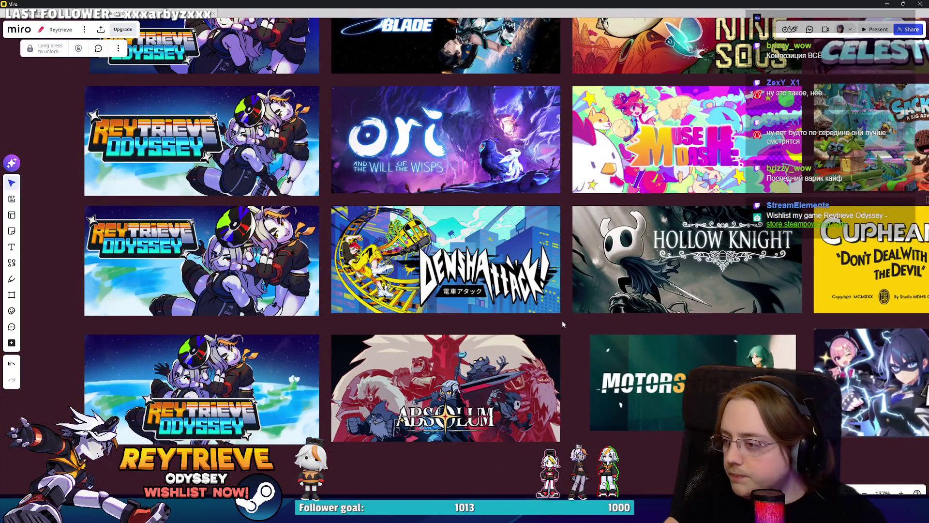
{"action": "scroll", "coordinate": [520, 305], "scroll_direction": "left", "scroll_amount": 4}
{"action": "scroll", "coordinate": [520, 305], "scroll_direction": "left", "scroll_amount": 3}
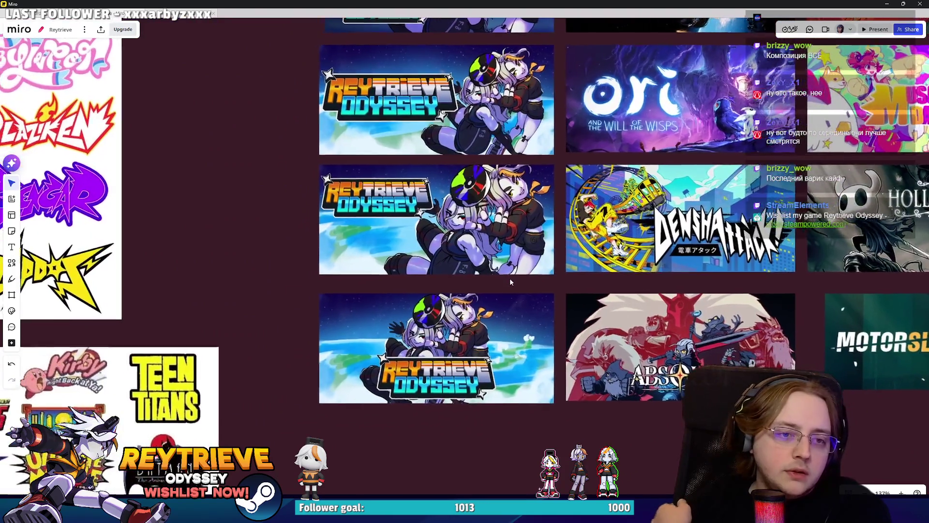
{"action": "scroll", "coordinate": [510, 278], "scroll_direction": "up", "scroll_amount": 4}
{"action": "scroll", "coordinate": [550, 333], "scroll_direction": "down", "scroll_amount": 4}
{"action": "scroll", "coordinate": [550, 334], "scroll_direction": "up", "scroll_amount": 1}
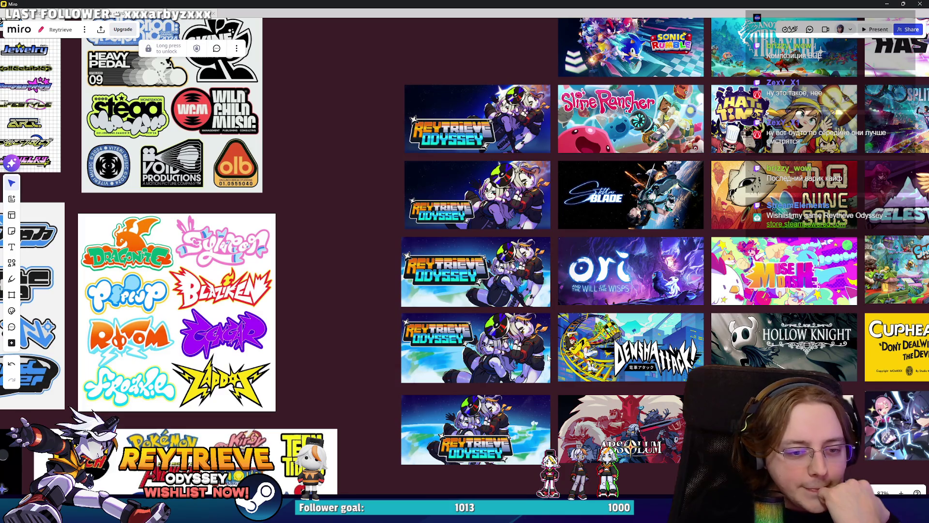
{"action": "scroll", "coordinate": [489, 450], "scroll_direction": "up", "scroll_amount": 6}
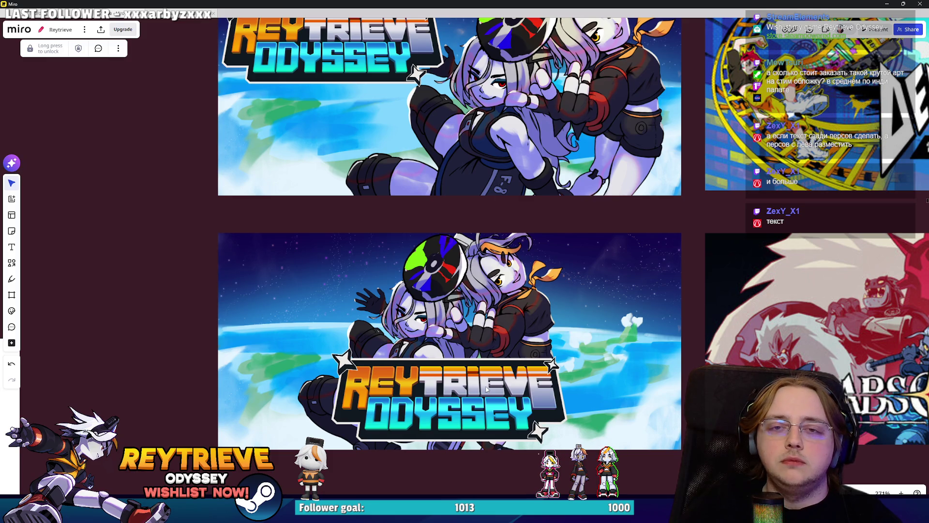
Step: Pan and zoom the Miro board, inspecting the Another Crab's Treasure capsule beside the Reytrieve banners
{"action": "scroll", "coordinate": [487, 389], "scroll_direction": "down", "scroll_amount": 10}
{"action": "scroll", "coordinate": [499, 329], "scroll_direction": "up", "scroll_amount": 5}
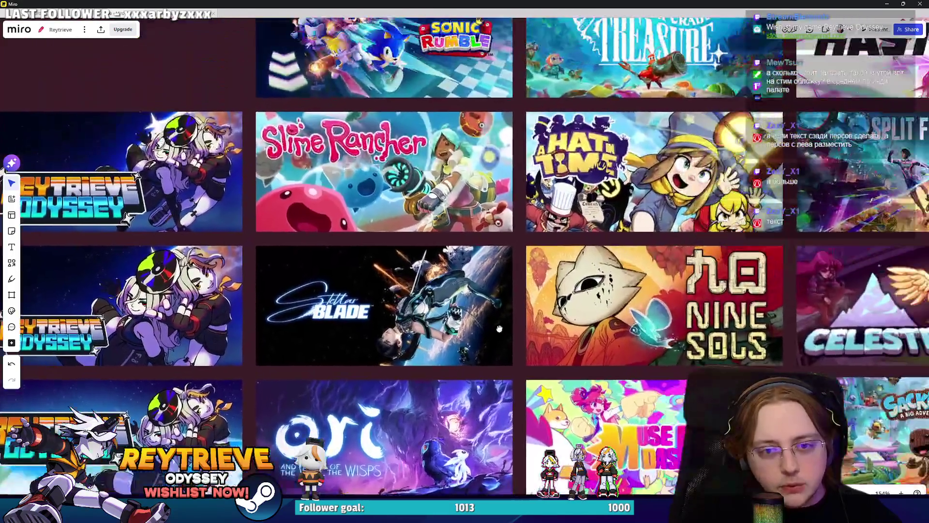
{"action": "scroll", "coordinate": [499, 329], "scroll_direction": "down", "scroll_amount": 2}
{"action": "scroll", "coordinate": [588, 267], "scroll_direction": "up", "scroll_amount": 8}
{"action": "left_click", "coordinate": [588, 267]}
{"action": "scroll", "coordinate": [462, 197], "scroll_direction": "down", "scroll_amount": 8}
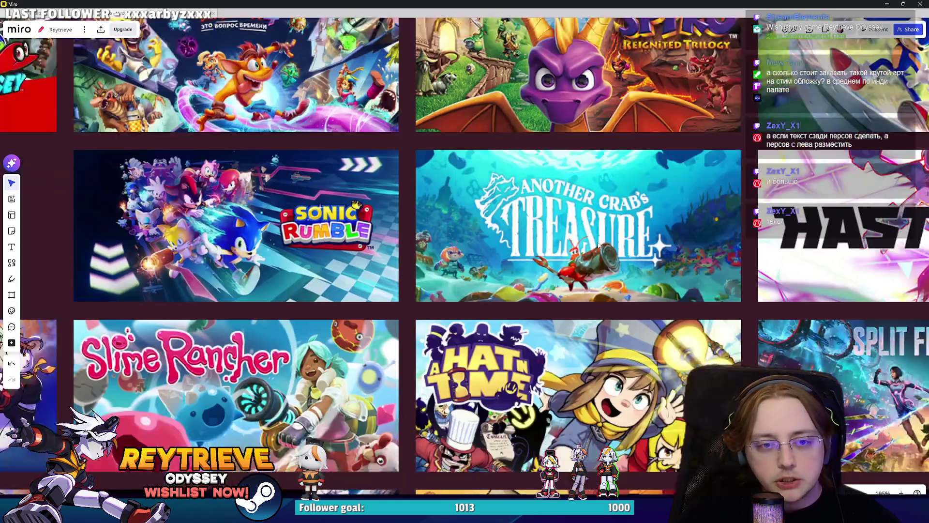
{"action": "scroll", "coordinate": [614, 259], "scroll_direction": "up", "scroll_amount": 3}
{"action": "scroll", "coordinate": [613, 258], "scroll_direction": "down", "scroll_amount": 3}
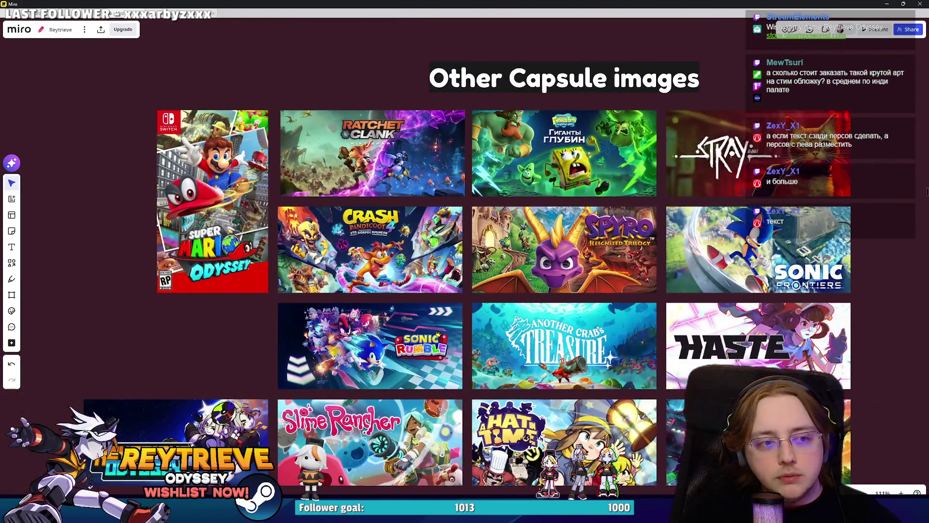
{"action": "scroll", "coordinate": [613, 259], "scroll_direction": "up", "scroll_amount": 2}
{"action": "scroll", "coordinate": [629, 281], "scroll_direction": "down", "scroll_amount": 4}
{"action": "scroll", "coordinate": [655, 303], "scroll_direction": "up", "scroll_amount": 3}
{"action": "scroll", "coordinate": [656, 305], "scroll_direction": "down", "scroll_amount": 6}
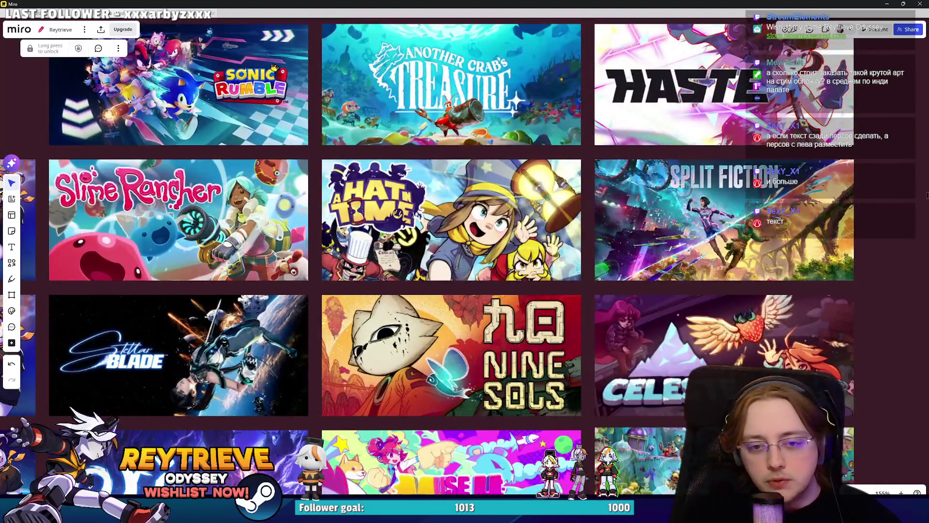
{"action": "scroll", "coordinate": [634, 232], "scroll_direction": "up", "scroll_amount": 3}
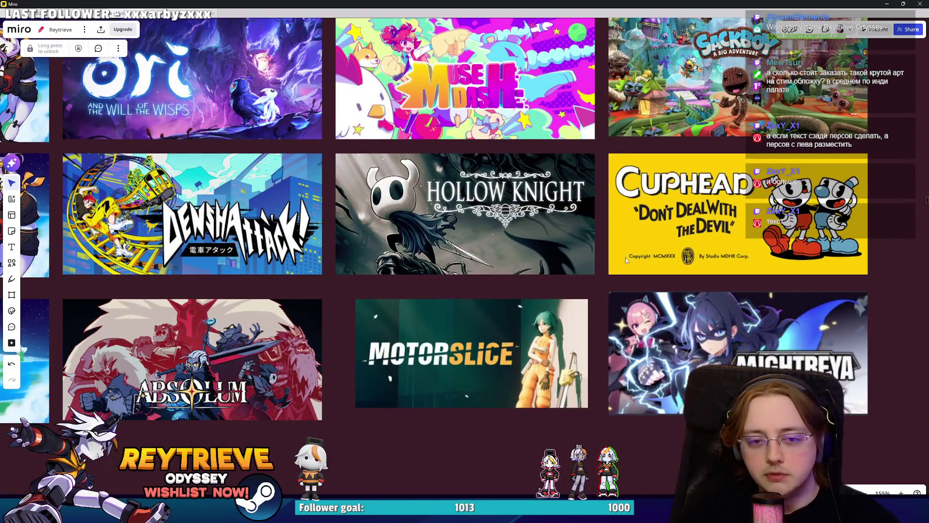
{"action": "scroll", "coordinate": [634, 232], "scroll_direction": "left", "scroll_amount": 6}
{"action": "scroll", "coordinate": [519, 311], "scroll_direction": "down", "scroll_amount": 1}
{"action": "scroll", "coordinate": [520, 311], "scroll_direction": "left", "scroll_amount": 6}
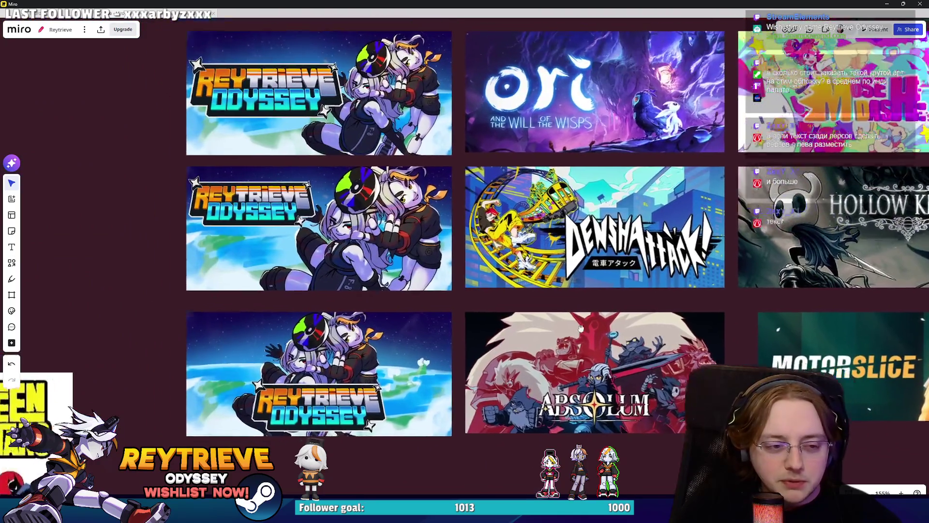
{"action": "scroll", "coordinate": [497, 317], "scroll_direction": "down", "scroll_amount": 3}
{"action": "scroll", "coordinate": [491, 248], "scroll_direction": "up", "scroll_amount": 6}
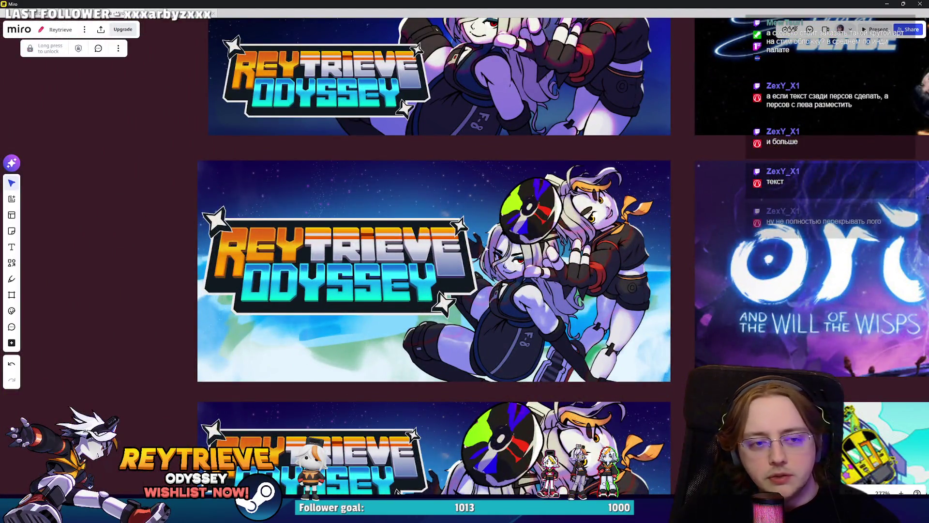
{"action": "scroll", "coordinate": [480, 247], "scroll_direction": "up", "scroll_amount": 1}
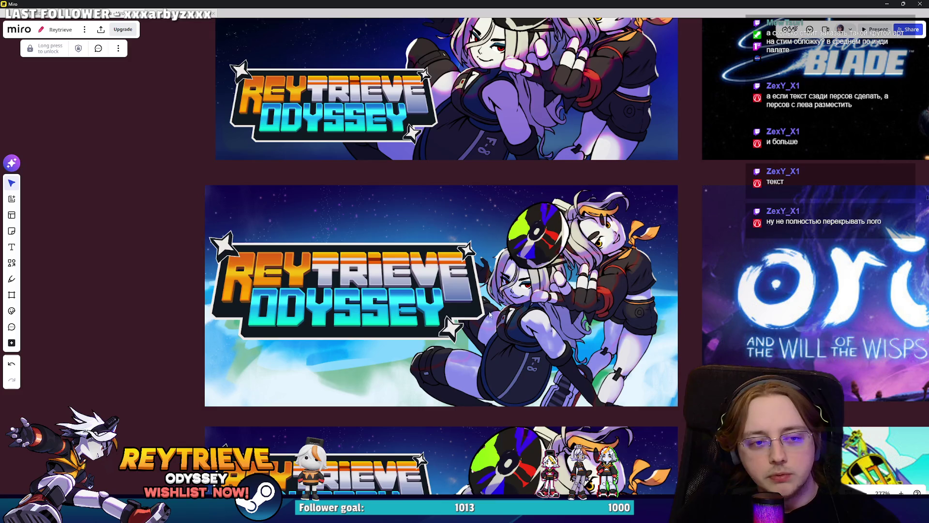
{"action": "scroll", "coordinate": [558, 307], "scroll_direction": "down", "scroll_amount": 2}
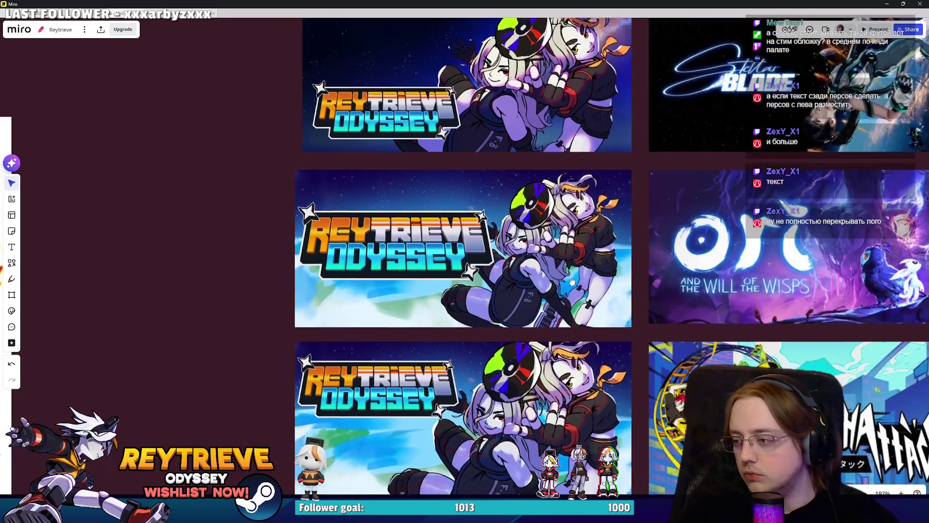
{"action": "scroll", "coordinate": [574, 283], "scroll_direction": "down", "scroll_amount": 2}
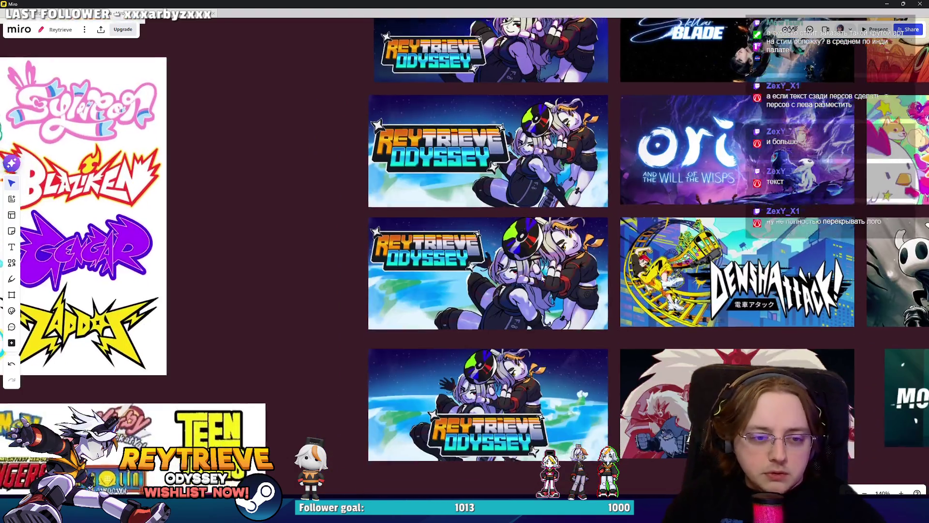
{"action": "scroll", "coordinate": [551, 410], "scroll_direction": "up", "scroll_amount": 3}
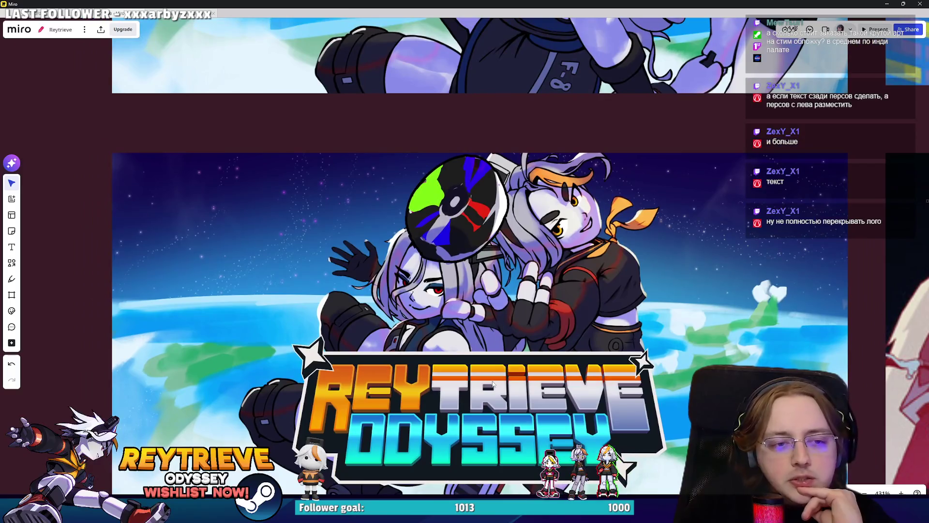
Step: Select the locked Reytrieve Odyssey banner, compare the five variants, then minimize Miro
{"action": "left_click", "coordinate": [472, 226]}
{"action": "scroll", "coordinate": [472, 226], "scroll_direction": "down", "scroll_amount": 2}
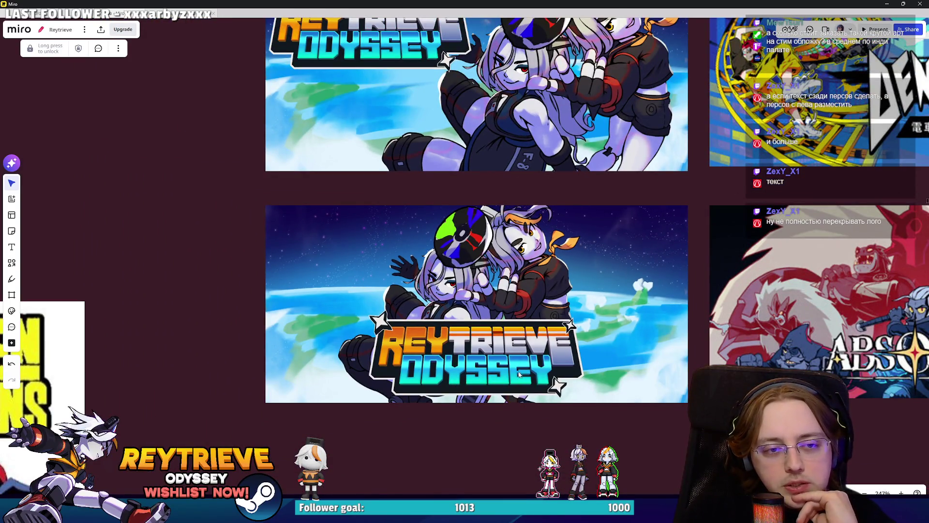
{"action": "scroll", "coordinate": [518, 370], "scroll_direction": "down", "scroll_amount": 5}
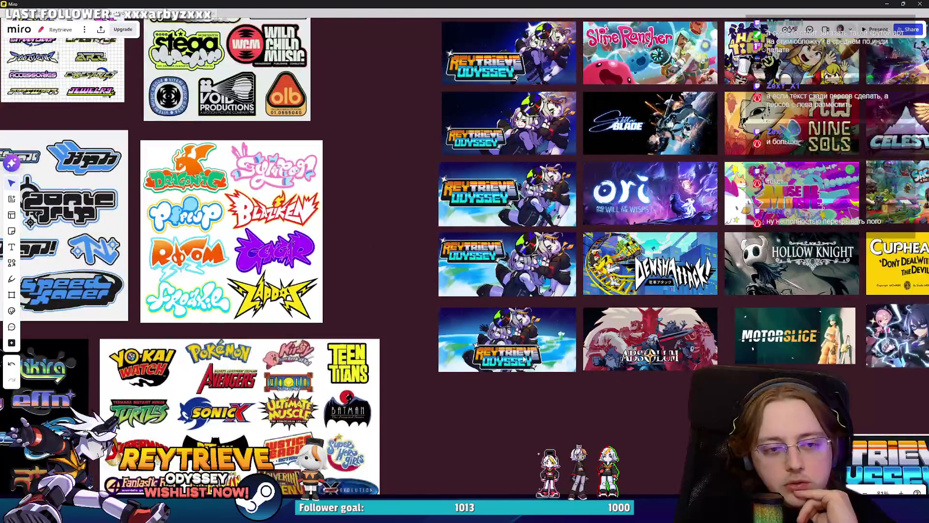
{"action": "scroll", "coordinate": [522, 353], "scroll_direction": "up", "scroll_amount": 3}
{"action": "scroll", "coordinate": [524, 348], "scroll_direction": "down", "scroll_amount": 4}
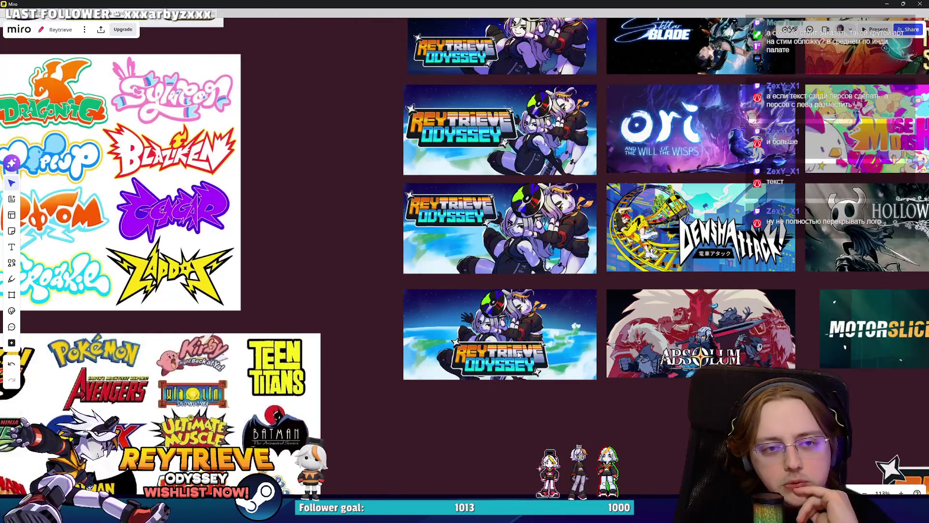
{"action": "scroll", "coordinate": [531, 334], "scroll_direction": "up", "scroll_amount": 2}
{"action": "scroll", "coordinate": [527, 339], "scroll_direction": "up", "scroll_amount": 3}
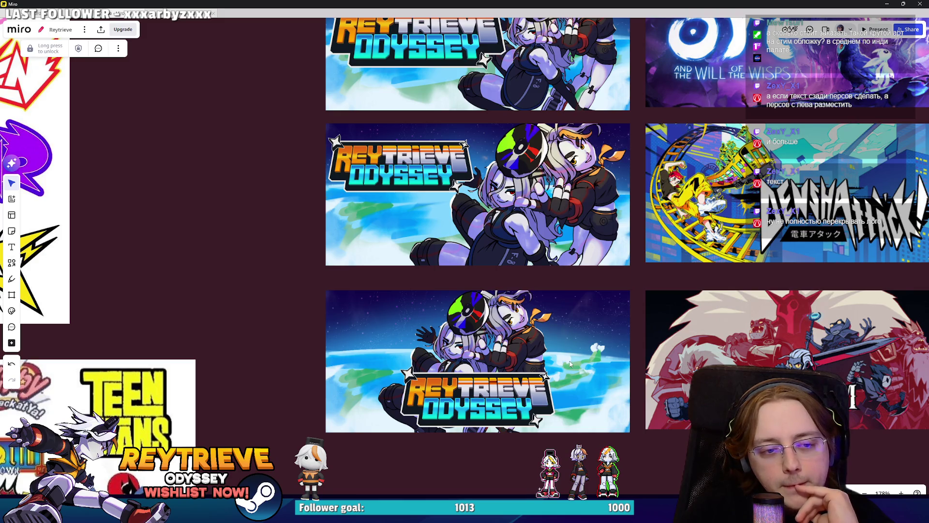
{"action": "scroll", "coordinate": [554, 353], "scroll_direction": "down", "scroll_amount": 3}
{"action": "scroll", "coordinate": [556, 349], "scroll_direction": "up", "scroll_amount": 1}
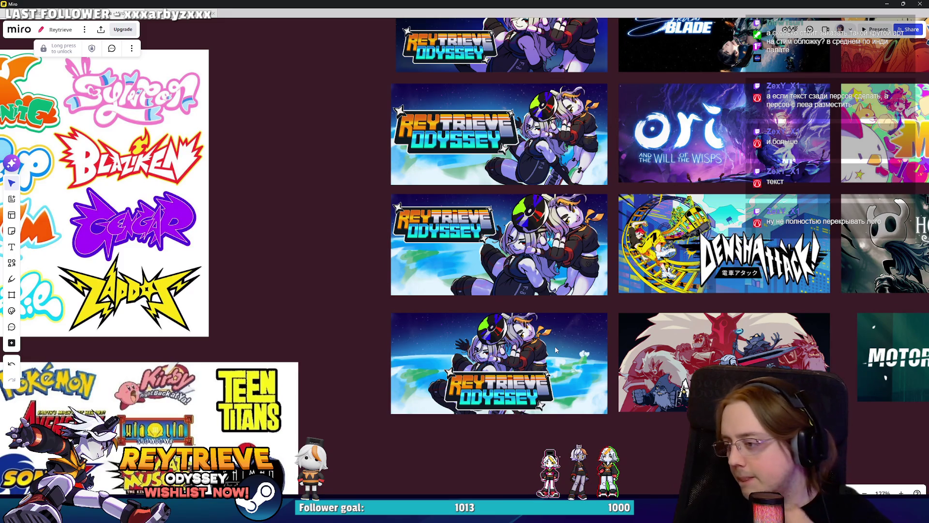
{"action": "left_click", "coordinate": [903, 4]}
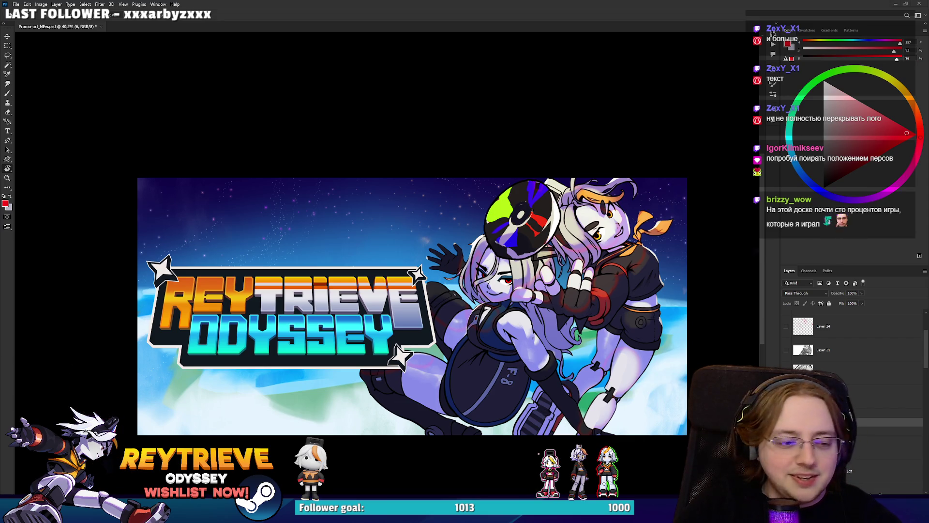
Step: Take another look at a locked image on the Miro capsule board
{"action": "key", "text": "alt+Tab"}
{"action": "scroll", "coordinate": [483, 392], "scroll_direction": "down", "scroll_amount": 5}
{"action": "scroll", "coordinate": [482, 393], "scroll_direction": "up", "scroll_amount": 3}
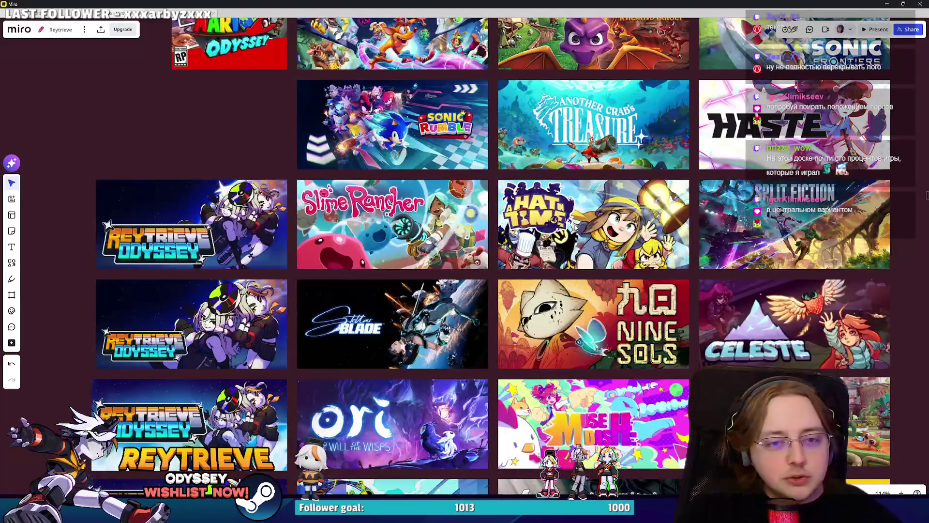
{"action": "left_click", "coordinate": [575, 224]}
{"action": "scroll", "coordinate": [575, 225], "scroll_direction": "down", "scroll_amount": 5}
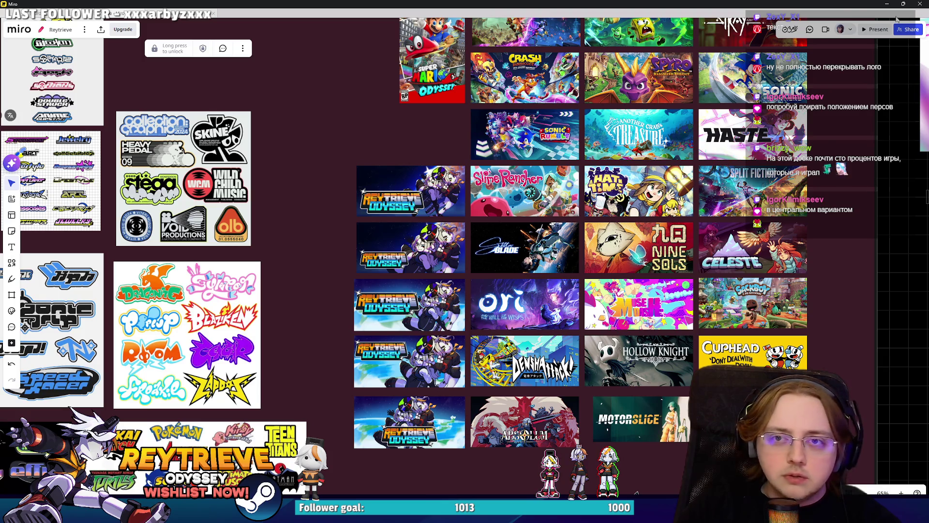
Step: Back in Photoshop, toggle the Logo Skew layer to show the logo centred beneath the characters
{"action": "key", "text": "alt+Tab"}
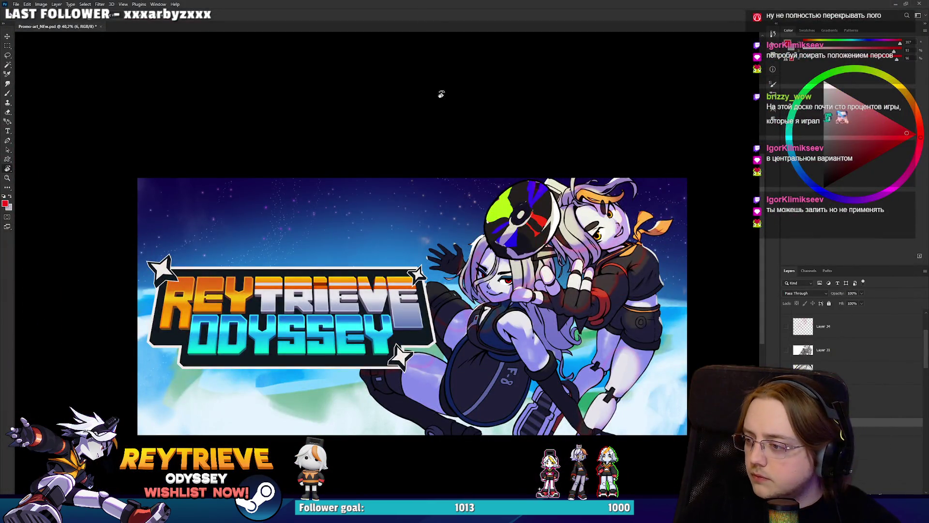
{"action": "scroll", "coordinate": [823, 339], "scroll_direction": "down", "scroll_amount": 1}
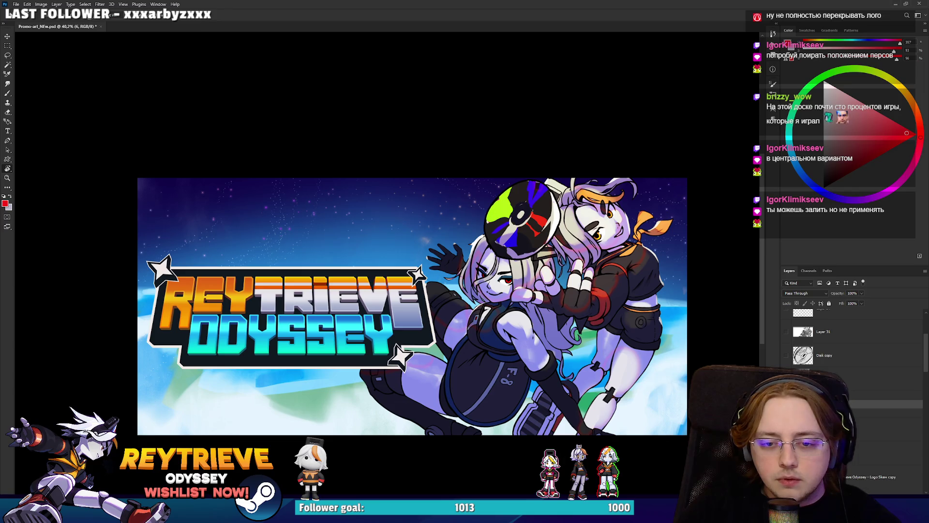
{"action": "scroll", "coordinate": [822, 339], "scroll_direction": "up", "scroll_amount": 1}
{"action": "left_click", "coordinate": [786, 311]}
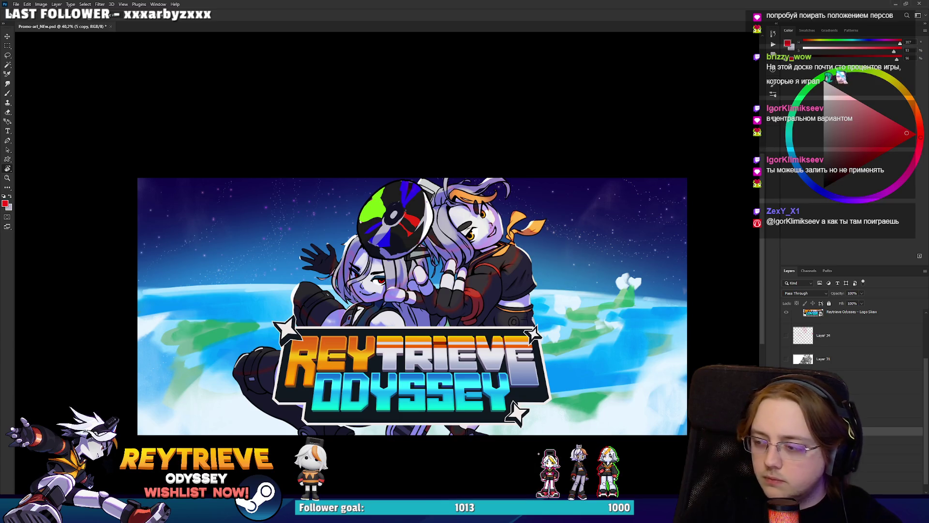
{"action": "scroll", "coordinate": [915, 395], "scroll_direction": "up", "scroll_amount": 5}
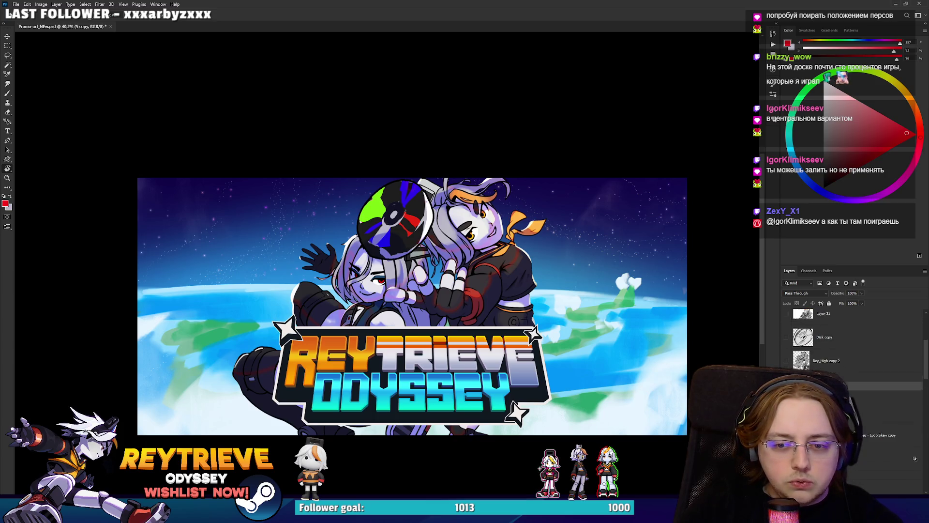
{"action": "scroll", "coordinate": [915, 395], "scroll_direction": "down", "scroll_amount": 8}
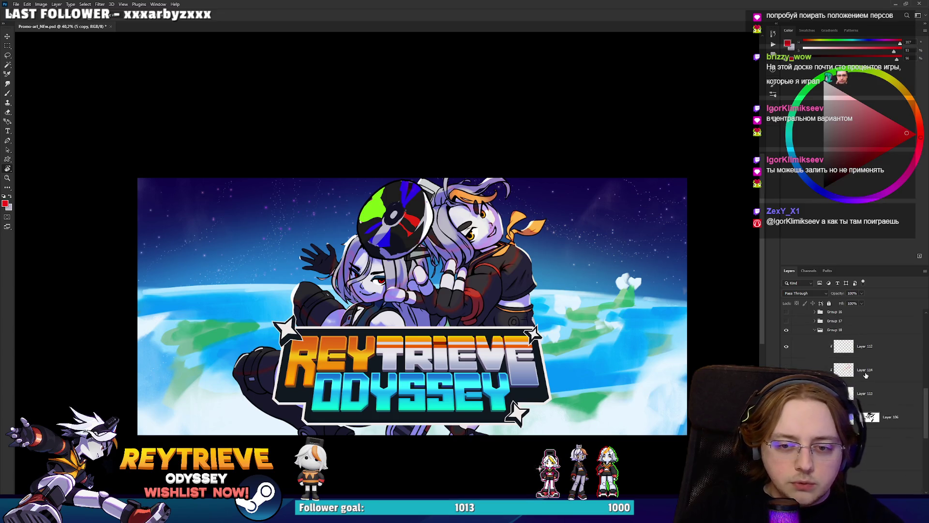
Step: Hide the orange-bandana character layer and the Disk layer on the character's head
{"action": "left_click", "coordinate": [875, 350]}
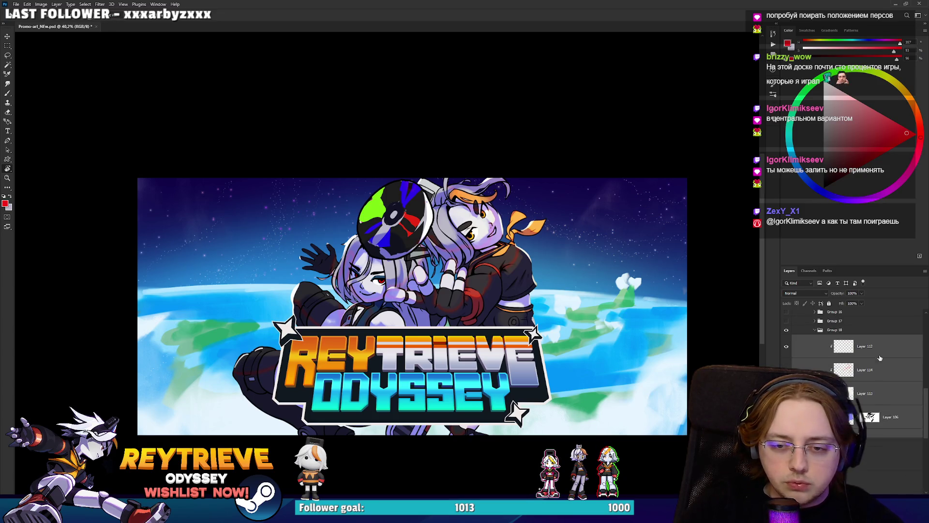
{"action": "scroll", "coordinate": [865, 361], "scroll_direction": "up", "scroll_amount": 2}
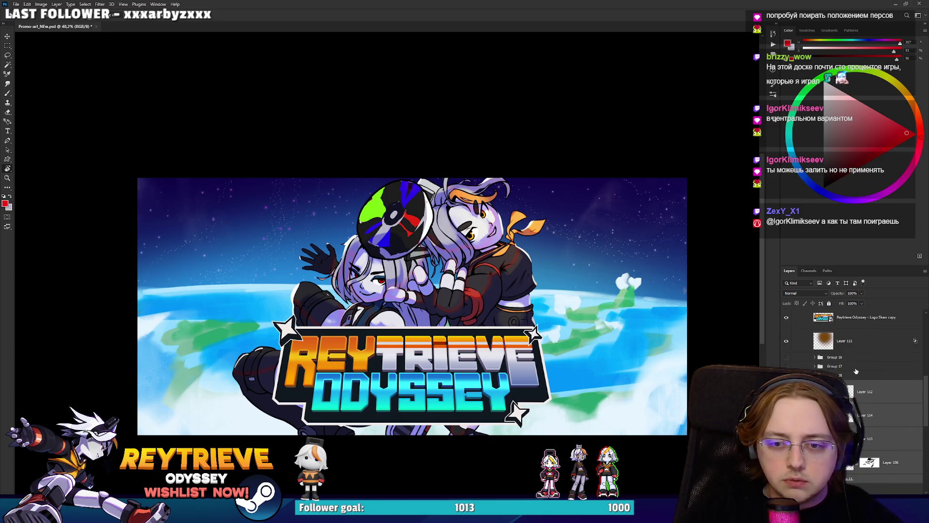
{"action": "scroll", "coordinate": [864, 368], "scroll_direction": "down", "scroll_amount": 1}
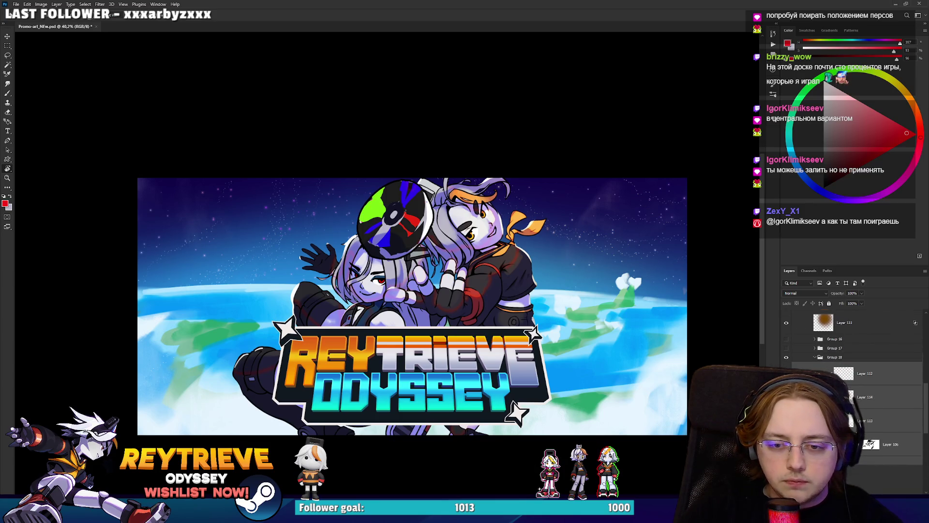
{"action": "scroll", "coordinate": [851, 367], "scroll_direction": "down", "scroll_amount": 1}
{"action": "scroll", "coordinate": [808, 344], "scroll_direction": "down", "scroll_amount": 4}
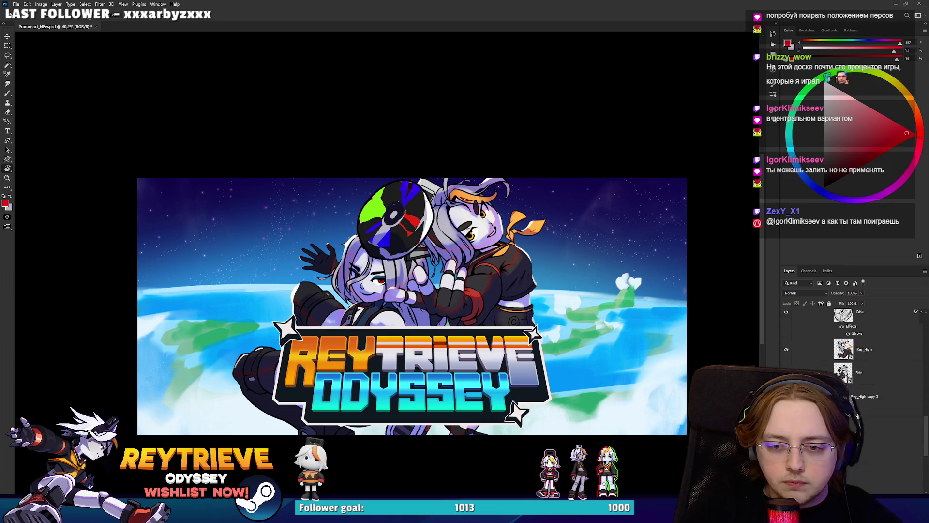
{"action": "left_click", "coordinate": [786, 417]}
{"action": "left_click", "coordinate": [792, 364]}
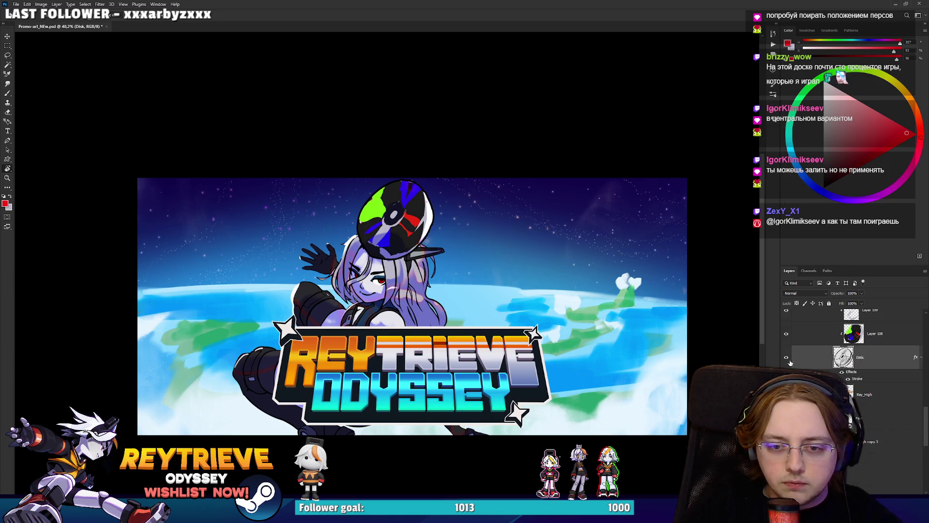
{"action": "left_click", "coordinate": [786, 333]}
{"action": "scroll", "coordinate": [852, 387], "scroll_direction": "up", "scroll_amount": 5}
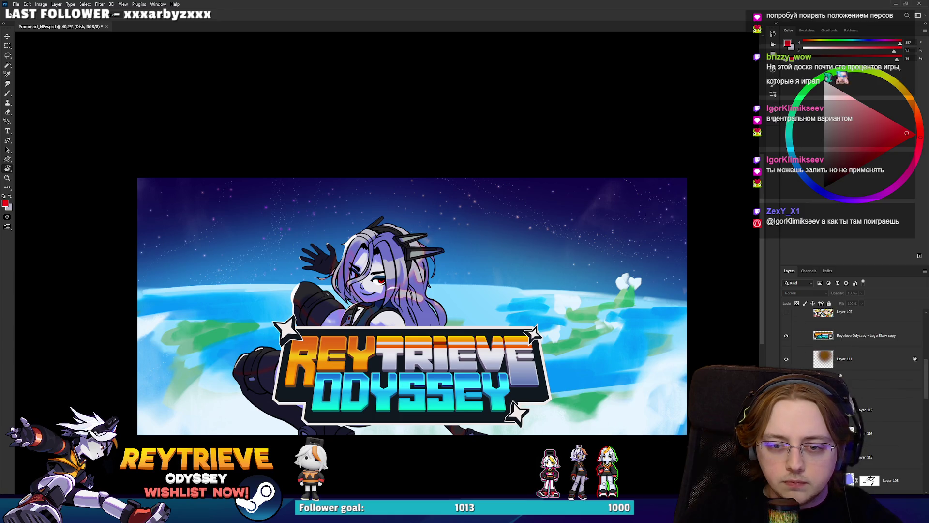
Step: Move the purple-haired character left and the white-haired character right of the logo
{"action": "key", "text": "v"}
{"action": "left_click_drag", "start_coordinate": [556, 308], "coordinate": [478, 301]}
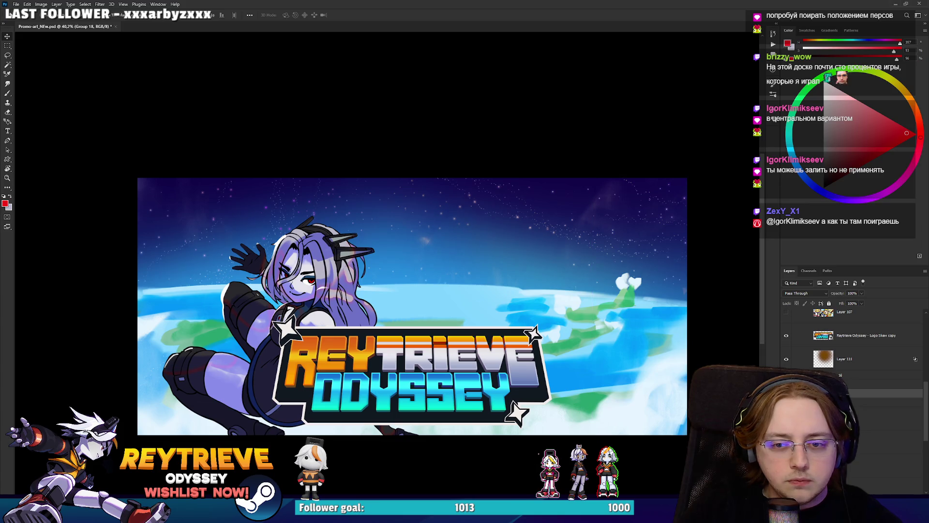
{"action": "mouse_move", "coordinate": [522, 296]}
{"action": "left_mouse_down"}
{"action": "mouse_move", "coordinate": [595, 315]}
{"action": "mouse_move", "coordinate": [562, 318]}
{"action": "left_mouse_up"}
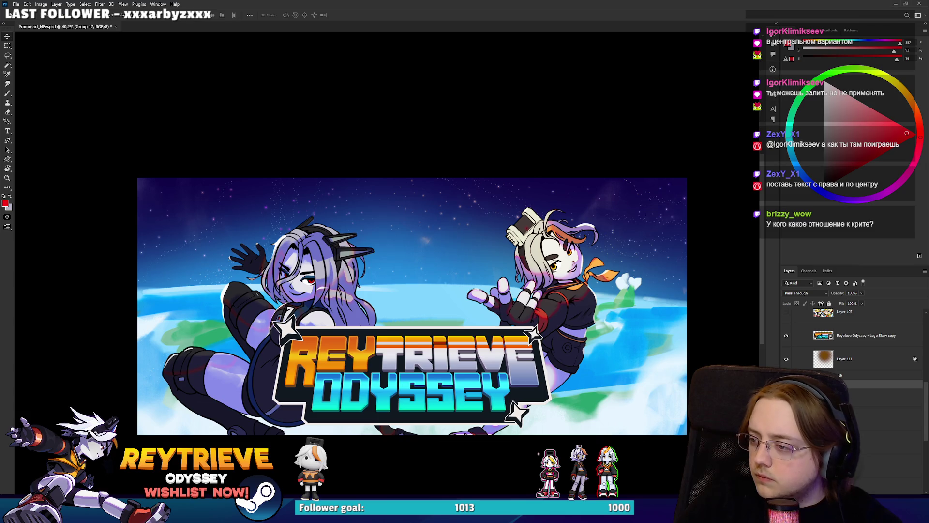
{"action": "left_click_drag", "start_coordinate": [709, 351], "coordinate": [720, 344]}
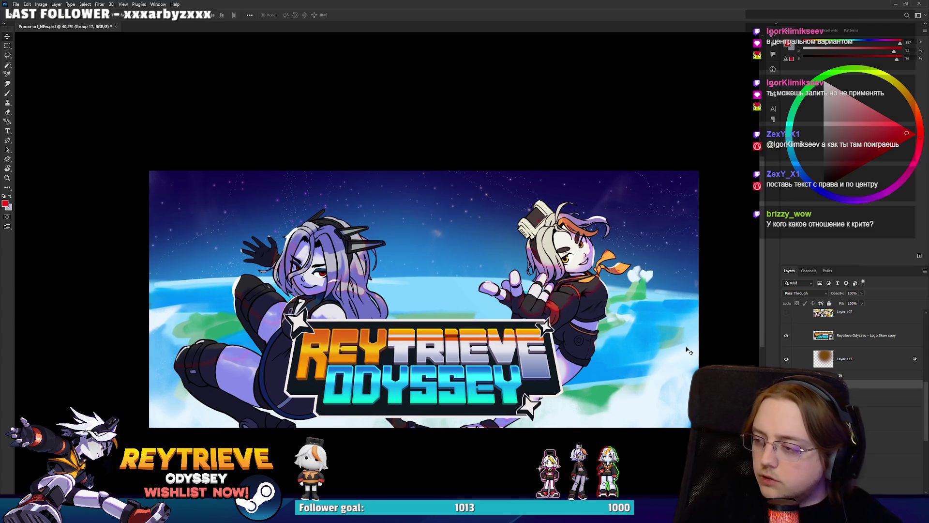
Step: Enlarge the white-haired character group and nudge it up and right
{"action": "key", "text": "ctrl+t"}
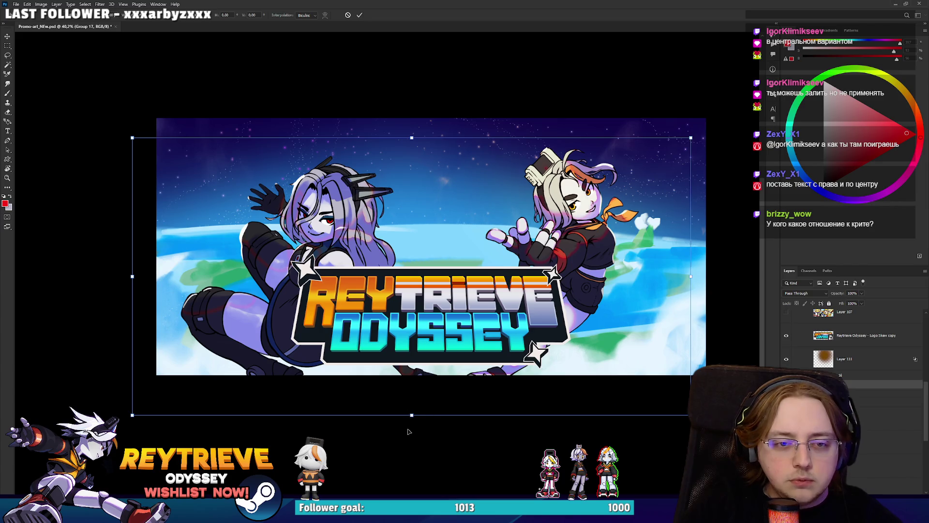
{"action": "left_click_drag", "start_coordinate": [410, 415], "coordinate": [414, 442]}
{"action": "left_click_drag", "start_coordinate": [561, 307], "coordinate": [540, 316]}
{"action": "left_click_drag", "start_coordinate": [548, 313], "coordinate": [550, 311]}
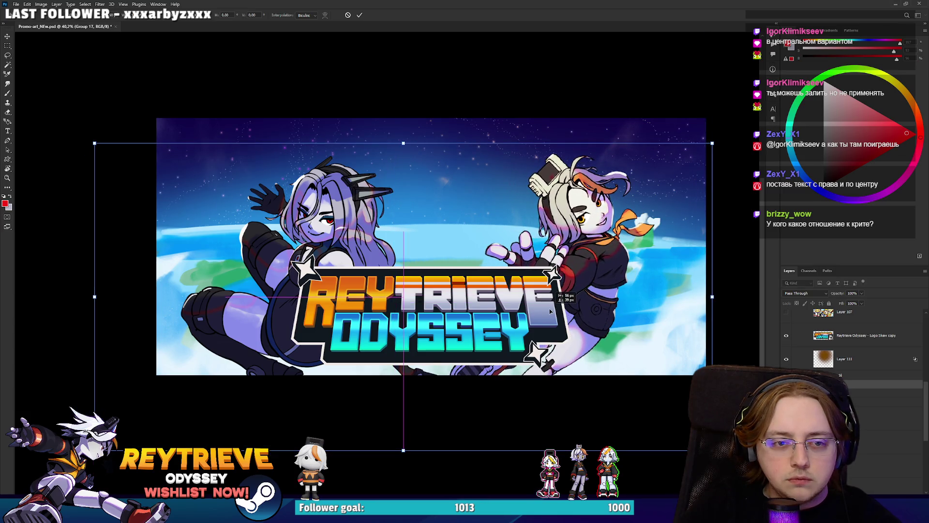
{"action": "key", "text": "Return"}
Step: Paste the disc back, enlarge it between the characters, and raise both characters slightly
{"action": "key", "text": "ctrl+v"}
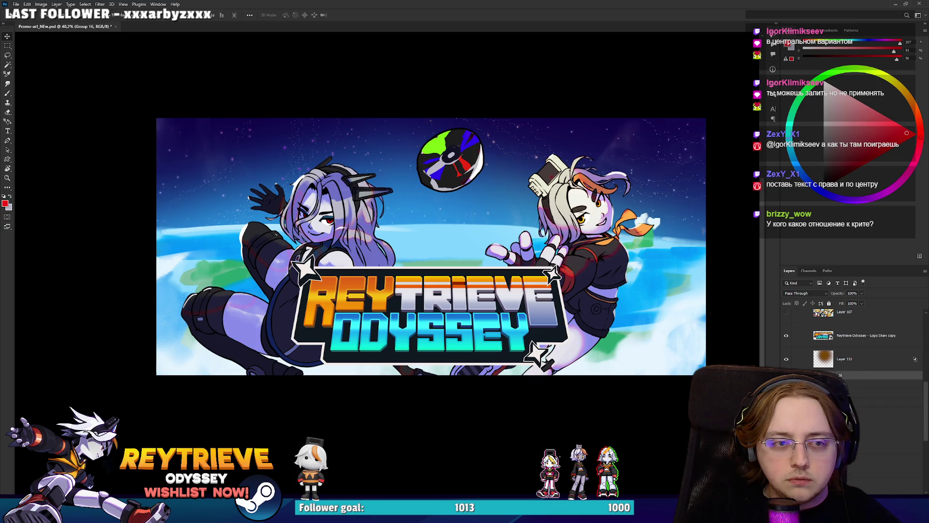
{"action": "key", "text": "ctrl+t"}
{"action": "mouse_move", "coordinate": [637, 260]}
{"action": "left_mouse_down"}
{"action": "mouse_move", "coordinate": [586, 267]}
{"action": "mouse_move", "coordinate": [588, 256]}
{"action": "left_mouse_up"}
{"action": "mouse_move", "coordinate": [619, 330]}
{"action": "left_mouse_down"}
{"action": "mouse_move", "coordinate": [604, 292]}
{"action": "mouse_move", "coordinate": [590, 305]}
{"action": "mouse_move", "coordinate": [629, 324]}
{"action": "mouse_move", "coordinate": [605, 305]}
{"action": "mouse_move", "coordinate": [568, 300]}
{"action": "mouse_move", "coordinate": [582, 289]}
{"action": "left_mouse_up"}
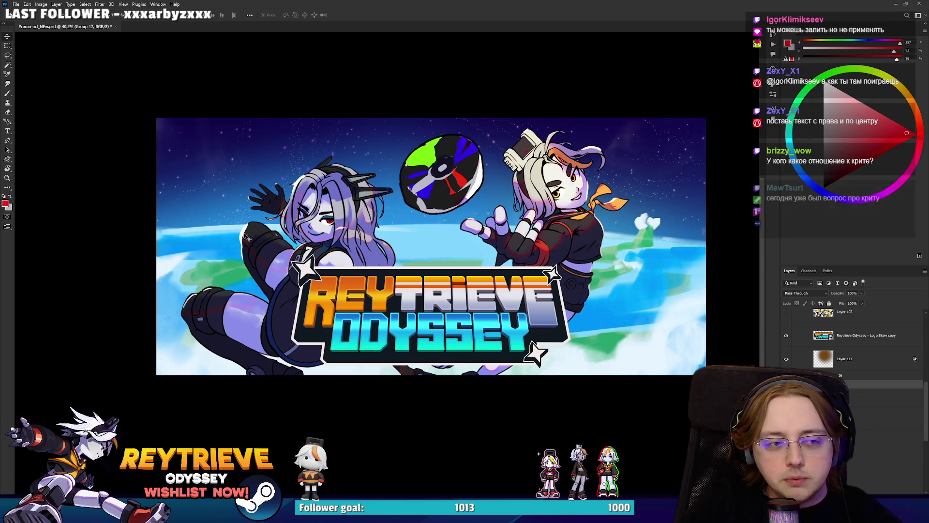
{"action": "mouse_move", "coordinate": [441, 323]}
{"action": "left_mouse_down"}
{"action": "mouse_move", "coordinate": [446, 305]}
{"action": "mouse_move", "coordinate": [551, 344]}
{"action": "left_mouse_up"}
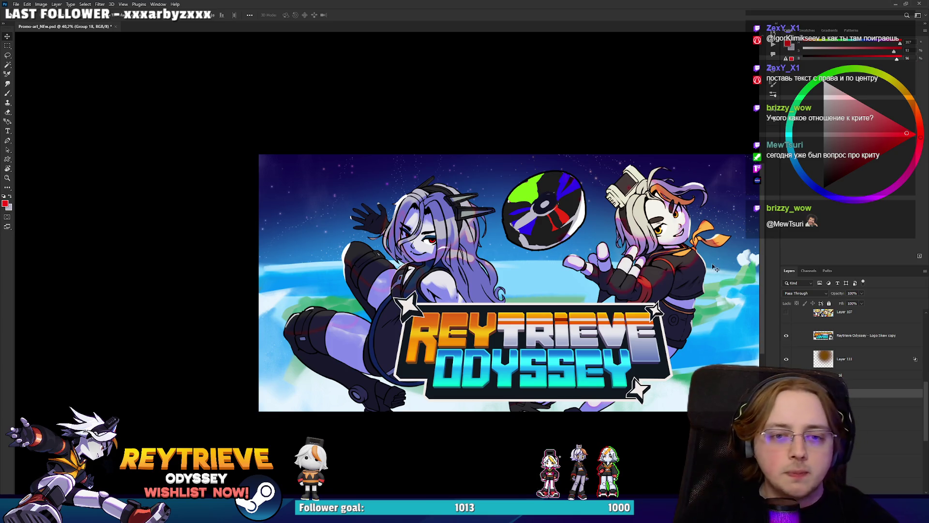
Step: Undo an accidental shift of the artwork and nudge the logo slightly left
{"action": "scroll", "coordinate": [668, 289], "scroll_direction": "right", "scroll_amount": 2}
{"action": "scroll", "coordinate": [871, 356], "scroll_direction": "up", "scroll_amount": 2}
{"action": "scroll", "coordinate": [872, 356], "scroll_direction": "up", "scroll_amount": 2}
{"action": "mouse_move", "coordinate": [532, 299]}
{"action": "left_mouse_down"}
{"action": "mouse_move", "coordinate": [553, 297]}
{"action": "mouse_move", "coordinate": [531, 308]}
{"action": "left_mouse_up"}
{"action": "key", "text": "ctrl+z"}
{"action": "left_click_drag", "start_coordinate": [487, 334], "coordinate": [462, 336]}
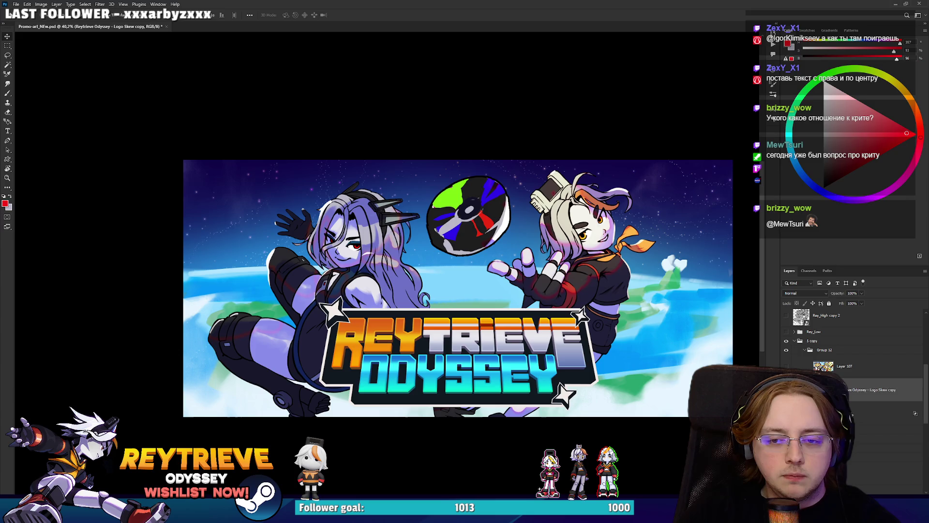
Step: Shift the Group 16 character right and move the Layer 111 Color Dodge glow left
{"action": "left_click", "coordinate": [858, 431]}
{"action": "left_click_drag", "start_coordinate": [570, 325], "coordinate": [580, 325]}
{"action": "left_click", "coordinate": [859, 409]}
{"action": "left_click_drag", "start_coordinate": [636, 273], "coordinate": [457, 274]}
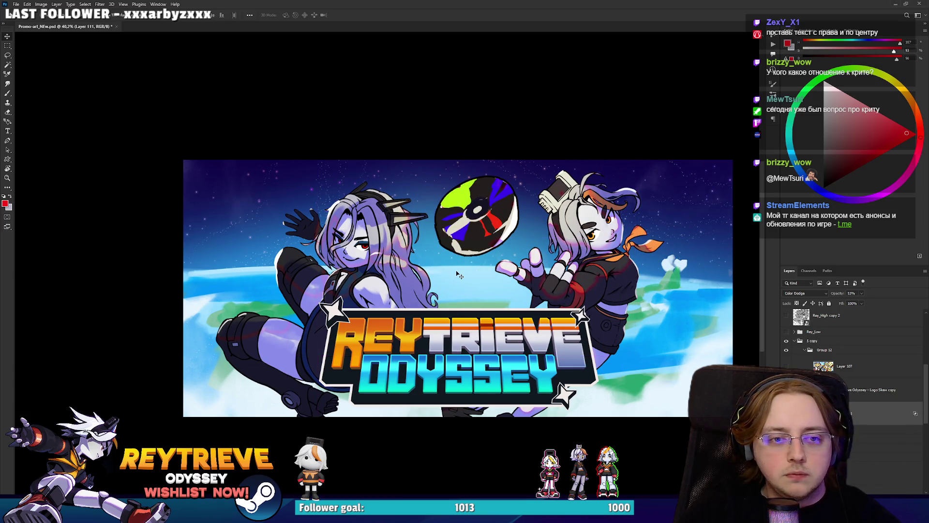
Step: Move the white-haired character left and the purple-haired character right toward the centre
{"action": "scroll", "coordinate": [467, 272], "scroll_direction": "down", "scroll_amount": 2}
{"action": "scroll", "coordinate": [467, 273], "scroll_direction": "up", "scroll_amount": 3}
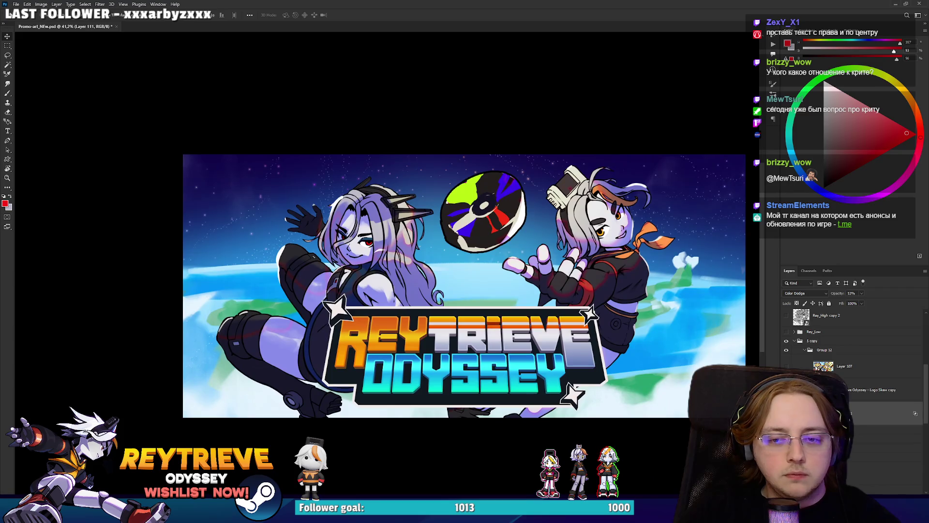
{"action": "left_click_drag", "start_coordinate": [652, 325], "coordinate": [632, 328]}
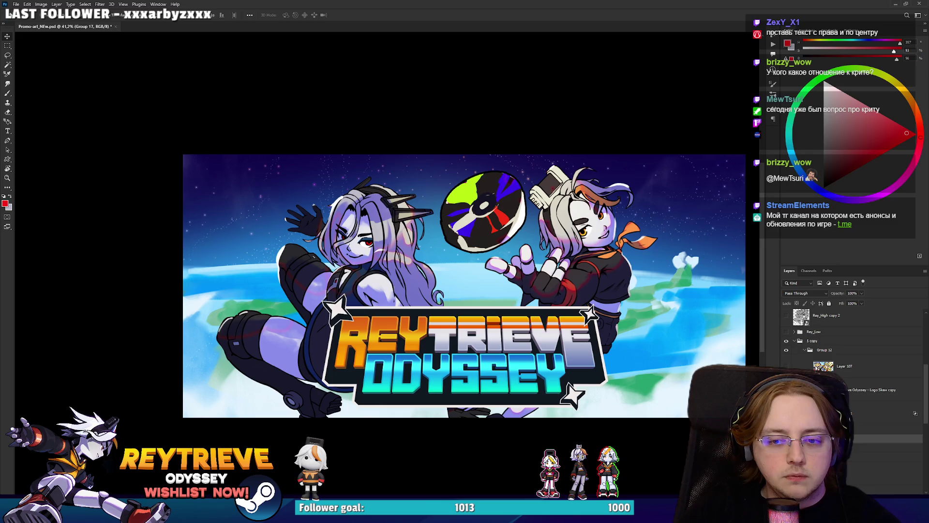
{"action": "left_click_drag", "start_coordinate": [536, 329], "coordinate": [604, 315]}
{"action": "scroll", "coordinate": [604, 320], "scroll_direction": "down", "scroll_amount": 5}
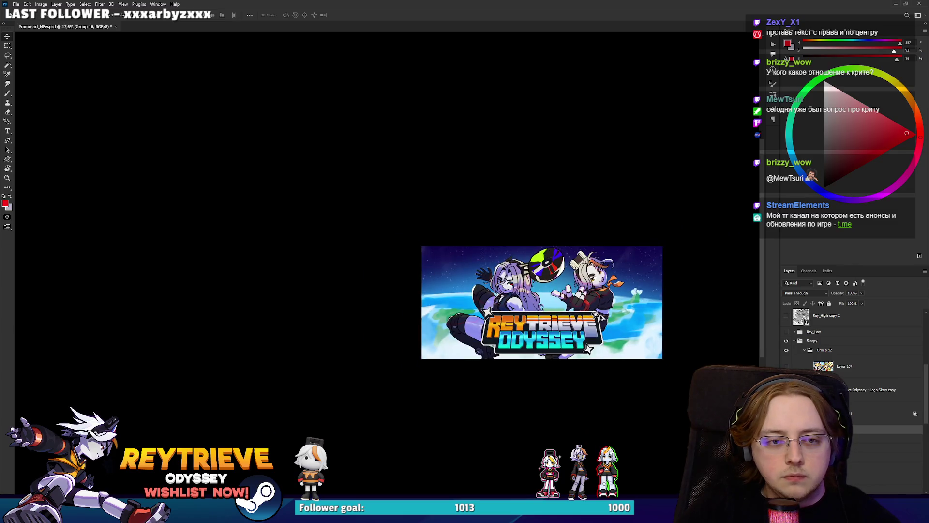
Step: Resize and reposition the left character layer within Group 16
{"action": "scroll", "coordinate": [604, 323], "scroll_direction": "up", "scroll_amount": 3}
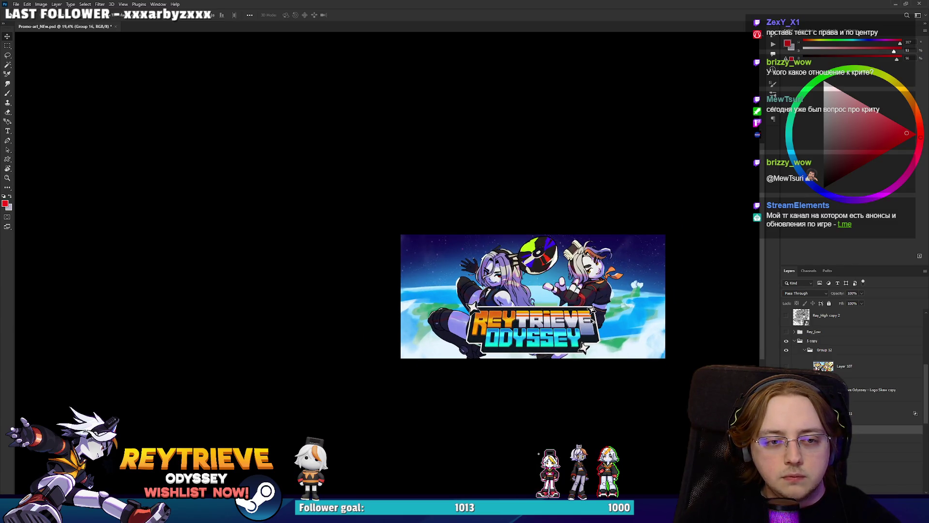
{"action": "scroll", "coordinate": [592, 321], "scroll_direction": "up", "scroll_amount": 4}
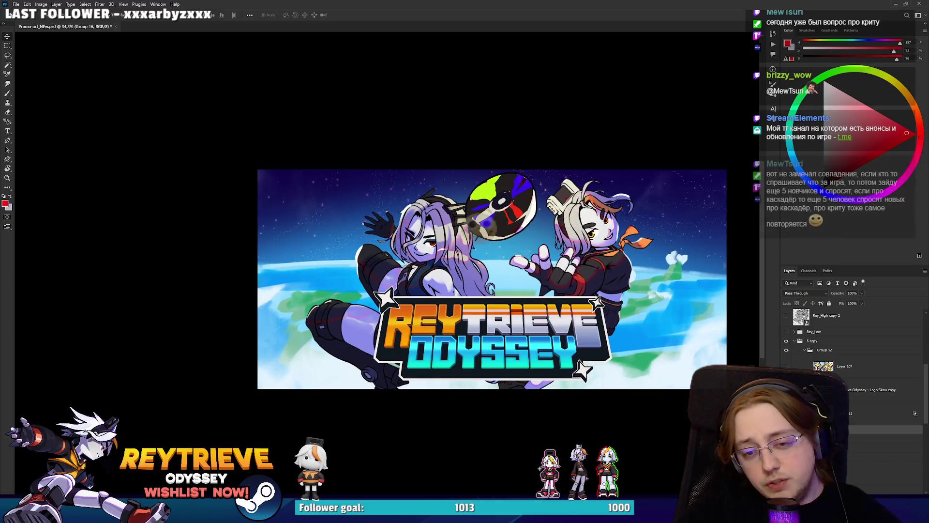
{"action": "scroll", "coordinate": [499, 255], "scroll_direction": "up", "scroll_amount": 1}
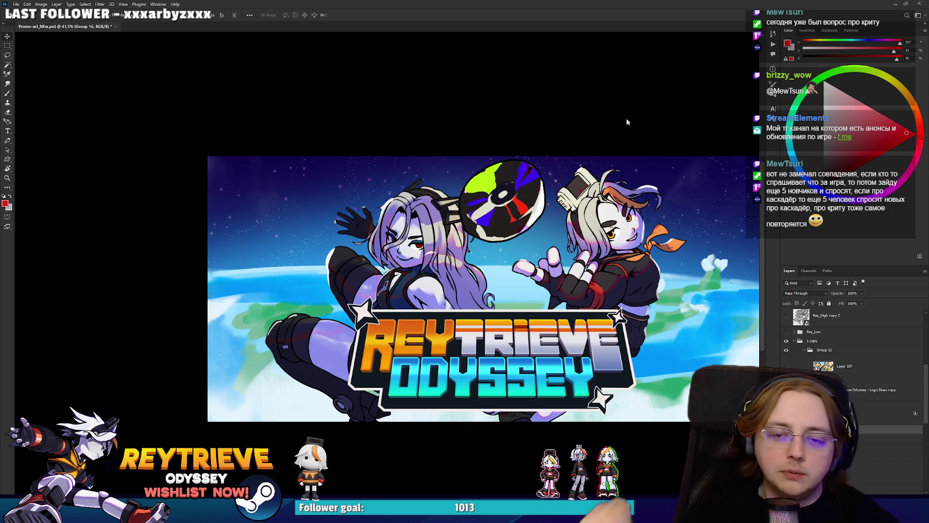
{"action": "left_click", "coordinate": [838, 350]}
{"action": "key", "text": "ctrl+t"}
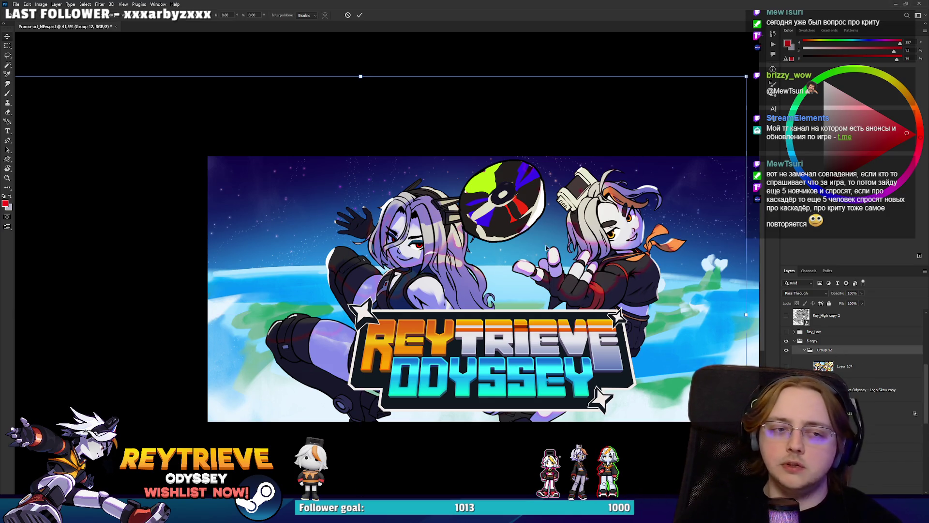
{"action": "key", "text": "Escape"}
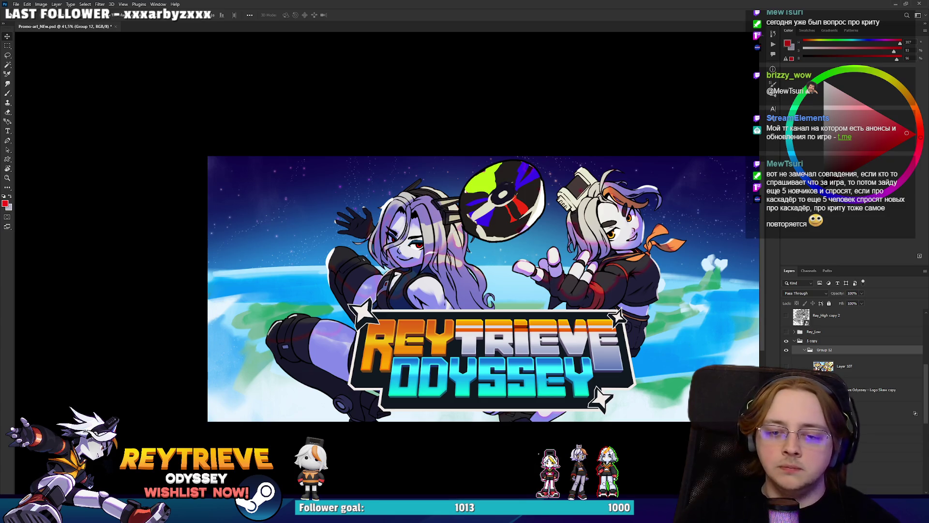
{"action": "key", "text": "ctrl+g"}
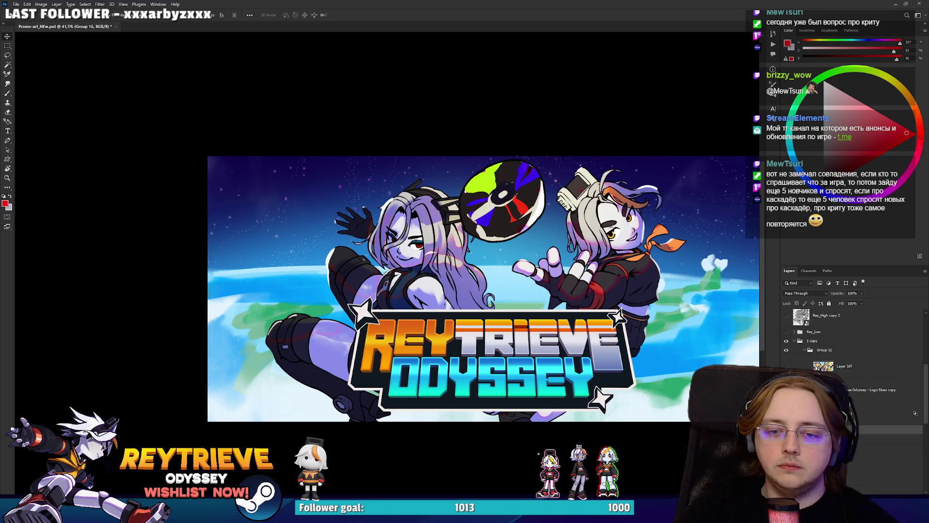
{"action": "key", "text": "ctrl+t"}
{"action": "left_click_drag", "start_coordinate": [341, 77], "coordinate": [338, 101]}
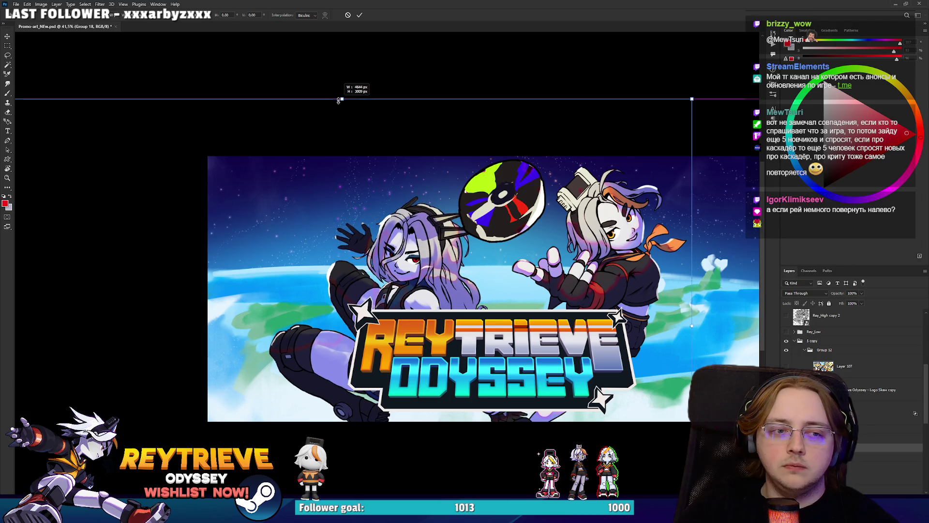
{"action": "mouse_move", "coordinate": [399, 279]}
{"action": "left_mouse_down"}
{"action": "mouse_move", "coordinate": [390, 257]}
{"action": "mouse_move", "coordinate": [400, 280]}
{"action": "left_mouse_up"}
{"action": "key", "text": "Return"}
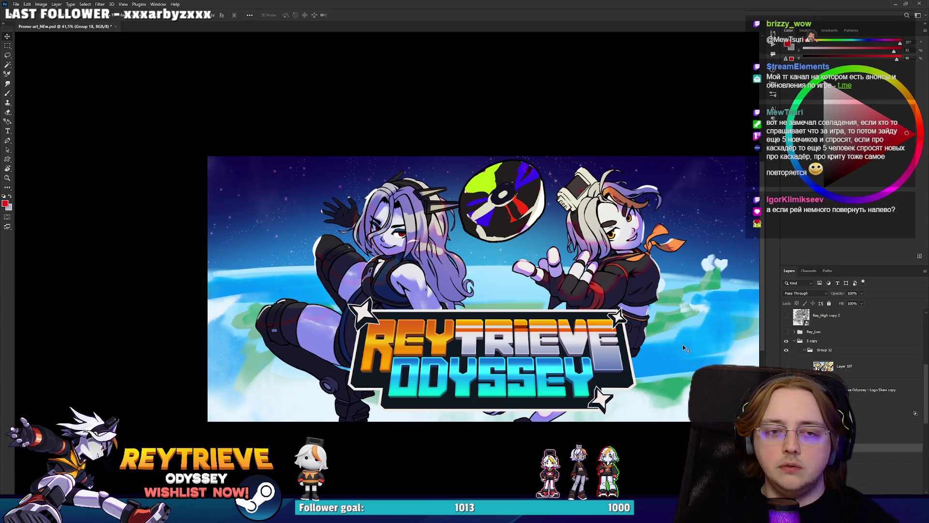
Step: Tilt the right character about 15° and move it closer to the disc
{"action": "key", "text": "ctrl+t"}
{"action": "mouse_move", "coordinate": [582, 139]}
{"action": "left_mouse_down"}
{"action": "mouse_move", "coordinate": [559, 117]}
{"action": "mouse_move", "coordinate": [556, 97]}
{"action": "left_mouse_up"}
{"action": "left_click_drag", "start_coordinate": [543, 205], "coordinate": [612, 258]}
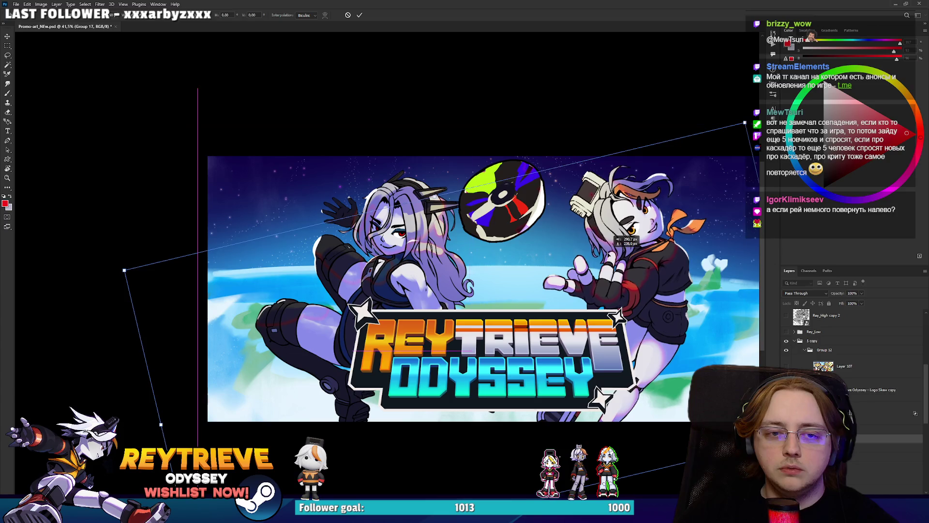
{"action": "mouse_move", "coordinate": [507, 135]}
{"action": "left_mouse_down"}
{"action": "mouse_move", "coordinate": [609, 263]}
{"action": "mouse_move", "coordinate": [614, 167]}
{"action": "left_mouse_up"}
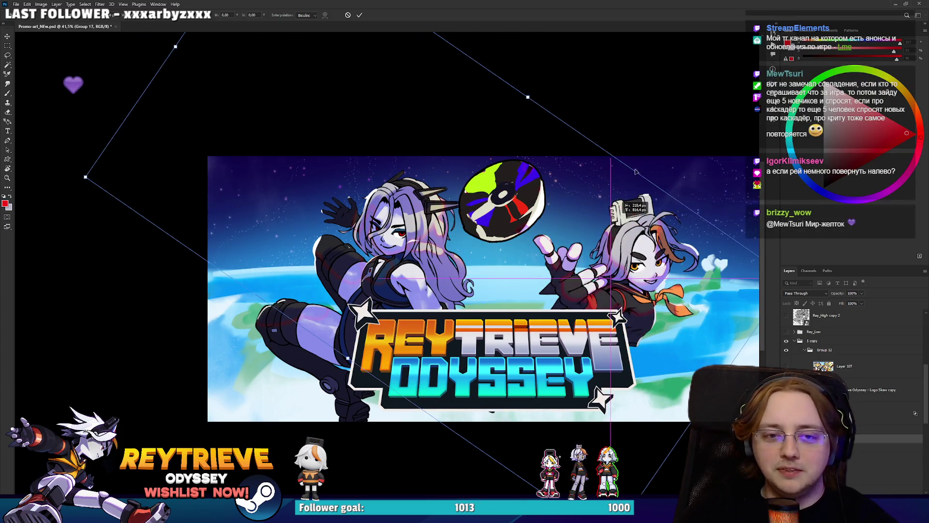
{"action": "mouse_move", "coordinate": [605, 111]}
{"action": "left_mouse_down"}
{"action": "mouse_move", "coordinate": [534, 90]}
{"action": "mouse_move", "coordinate": [467, 94]}
{"action": "mouse_move", "coordinate": [455, 104]}
{"action": "left_mouse_up"}
{"action": "mouse_move", "coordinate": [513, 141]}
{"action": "left_mouse_down"}
{"action": "mouse_move", "coordinate": [556, 271]}
{"action": "mouse_move", "coordinate": [561, 317]}
{"action": "left_mouse_up"}
{"action": "left_click_drag", "start_coordinate": [532, 159], "coordinate": [541, 175]}
{"action": "left_click_drag", "start_coordinate": [539, 238], "coordinate": [523, 205]}
{"action": "left_click_drag", "start_coordinate": [527, 137], "coordinate": [531, 145]}
{"action": "left_click_drag", "start_coordinate": [530, 193], "coordinate": [536, 198]}
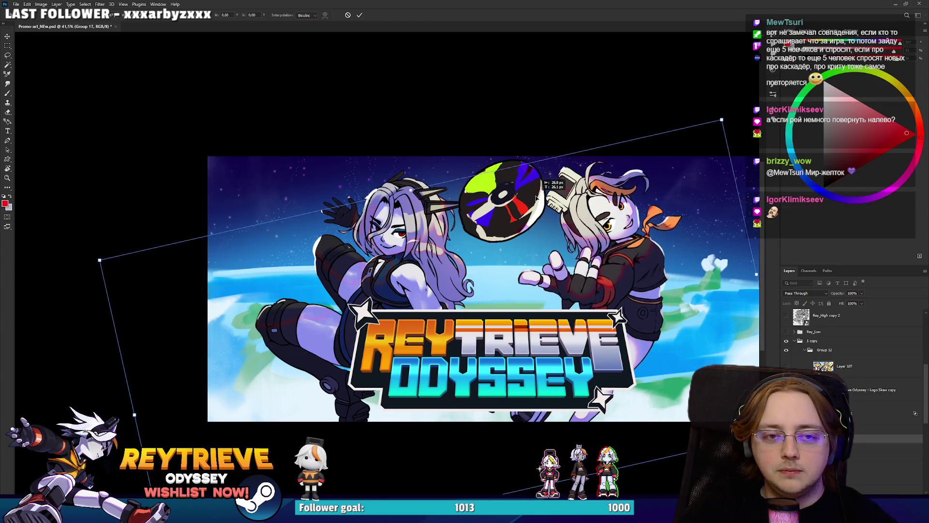
{"action": "key", "text": "Return"}
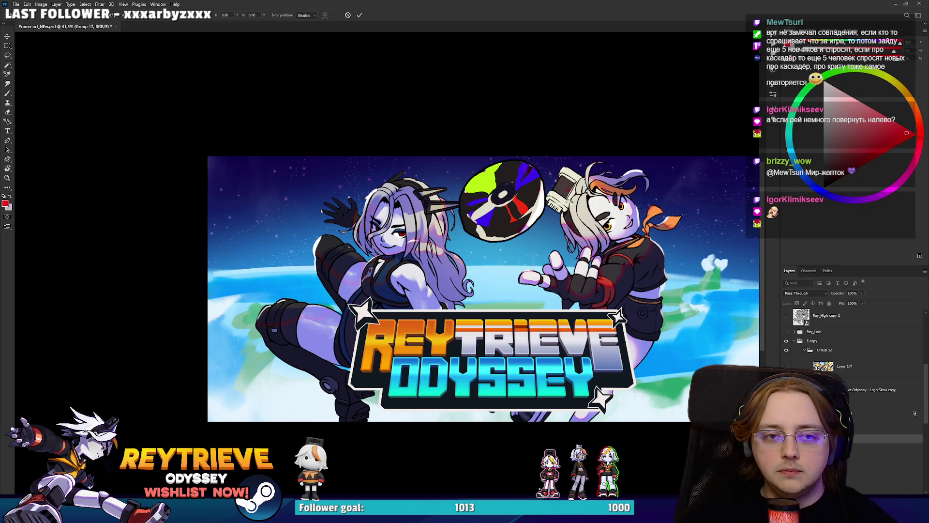
{"action": "left_click_drag", "start_coordinate": [553, 206], "coordinate": [567, 221]}
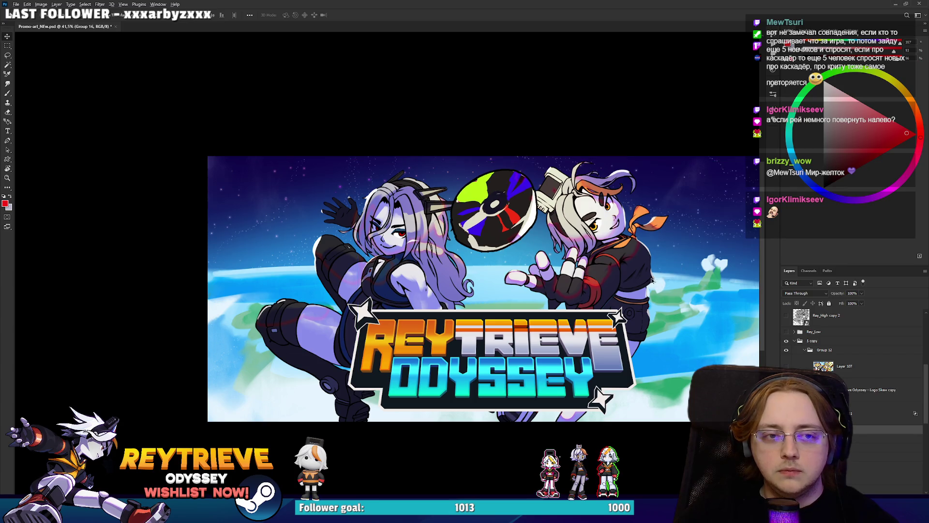
Step: Lower the Reytrieve Odyssey logo layer slightly
{"action": "scroll", "coordinate": [619, 254], "scroll_direction": "down", "scroll_amount": 3}
{"action": "scroll", "coordinate": [621, 253], "scroll_direction": "down", "scroll_amount": 1}
{"action": "scroll", "coordinate": [629, 271], "scroll_direction": "up", "scroll_amount": 4}
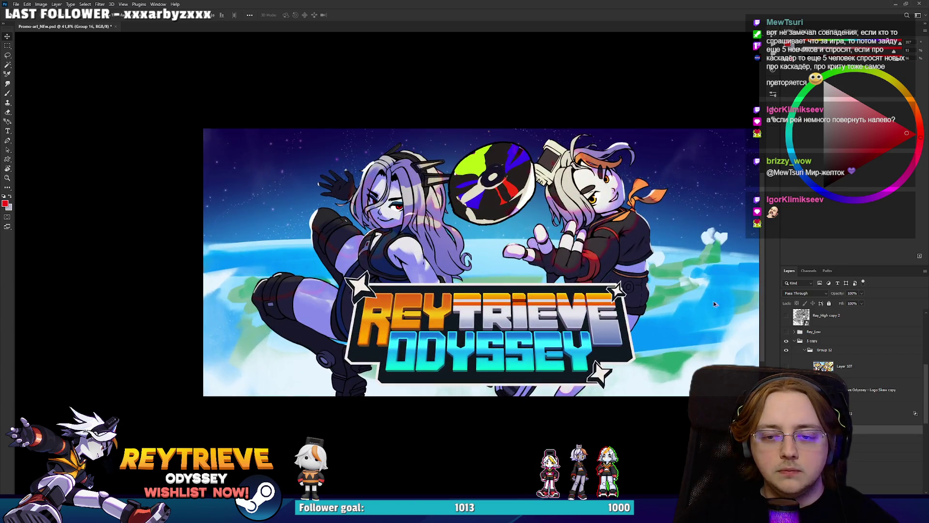
{"action": "scroll", "coordinate": [724, 297], "scroll_direction": "down", "scroll_amount": 2}
{"action": "scroll", "coordinate": [638, 289], "scroll_direction": "up", "scroll_amount": 1}
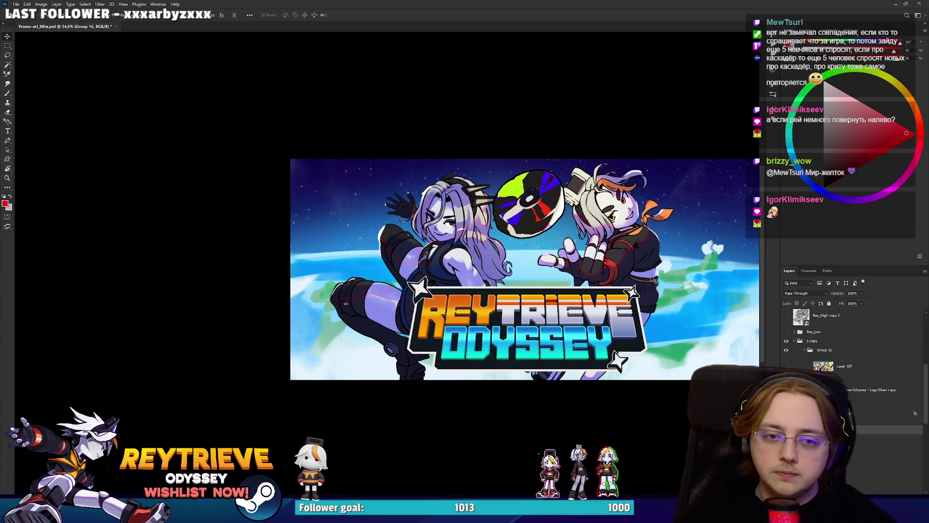
{"action": "scroll", "coordinate": [753, 355], "scroll_direction": "up", "scroll_amount": 3}
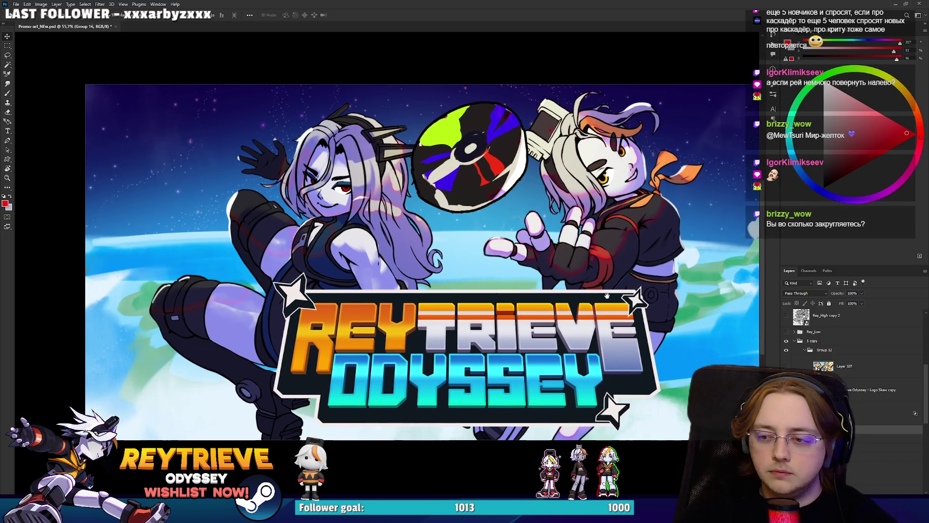
{"action": "left_click", "coordinate": [849, 397]}
{"action": "mouse_move", "coordinate": [624, 309]}
{"action": "left_mouse_down"}
{"action": "mouse_move", "coordinate": [624, 150]}
{"action": "mouse_move", "coordinate": [626, 310]}
{"action": "mouse_move", "coordinate": [626, 300]}
{"action": "left_mouse_up"}
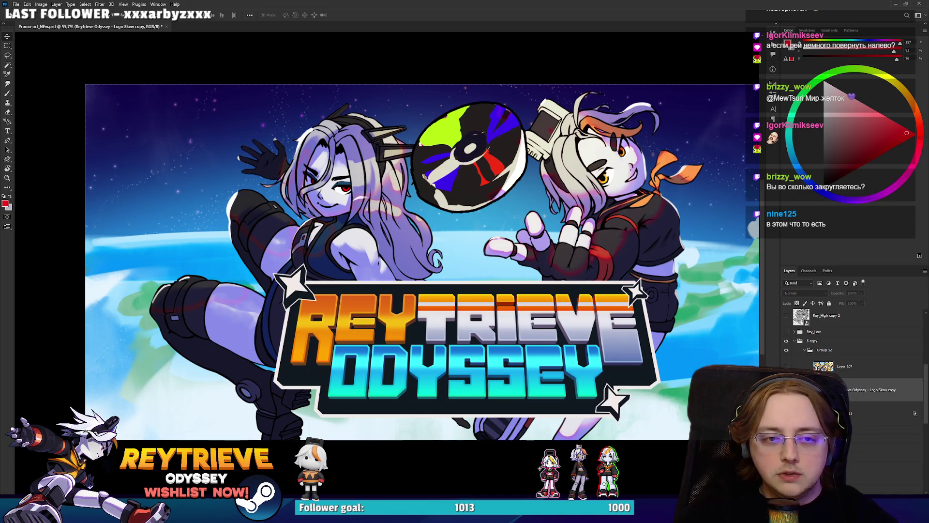
{"action": "scroll", "coordinate": [553, 309], "scroll_direction": "down", "scroll_amount": 3}
{"action": "scroll", "coordinate": [551, 304], "scroll_direction": "up", "scroll_amount": 3}
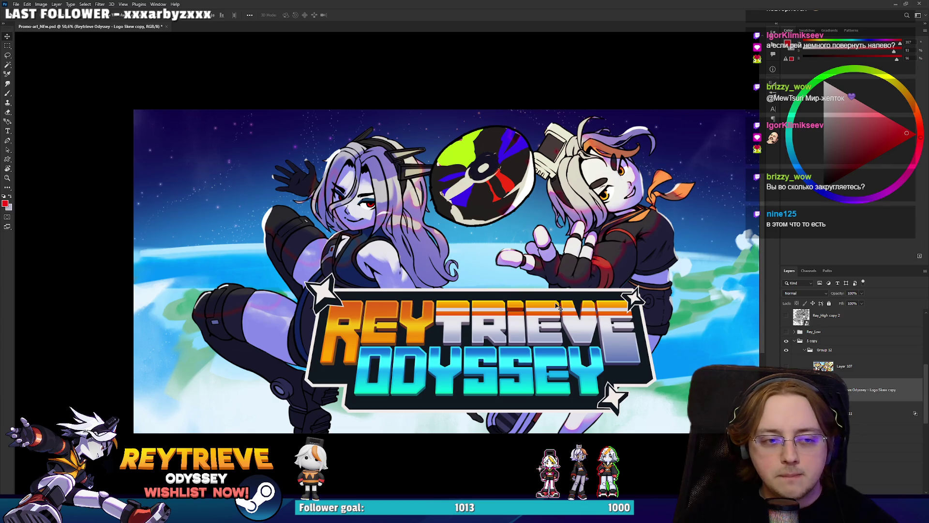
{"action": "left_click_drag", "start_coordinate": [543, 304], "coordinate": [537, 313]}
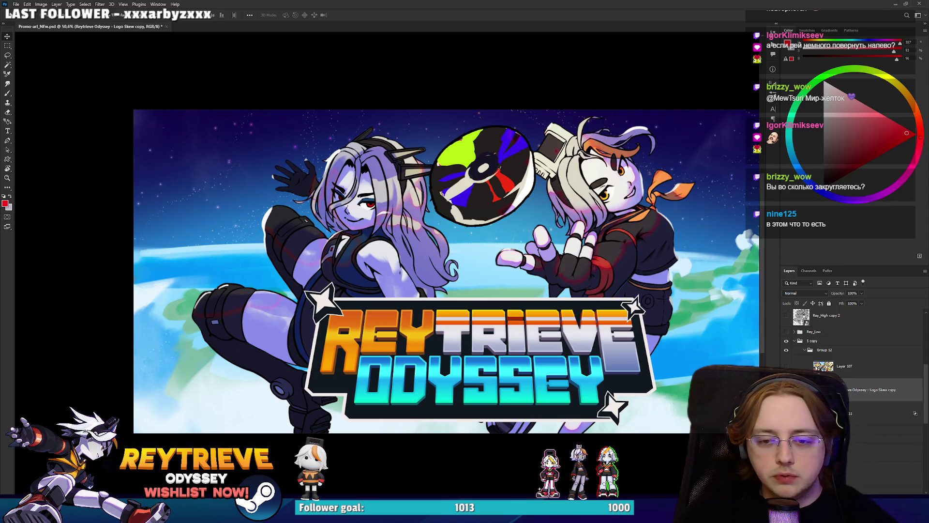
Step: Mask the logo with the inverted right-character outline, then select the whole canvas
{"action": "left_click", "coordinate": [895, 389]}
{"action": "scroll", "coordinate": [855, 426], "scroll_direction": "down", "scroll_amount": 5}
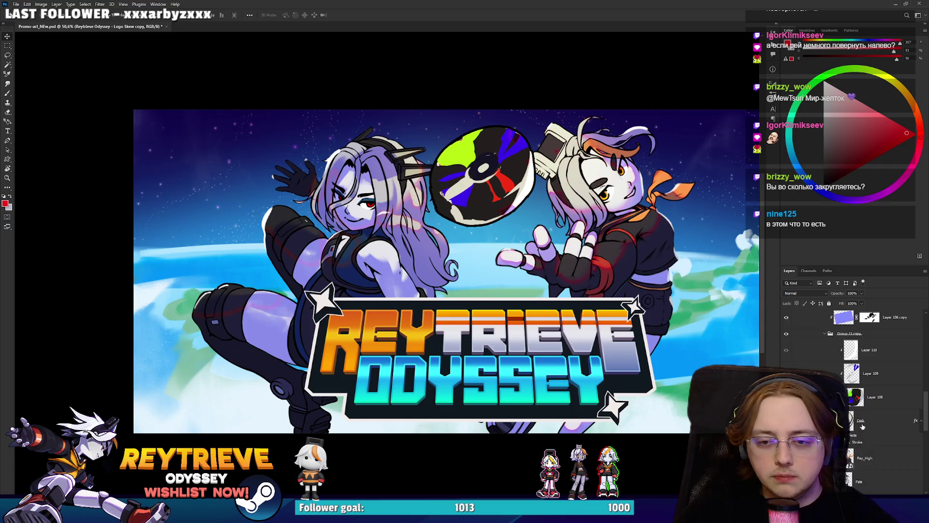
{"action": "left_click", "coordinate": [843, 330], "text": "ctrl"}
{"action": "scroll", "coordinate": [874, 417], "scroll_direction": "up", "scroll_amount": 5}
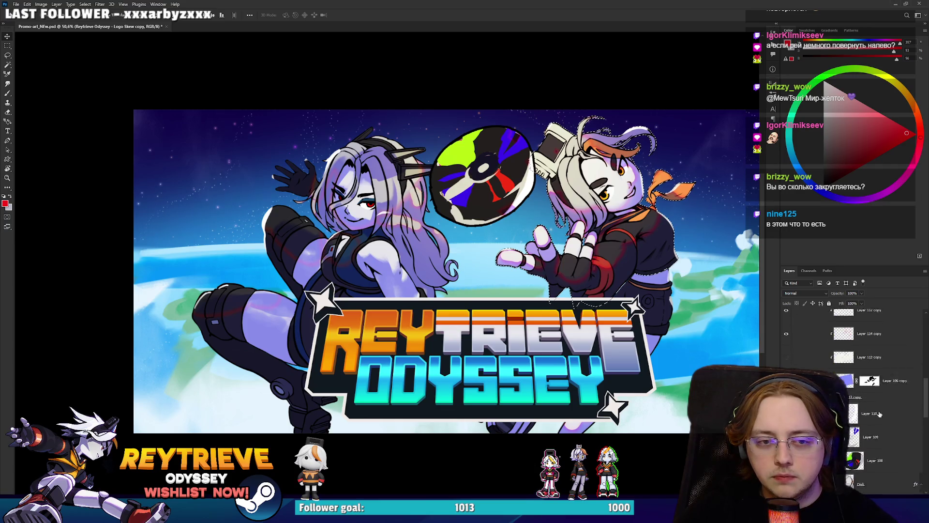
{"action": "left_click", "coordinate": [853, 389]}
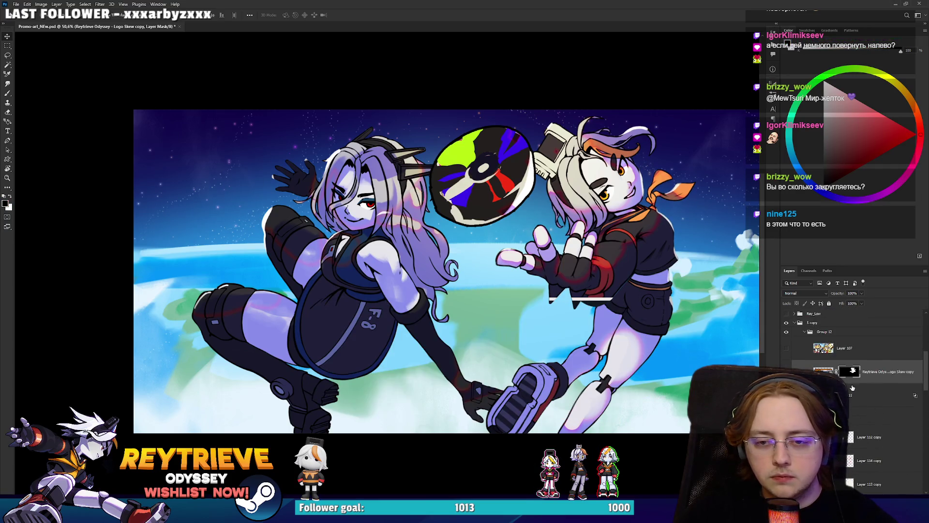
{"action": "key", "text": "ctrl+i"}
{"action": "scroll", "coordinate": [585, 323], "scroll_direction": "down", "scroll_amount": 3}
{"action": "scroll", "coordinate": [585, 324], "scroll_direction": "up", "scroll_amount": 1}
{"action": "scroll", "coordinate": [586, 324], "scroll_direction": "down", "scroll_amount": 1}
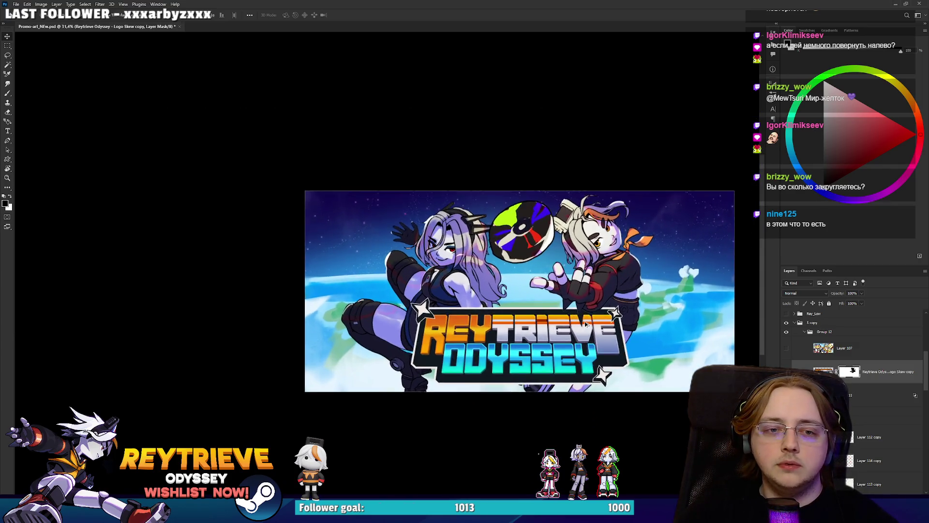
{"action": "scroll", "coordinate": [585, 324], "scroll_direction": "up", "scroll_amount": 3}
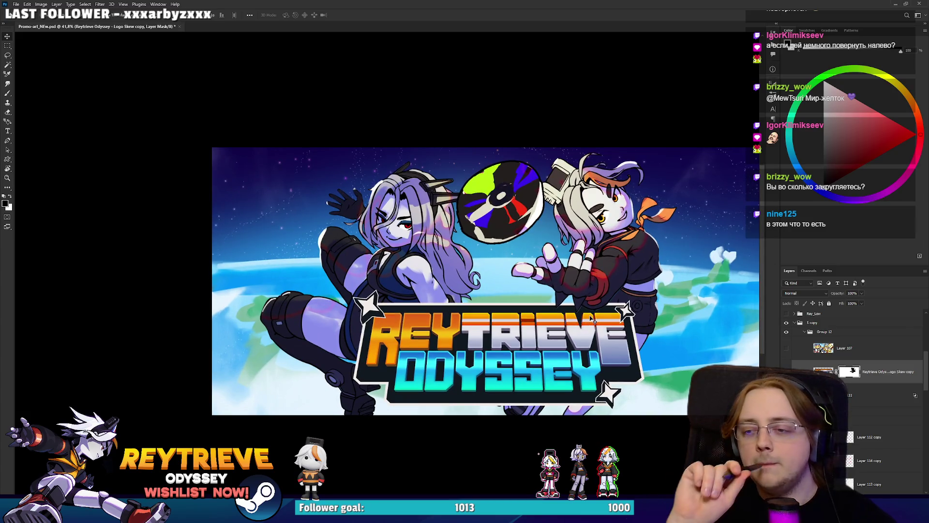
{"action": "key", "text": "ctrl+a"}
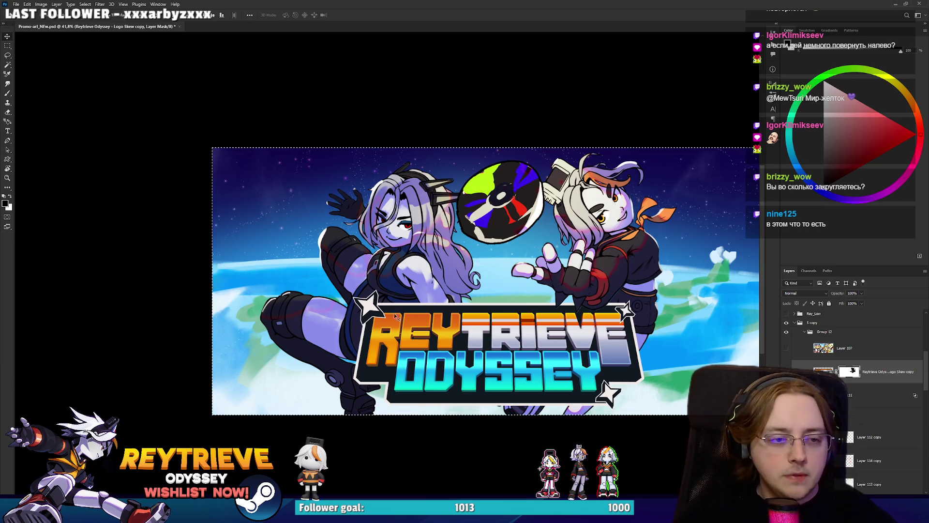
{"action": "key", "text": "alt+Tab"}
Step: Paste the updated capsule onto the Miro board and shrink it toward the other versions
{"action": "scroll", "coordinate": [418, 360], "scroll_direction": "up", "scroll_amount": 5}
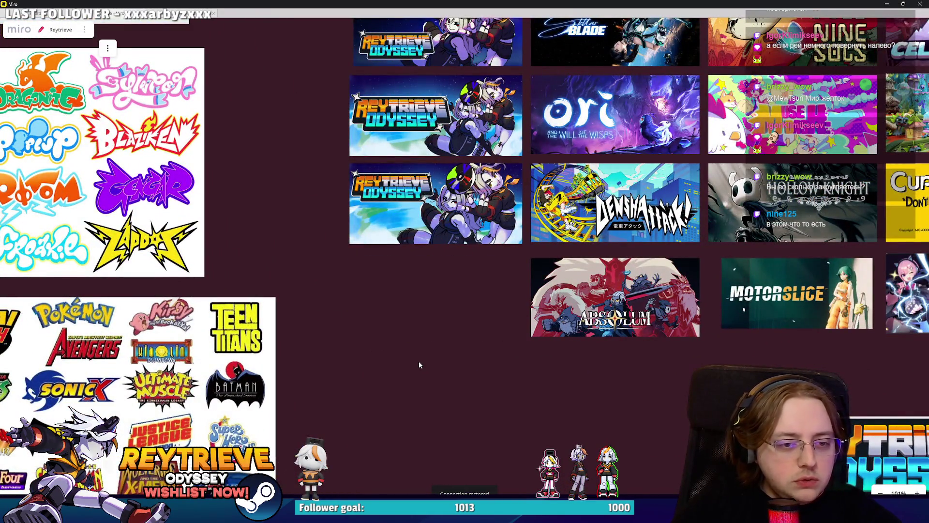
{"action": "scroll", "coordinate": [445, 315], "scroll_direction": "down", "scroll_amount": 2}
{"action": "scroll", "coordinate": [444, 311], "scroll_direction": "up", "scroll_amount": 3}
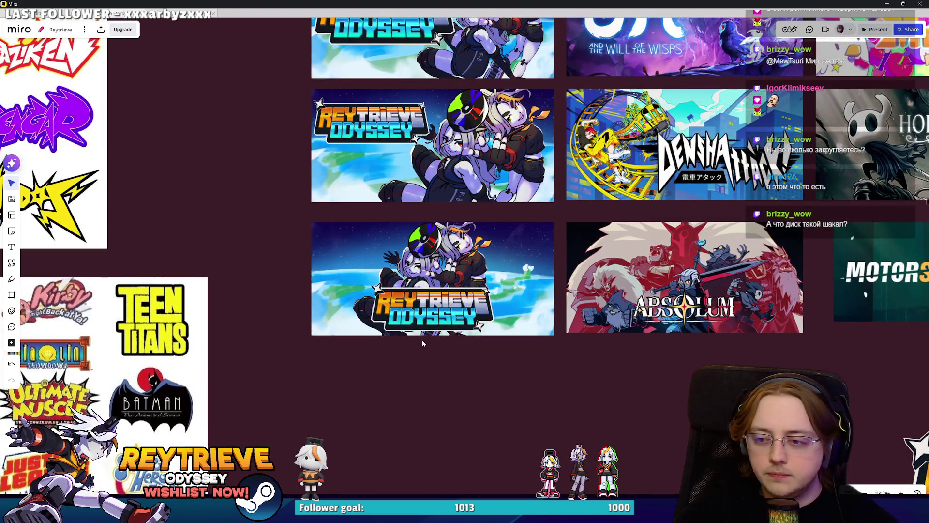
{"action": "key", "text": "ctrl+v"}
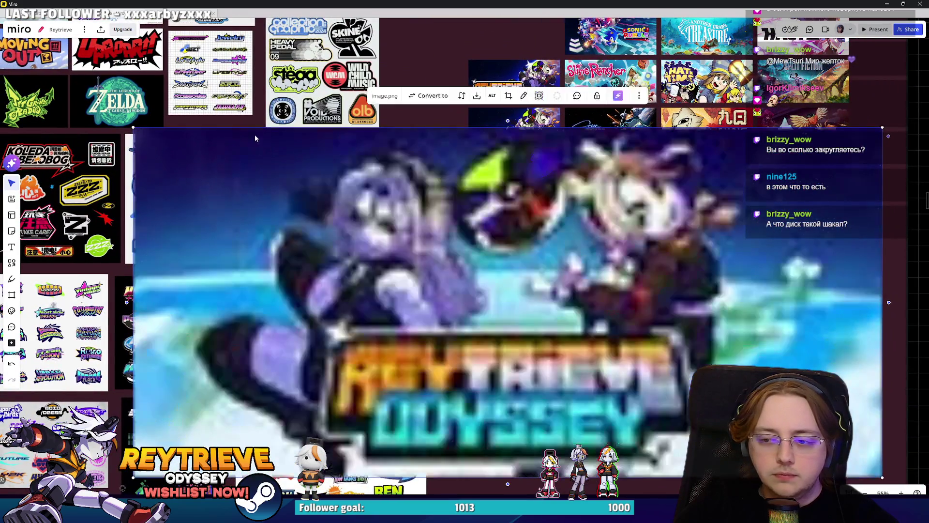
{"action": "mouse_move", "coordinate": [136, 126]}
{"action": "left_mouse_down"}
{"action": "mouse_move", "coordinate": [197, 166]}
{"action": "mouse_move", "coordinate": [687, 385]}
{"action": "left_mouse_up"}
{"action": "left_click_drag", "start_coordinate": [792, 409], "coordinate": [519, 315]}
Step: Resize the new capsule to match the image above and place it beneath that version
{"action": "scroll", "coordinate": [520, 315], "scroll_direction": "up", "scroll_amount": 5}
{"action": "scroll", "coordinate": [618, 267], "scroll_direction": "up", "scroll_amount": 8}
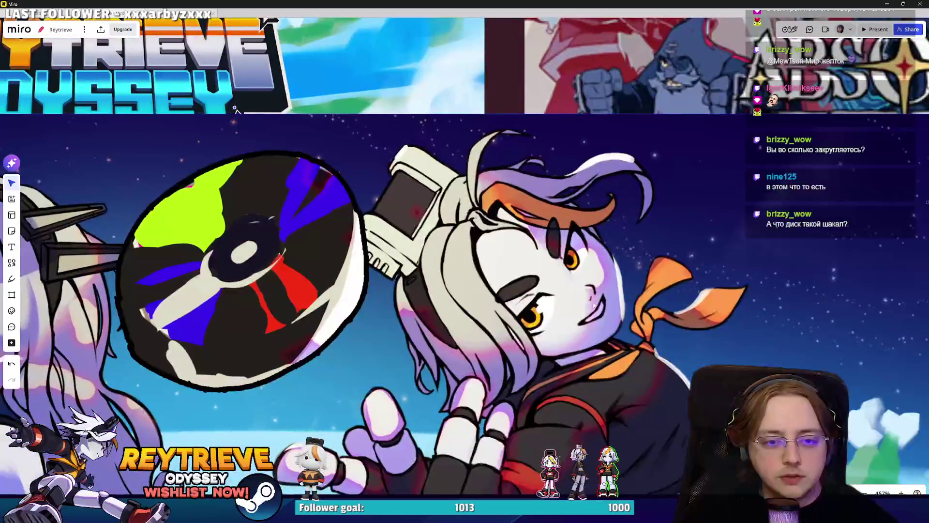
{"action": "scroll", "coordinate": [618, 266], "scroll_direction": "down", "scroll_amount": 5}
{"action": "left_click_drag", "start_coordinate": [776, 435], "coordinate": [668, 378]}
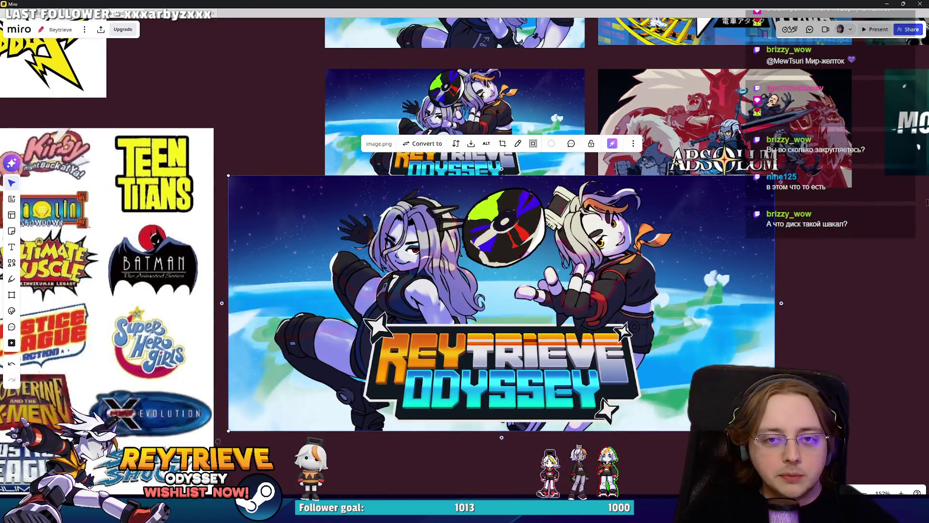
{"action": "left_click_drag", "start_coordinate": [228, 180], "coordinate": [335, 224]}
{"action": "left_click_drag", "start_coordinate": [667, 379], "coordinate": [630, 342]}
{"action": "left_click_drag", "start_coordinate": [551, 262], "coordinate": [529, 253]}
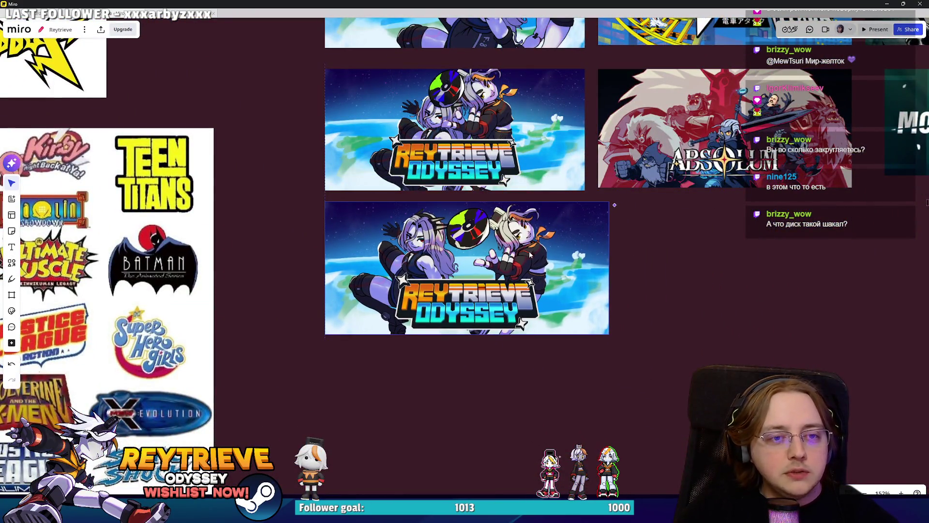
{"action": "mouse_move", "coordinate": [610, 333]}
{"action": "left_mouse_down"}
{"action": "mouse_move", "coordinate": [582, 324]}
{"action": "mouse_move", "coordinate": [588, 312]}
{"action": "left_mouse_up"}
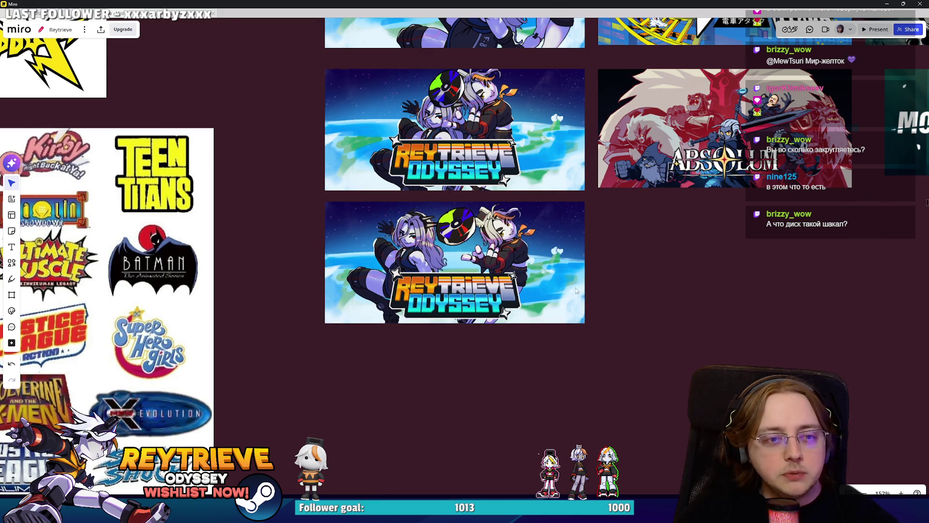
{"action": "scroll", "coordinate": [522, 373], "scroll_direction": "down", "scroll_amount": 5}
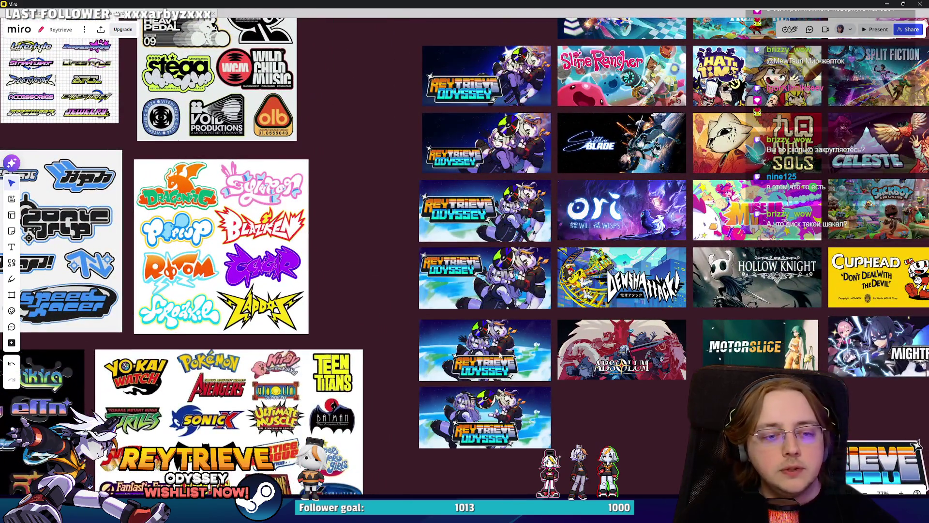
{"action": "scroll", "coordinate": [508, 299], "scroll_direction": "up", "scroll_amount": 5}
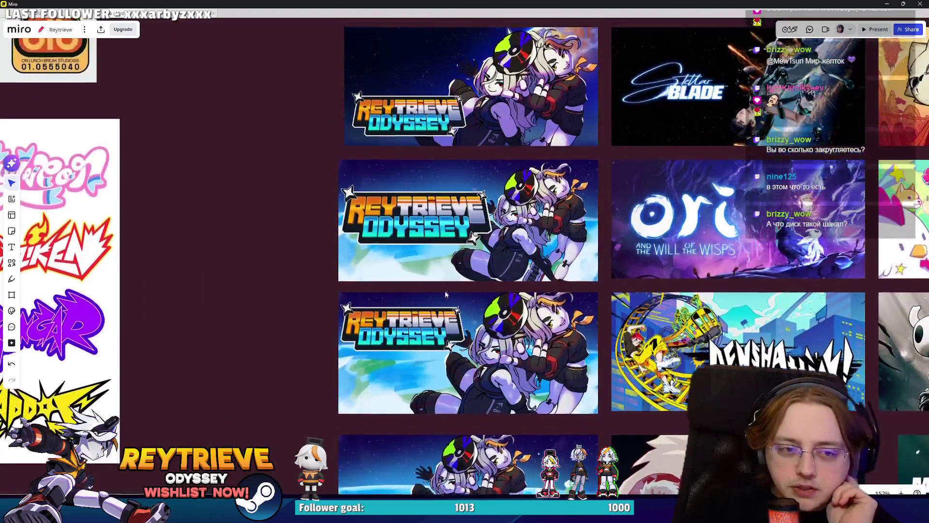
{"action": "scroll", "coordinate": [272, 307], "scroll_direction": "down", "scroll_amount": 3}
{"action": "scroll", "coordinate": [392, 237], "scroll_direction": "up", "scroll_amount": 3}
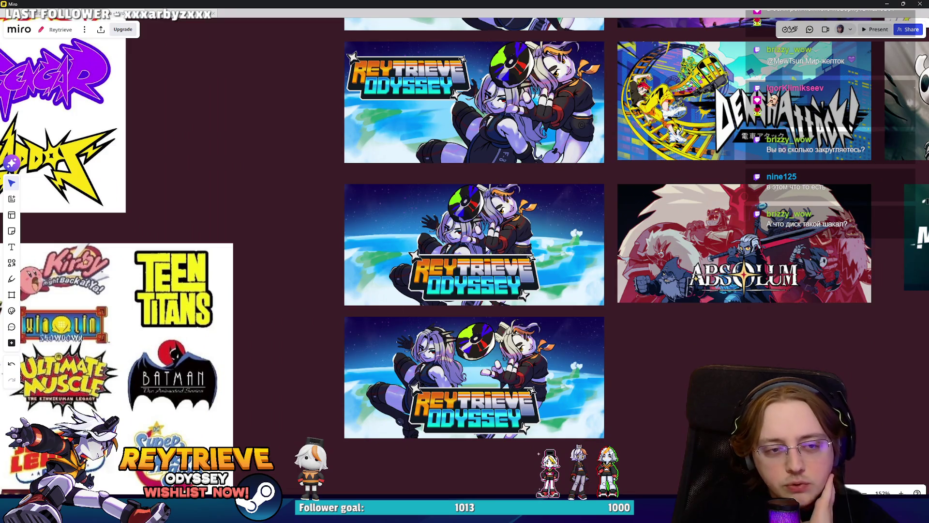
{"action": "scroll", "coordinate": [503, 229], "scroll_direction": "up", "scroll_amount": 3}
{"action": "scroll", "coordinate": [647, 384], "scroll_direction": "down", "scroll_amount": 3}
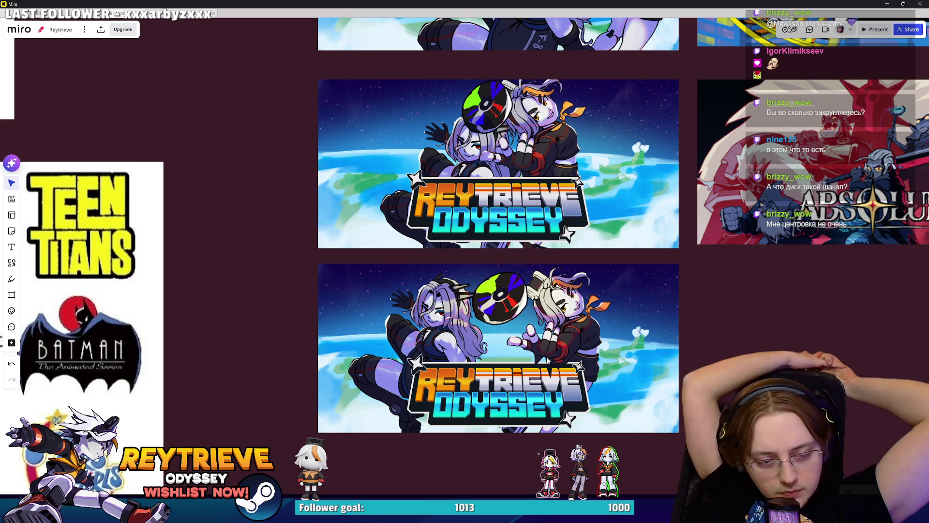
Step: Select and compare the Reytrieve Odyssey banner variants up close on the board
{"action": "scroll", "coordinate": [547, 360], "scroll_direction": "down", "scroll_amount": 3}
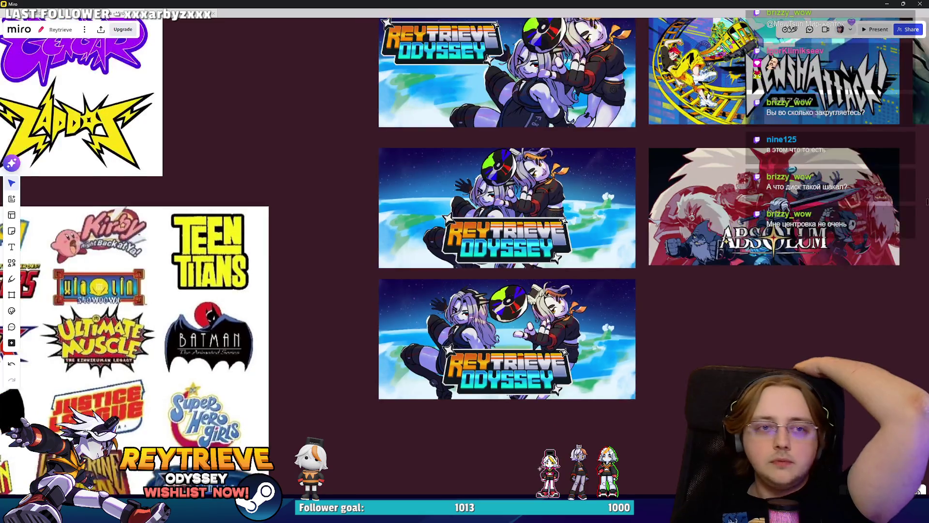
{"action": "scroll", "coordinate": [367, 338], "scroll_direction": "up", "scroll_amount": 3}
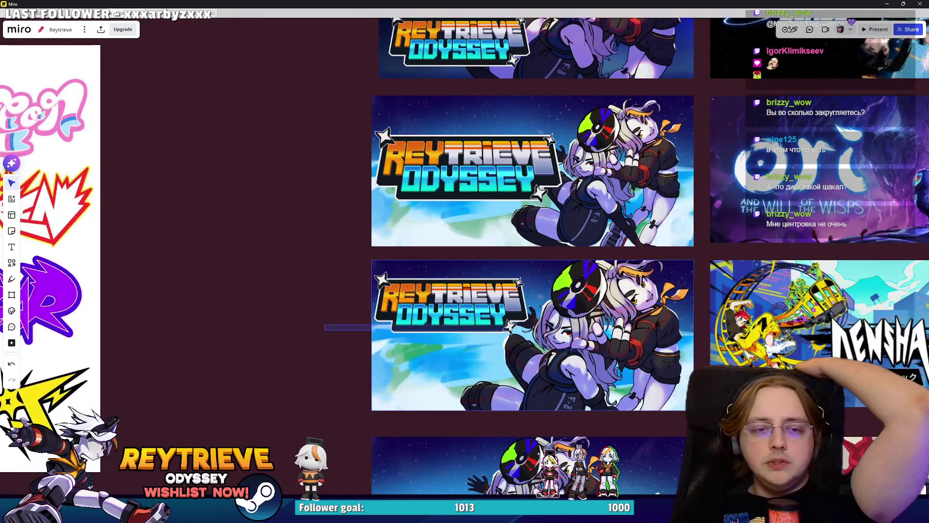
{"action": "left_click", "coordinate": [378, 407]}
{"action": "left_click", "coordinate": [321, 327]}
{"action": "scroll", "coordinate": [462, 349], "scroll_direction": "down", "scroll_amount": 3}
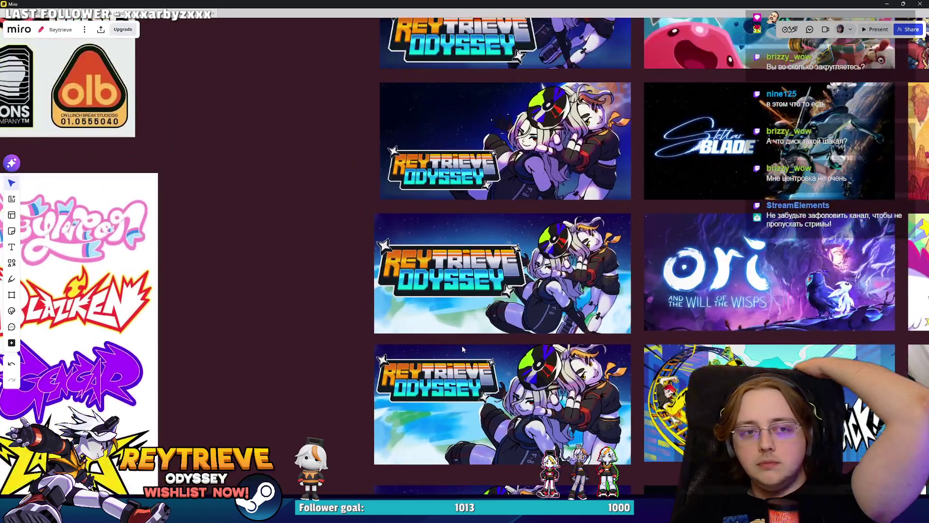
{"action": "left_click", "coordinate": [463, 348]}
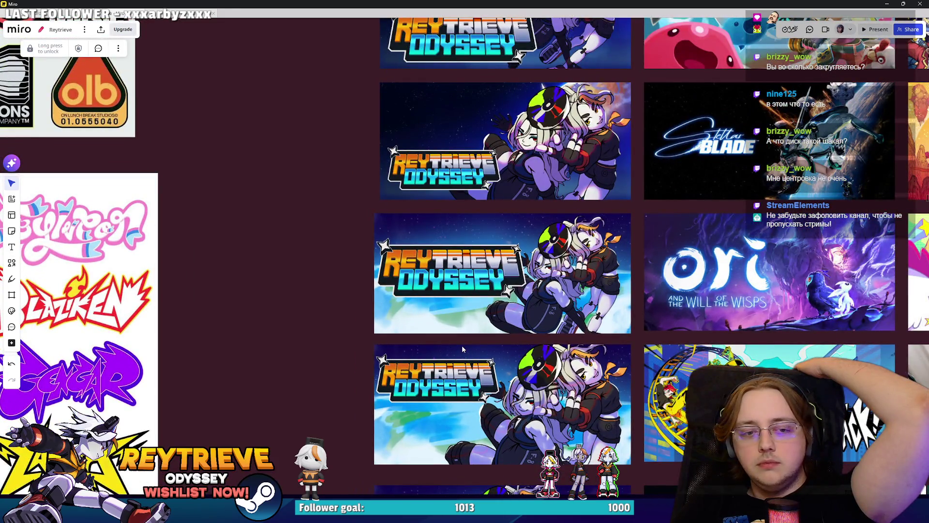
{"action": "scroll", "coordinate": [463, 349], "scroll_direction": "up", "scroll_amount": 5}
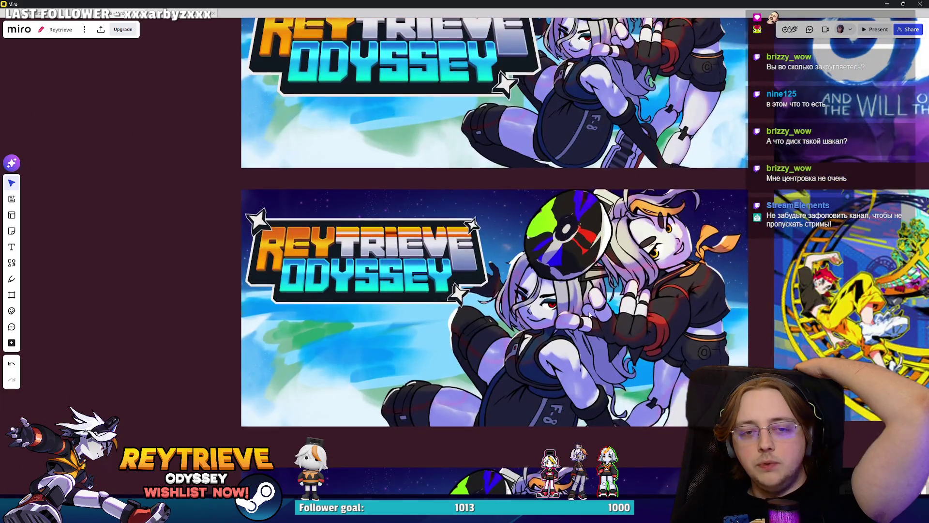
{"action": "left_click", "coordinate": [589, 315]}
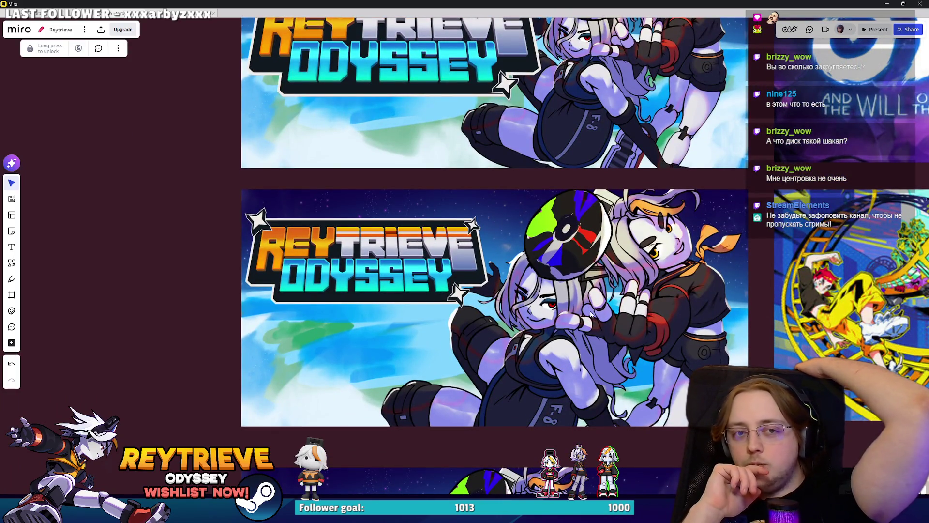
Step: Compare the upper and lower banners, then open the example image shared in chat
{"action": "scroll", "coordinate": [590, 315], "scroll_direction": "down", "scroll_amount": 3}
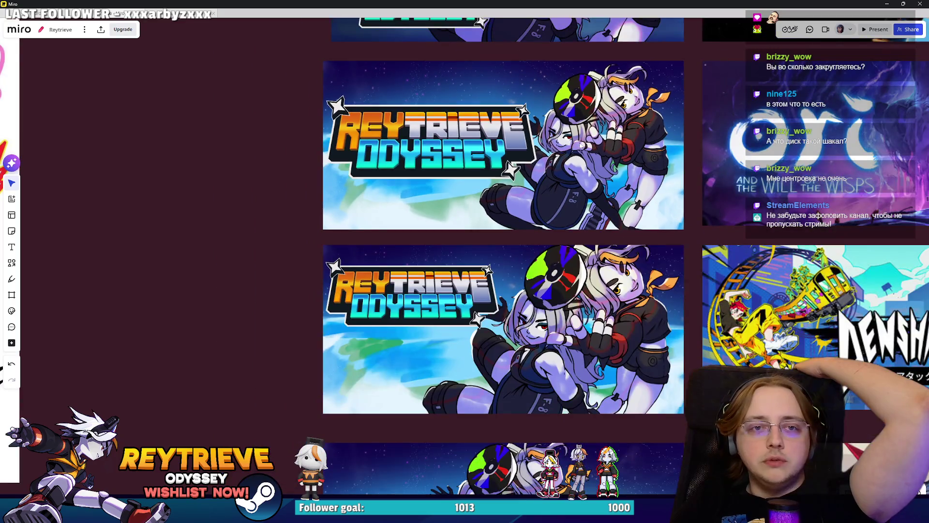
{"action": "left_click", "coordinate": [575, 133]}
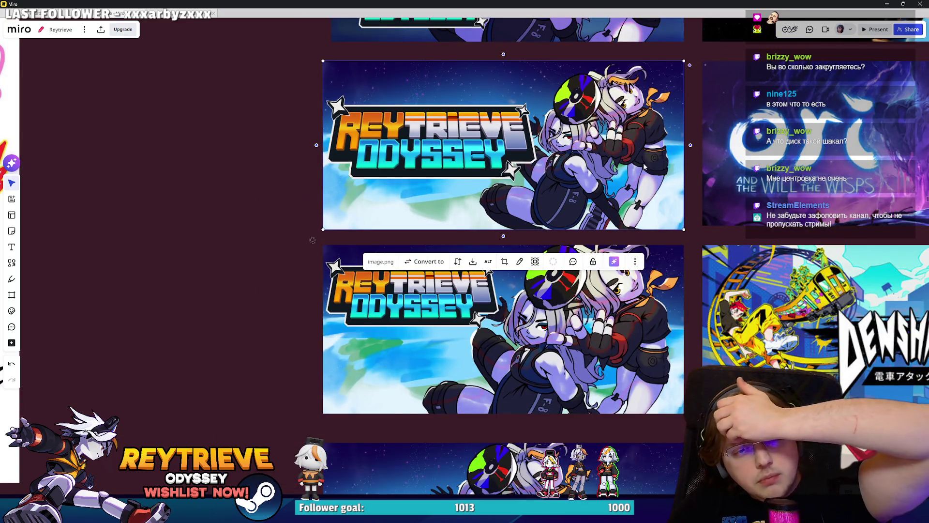
{"action": "left_click", "coordinate": [612, 356]}
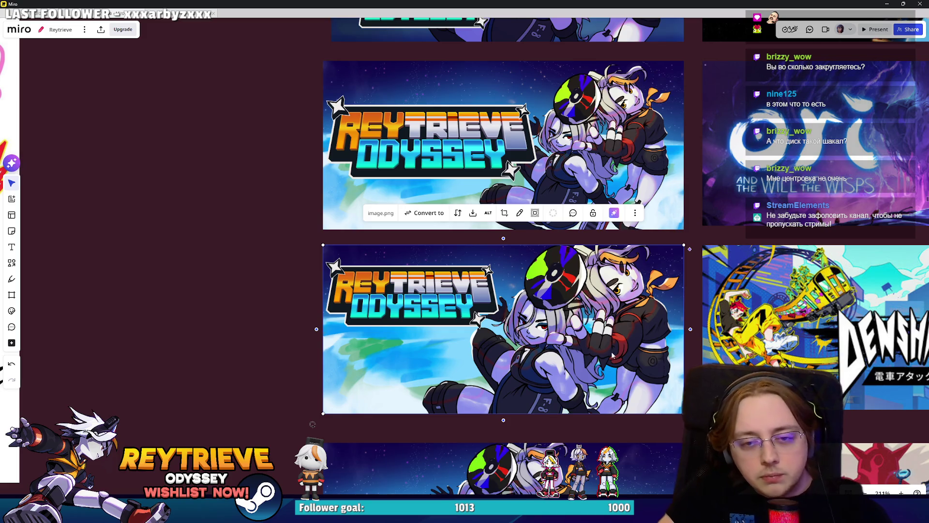
{"action": "scroll", "coordinate": [590, 325], "scroll_direction": "down", "scroll_amount": 1}
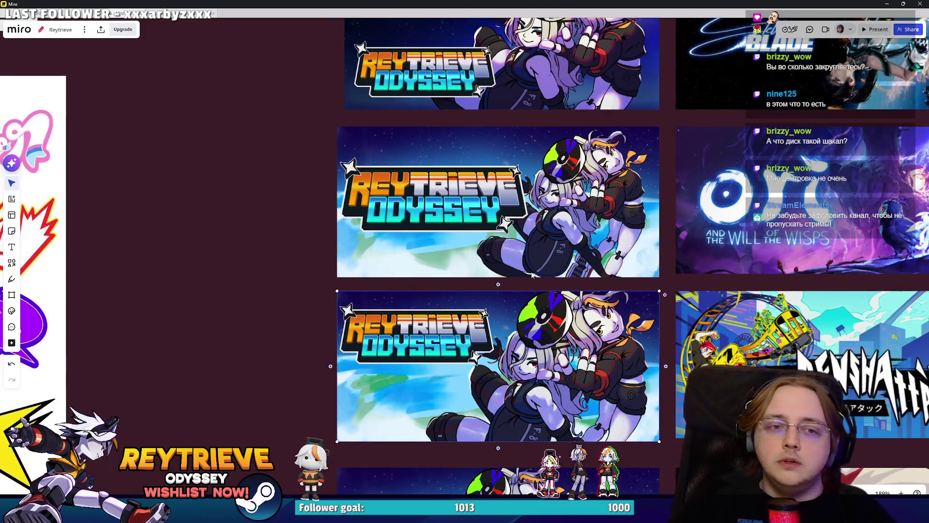
{"action": "scroll", "coordinate": [629, 194], "scroll_direction": "up", "scroll_amount": 3}
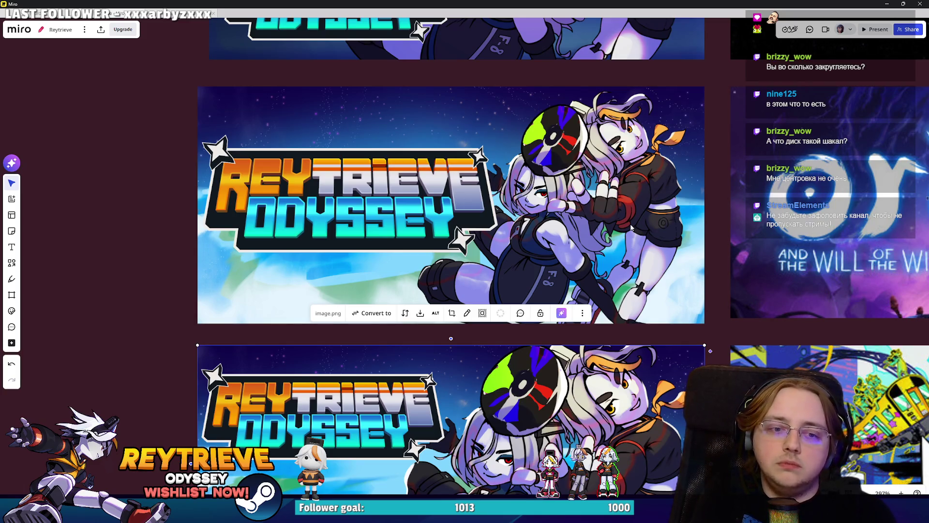
{"action": "scroll", "coordinate": [655, 254], "scroll_direction": "down", "scroll_amount": 4}
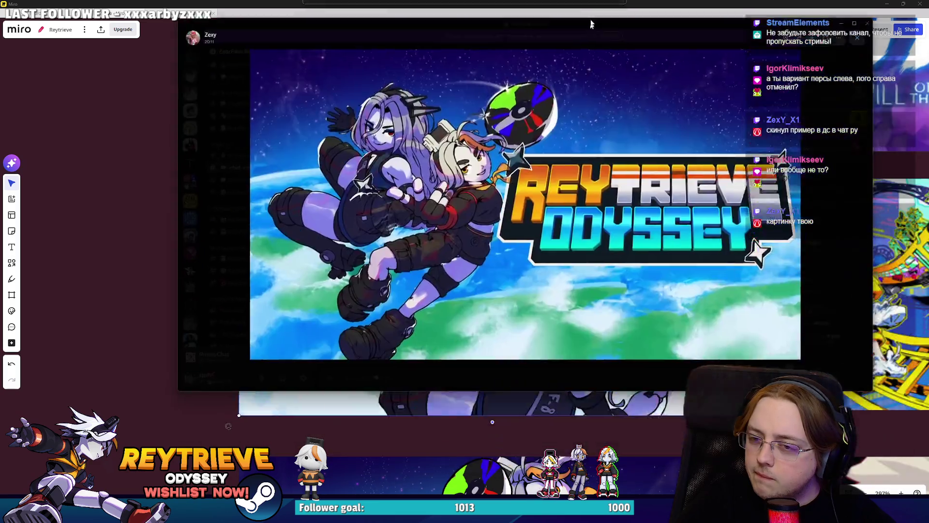
{"action": "left_click_drag", "start_coordinate": [592, 22], "coordinate": [591, 5]}
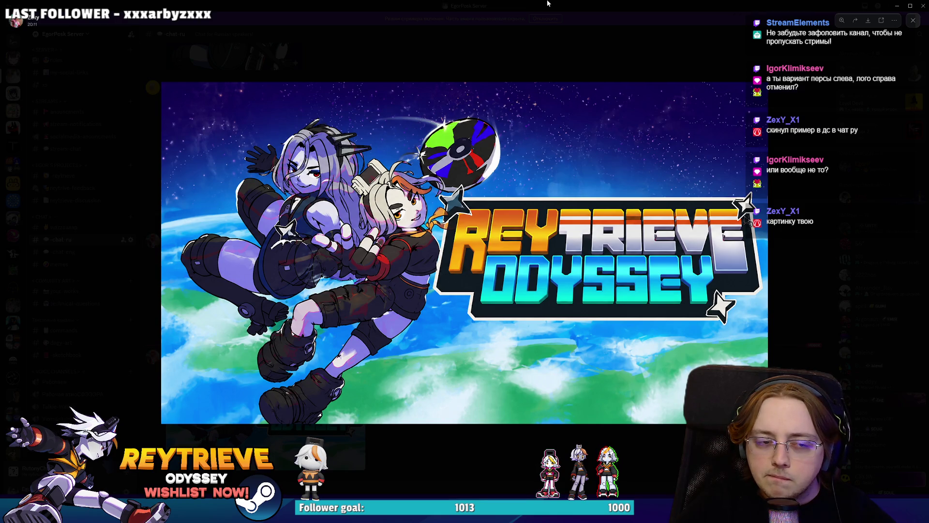
Step: Close the shared example image and zoom out on the Miro board
{"action": "key", "text": "alt+Tab"}
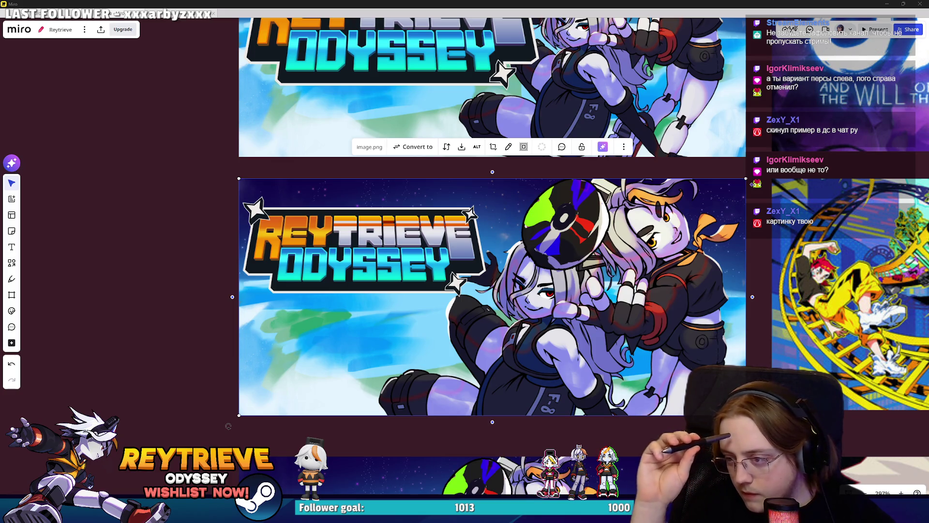
{"action": "scroll", "coordinate": [228, 425], "scroll_direction": "down", "scroll_amount": 10}
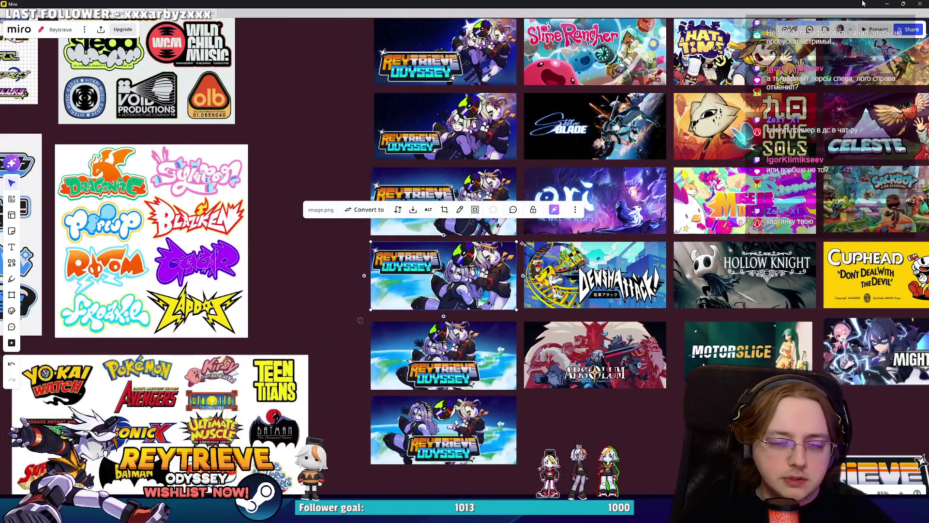
Step: Minimize Miro and revert the art to the huddled-characters version, selecting the 5 copy group and layer 7
{"action": "left_click", "coordinate": [886, 4]}
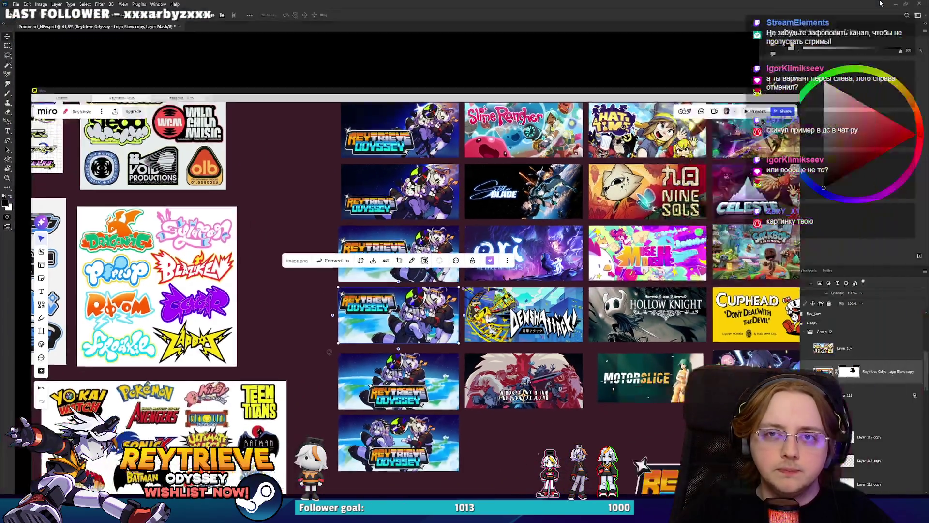
{"action": "left_click", "coordinate": [812, 323]}
{"action": "left_click_drag", "start_coordinate": [585, 321], "coordinate": [528, 346]}
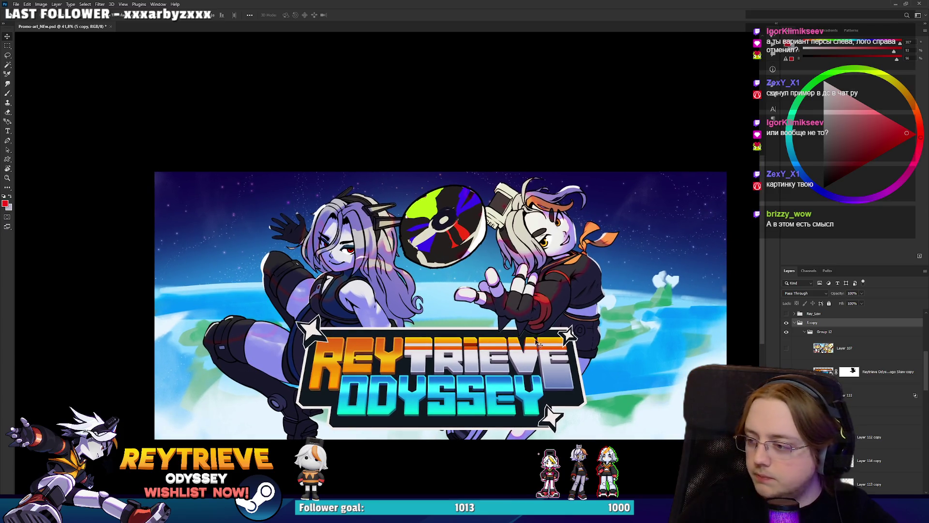
{"action": "scroll", "coordinate": [793, 327], "scroll_direction": "down", "scroll_amount": 3}
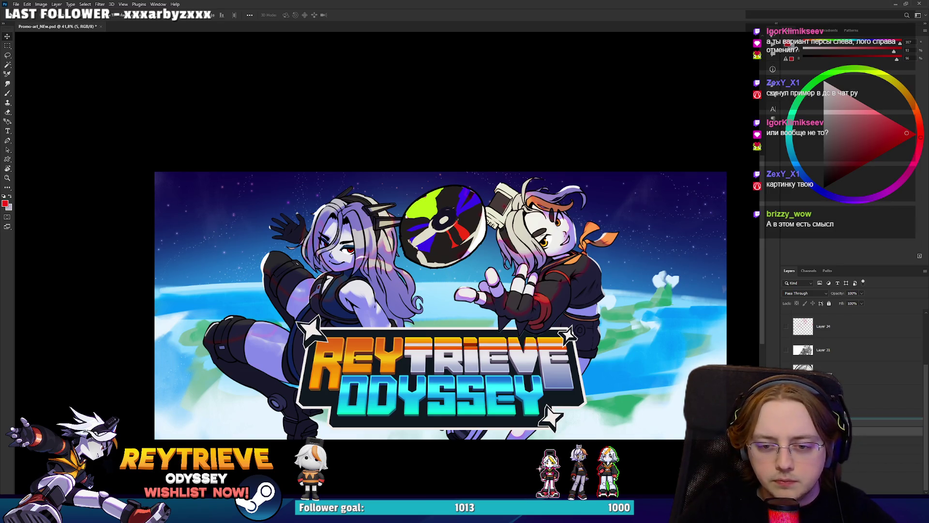
{"action": "key", "text": "ctrl+z"}
{"action": "left_click", "coordinate": [823, 397]}
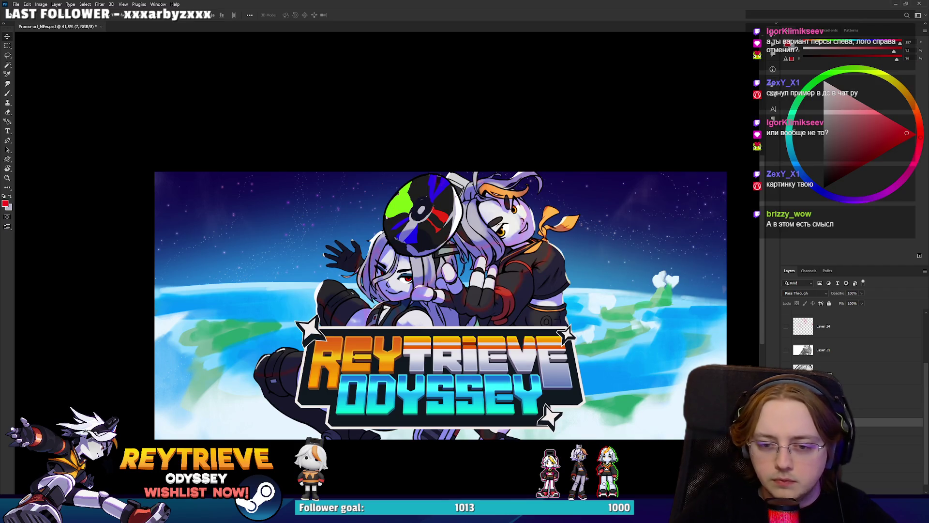
{"action": "scroll", "coordinate": [851, 349], "scroll_direction": "up", "scroll_amount": 3}
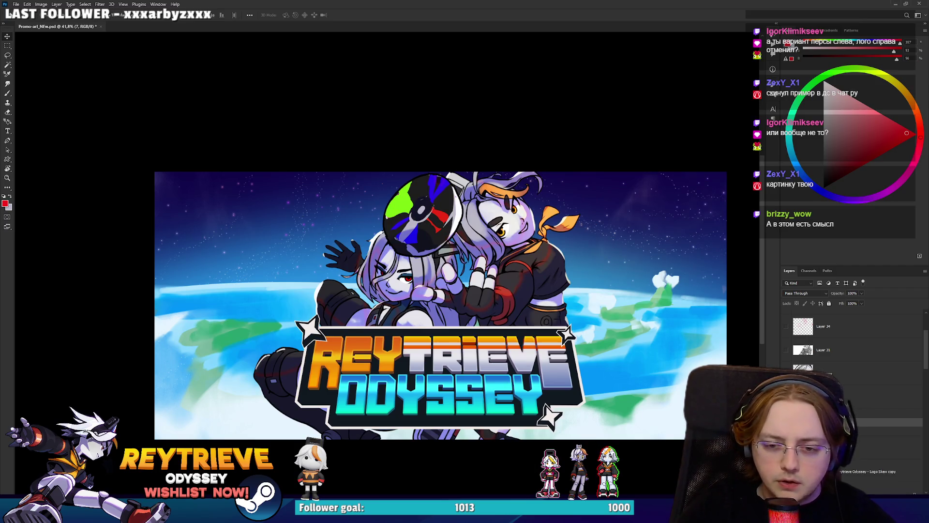
Step: Try shifting the Group 18 characters left with a transform, then cancel it
{"action": "left_click", "coordinate": [853, 410]}
{"action": "mouse_move", "coordinate": [356, 291]}
{"action": "left_mouse_down"}
{"action": "mouse_move", "coordinate": [319, 291]}
{"action": "mouse_move", "coordinate": [354, 290]}
{"action": "left_mouse_up"}
{"action": "key", "text": "ctrl+t"}
{"action": "left_click_drag", "start_coordinate": [329, 106], "coordinate": [334, 280]}
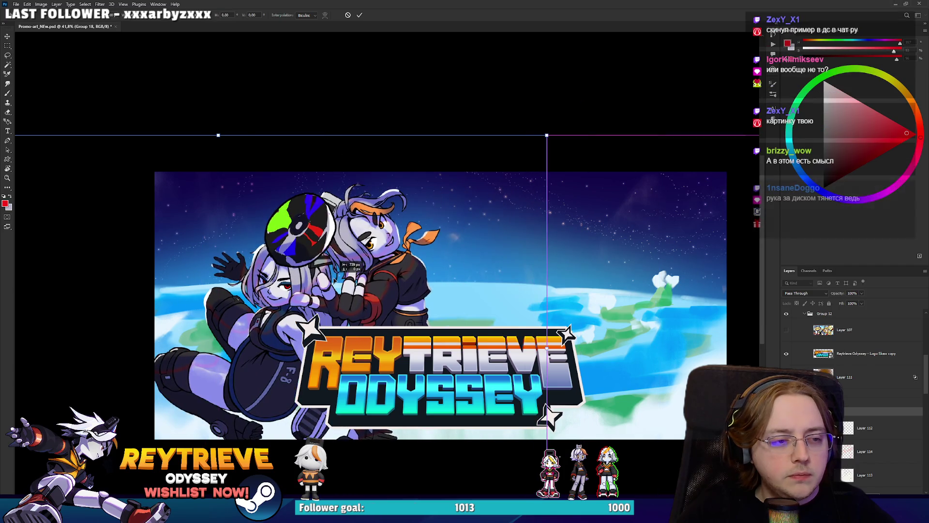
{"action": "key", "text": "Escape"}
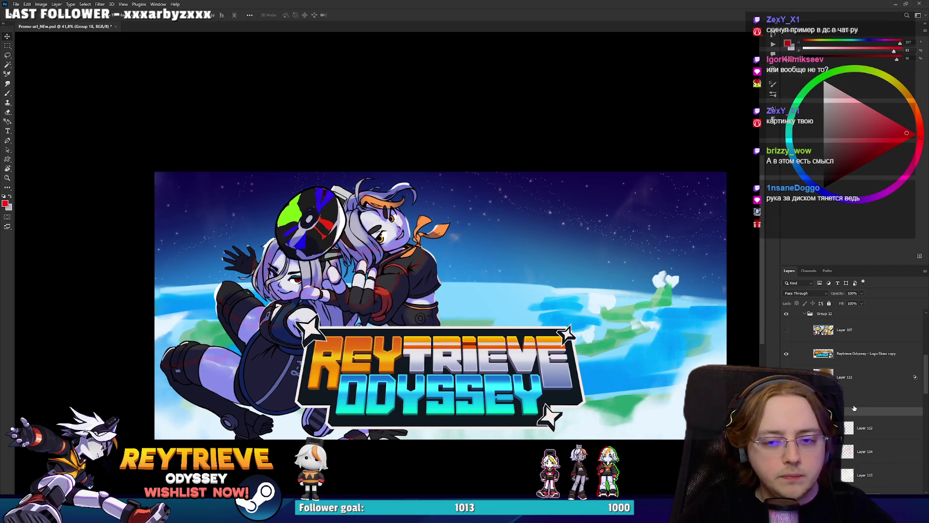
Step: Move the Reytrieve Odyssey logo up to the characters' right and straighten it
{"action": "left_click", "coordinate": [843, 344]}
{"action": "mouse_move", "coordinate": [423, 368]}
{"action": "left_mouse_down"}
{"action": "mouse_move", "coordinate": [566, 325]}
{"action": "mouse_move", "coordinate": [555, 312]}
{"action": "left_mouse_up"}
{"action": "key", "text": "ctrl+t"}
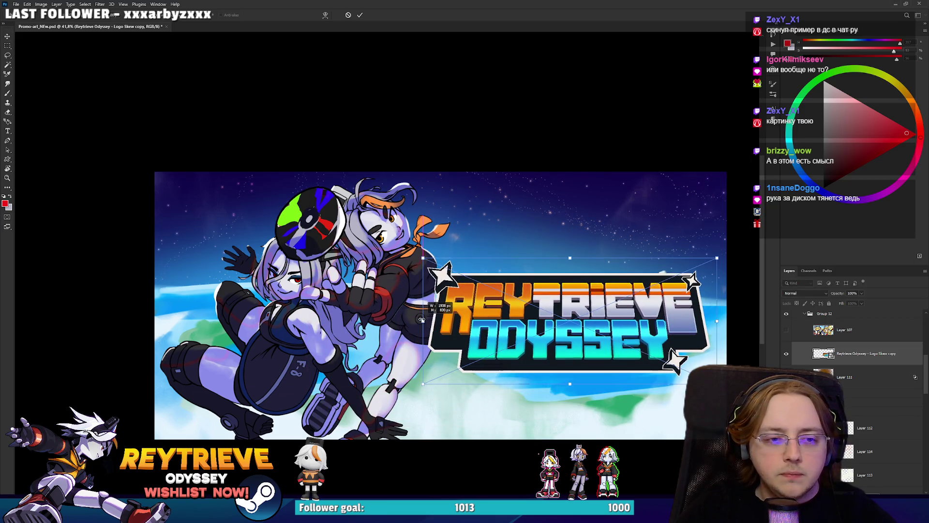
{"action": "mouse_move", "coordinate": [506, 329]}
{"action": "left_mouse_down"}
{"action": "mouse_move", "coordinate": [508, 320]}
{"action": "mouse_move", "coordinate": [427, 321]}
{"action": "left_mouse_up"}
{"action": "key", "text": "Return"}
Step: Move the characters group slightly further left
{"action": "scroll", "coordinate": [504, 323], "scroll_direction": "up", "scroll_amount": 2}
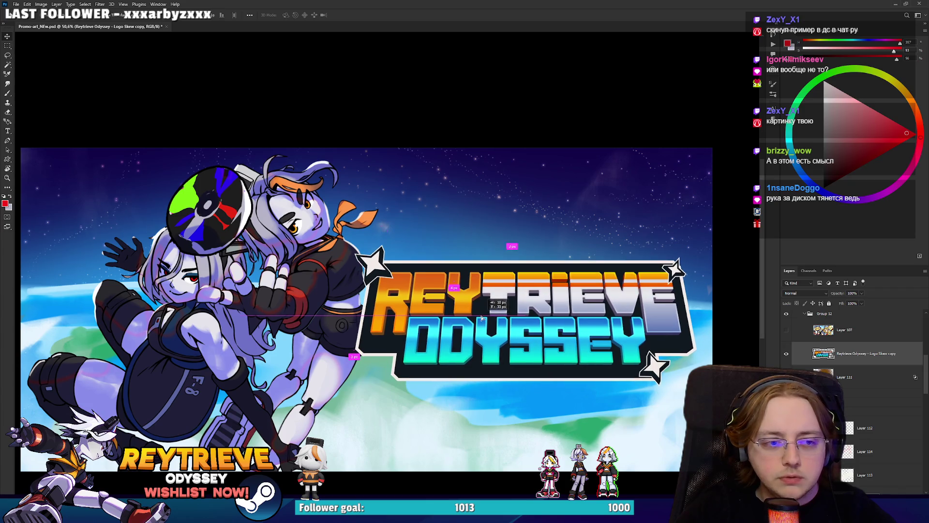
{"action": "left_click", "coordinate": [860, 411]}
{"action": "left_click_drag", "start_coordinate": [472, 322], "coordinate": [443, 323]}
{"action": "scroll", "coordinate": [444, 324], "scroll_direction": "down", "scroll_amount": 3}
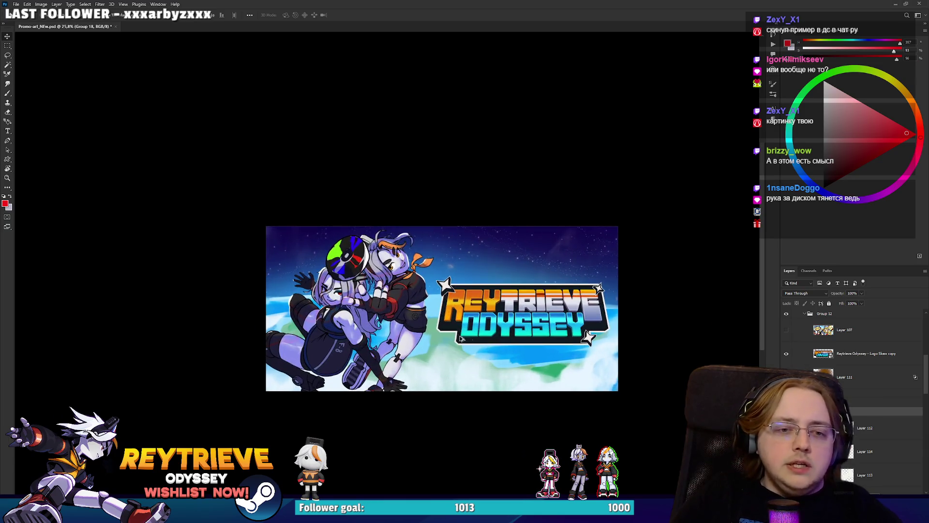
{"action": "scroll", "coordinate": [494, 344], "scroll_direction": "down", "scroll_amount": 1}
{"action": "scroll", "coordinate": [495, 344], "scroll_direction": "up", "scroll_amount": 2}
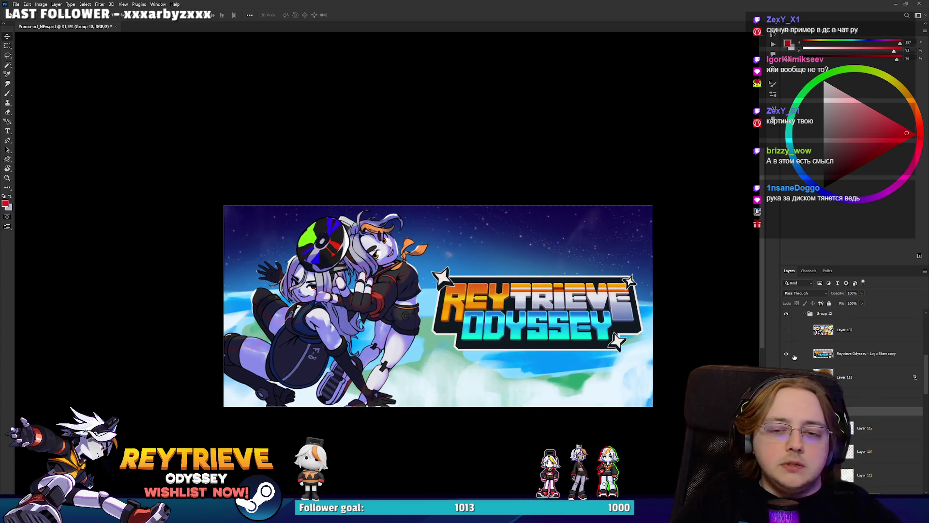
Step: Enlarge the logo a little and shift it slightly left
{"action": "left_click", "coordinate": [852, 354]}
{"action": "key", "text": "ctrl+t"}
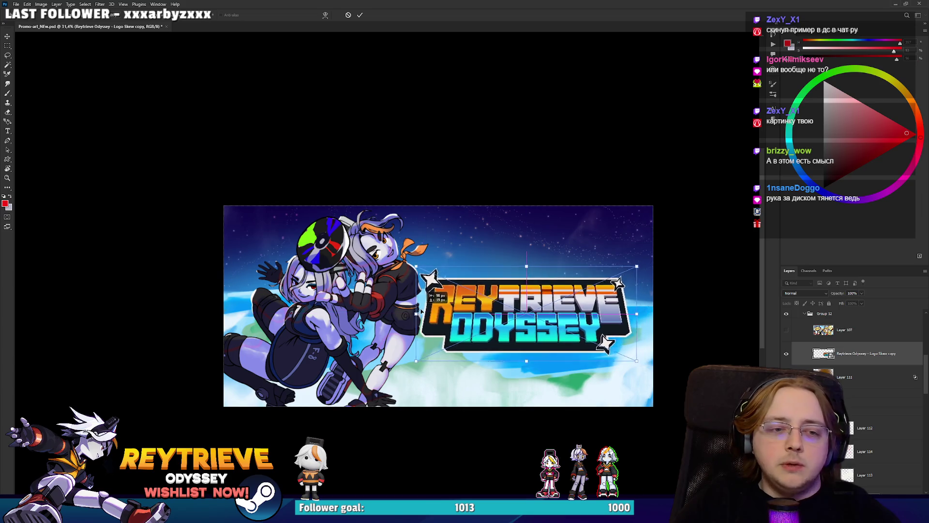
{"action": "mouse_move", "coordinate": [535, 265]}
{"action": "left_mouse_down"}
{"action": "mouse_move", "coordinate": [535, 256]}
{"action": "mouse_move", "coordinate": [538, 270]}
{"action": "left_mouse_up"}
{"action": "left_click_drag", "start_coordinate": [392, 306], "coordinate": [416, 310]}
{"action": "key", "text": "Return"}
{"action": "scroll", "coordinate": [448, 298], "scroll_direction": "down", "scroll_amount": 1}
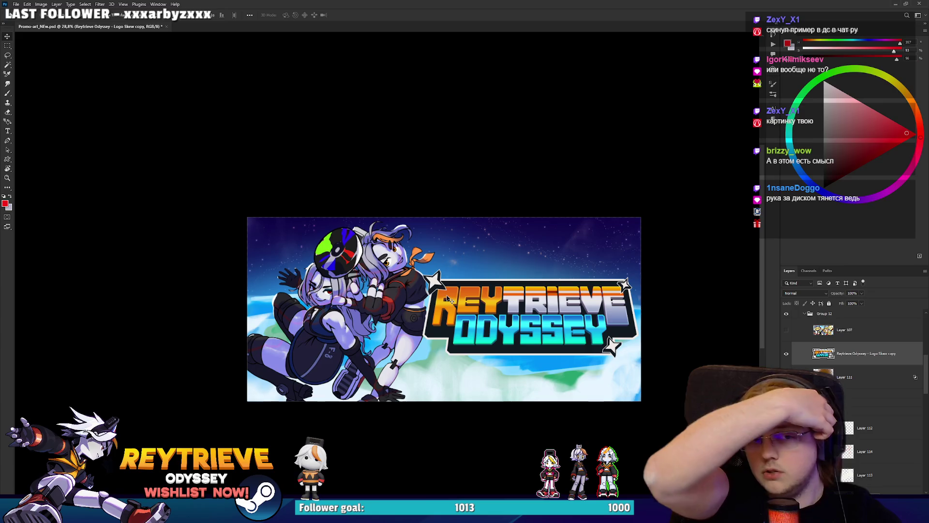
Step: Copy the whole composed canvas and return to the Miro board
{"action": "key", "text": "ctrl+a"}
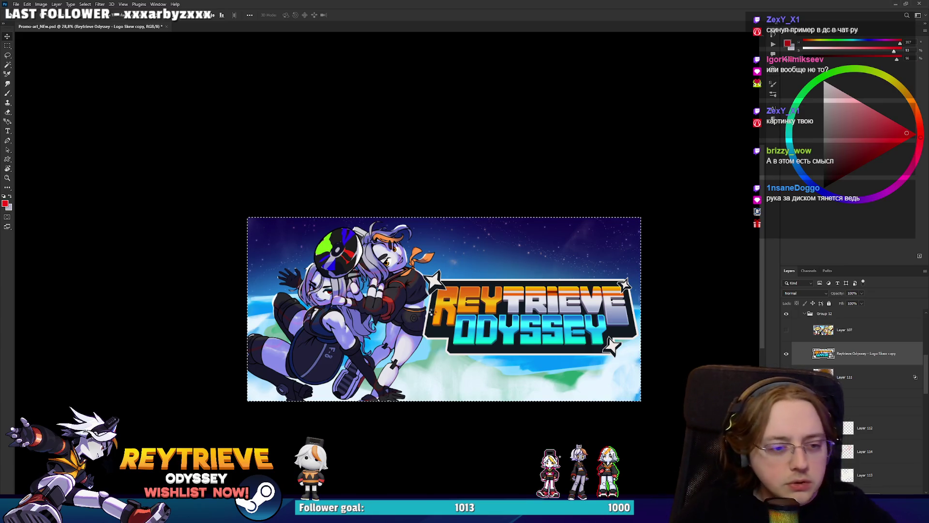
{"action": "key", "text": "ctrl+c"}
{"action": "key", "text": "alt+Tab"}
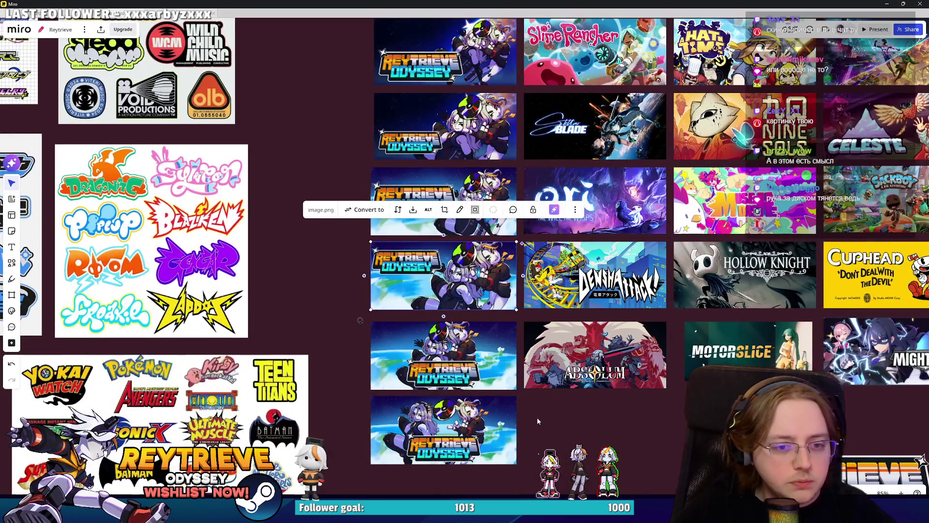
Step: Paste the logo-right capsule onto the Miro board below the banner column, sized to match the others
{"action": "left_click", "coordinate": [533, 417]}
{"action": "scroll", "coordinate": [532, 417], "scroll_direction": "down", "scroll_amount": 3}
{"action": "key", "text": "ctrl+v"}
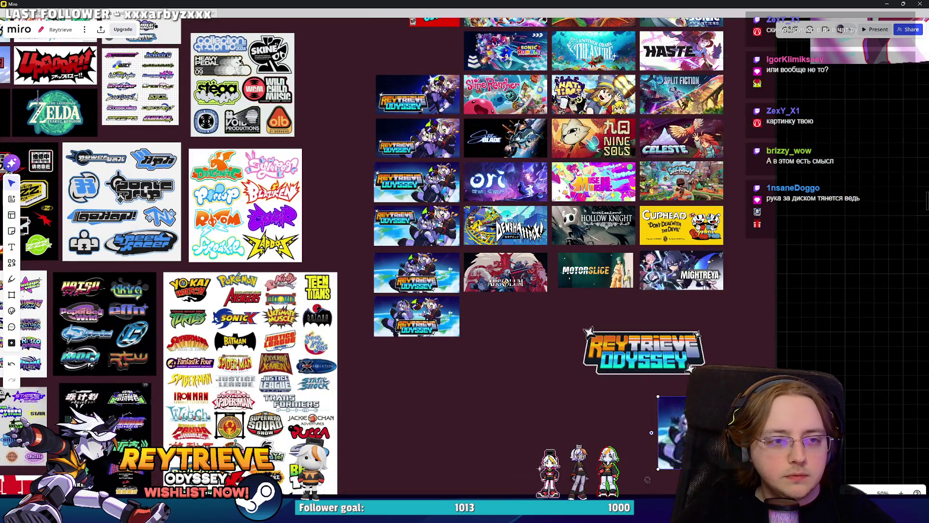
{"action": "left_click_drag", "start_coordinate": [489, 372], "coordinate": [452, 360]}
{"action": "left_click_drag", "start_coordinate": [530, 413], "coordinate": [460, 381]}
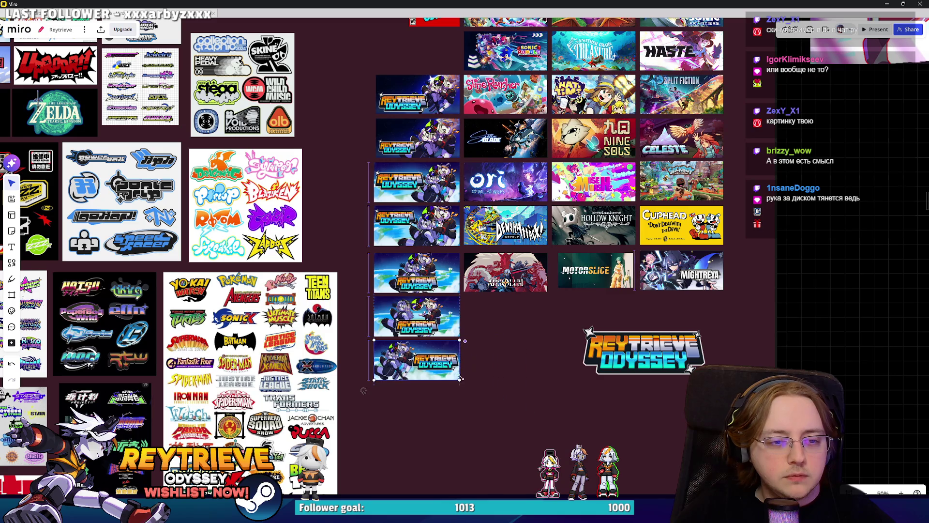
Step: Place a copy of a Reytrieve capsule beside the stack, then delete it
{"action": "scroll", "coordinate": [463, 370], "scroll_direction": "up", "scroll_amount": 1}
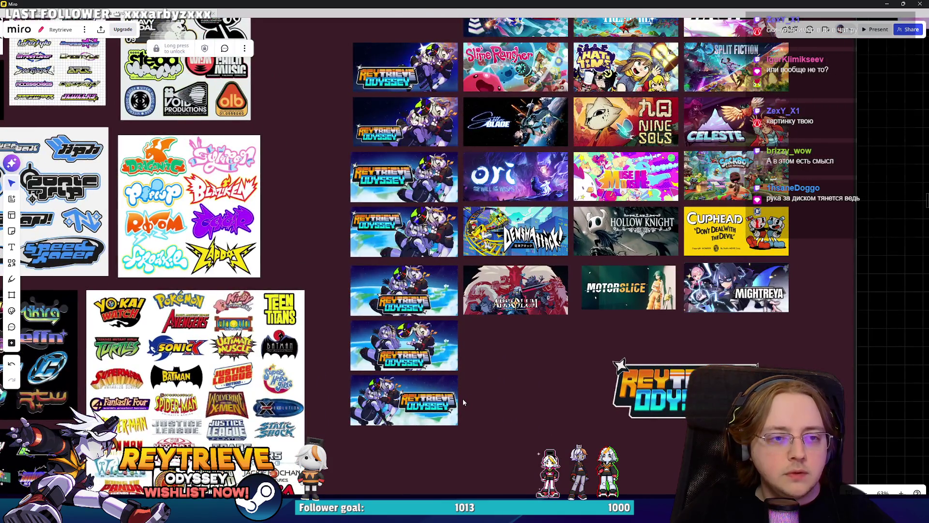
{"action": "scroll", "coordinate": [456, 443], "scroll_direction": "up", "scroll_amount": 1}
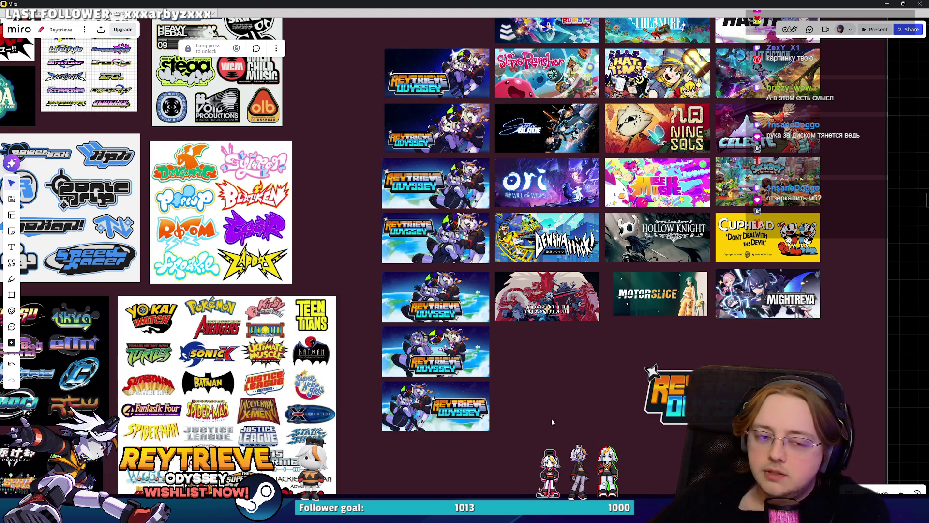
{"action": "scroll", "coordinate": [431, 197], "scroll_direction": "up", "scroll_amount": 5}
{"action": "scroll", "coordinate": [465, 261], "scroll_direction": "down", "scroll_amount": 3}
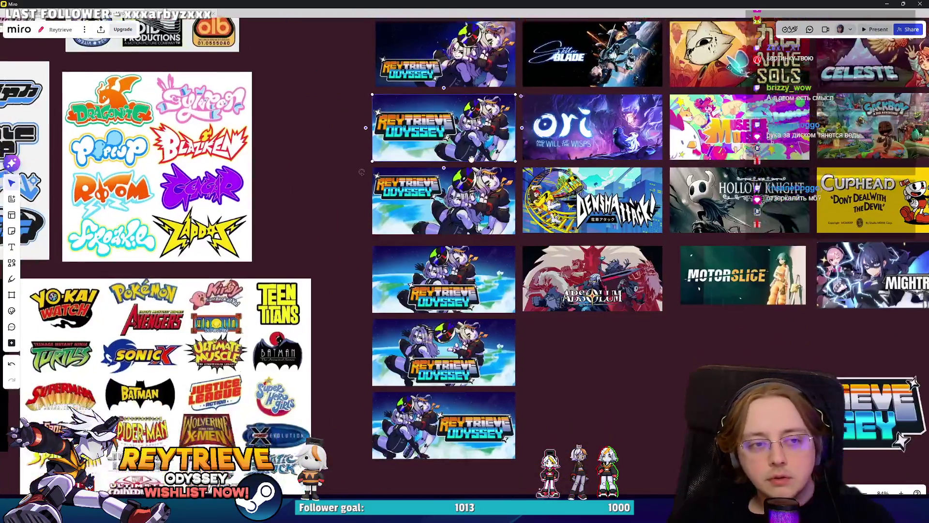
{"action": "mouse_move", "coordinate": [447, 330]}
{"action": "left_mouse_down"}
{"action": "mouse_move", "coordinate": [589, 367]}
{"action": "mouse_move", "coordinate": [597, 407]}
{"action": "left_mouse_up"}
{"action": "scroll", "coordinate": [604, 360], "scroll_direction": "up", "scroll_amount": 6}
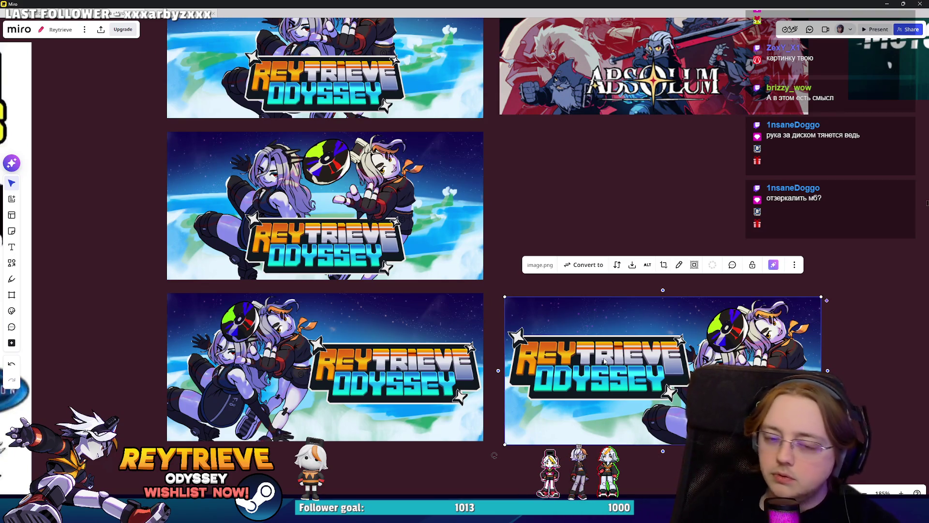
{"action": "scroll", "coordinate": [581, 358], "scroll_direction": "down", "scroll_amount": 2}
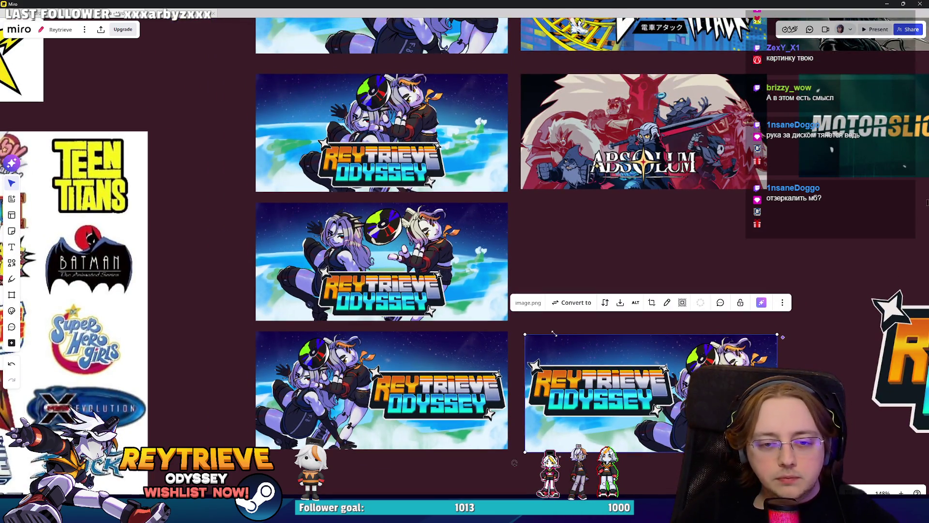
{"action": "key", "text": "Delete"}
Step: Zoom in to compare the capsule versions, then return to the Photoshop banner
{"action": "scroll", "coordinate": [401, 378], "scroll_direction": "up", "scroll_amount": 5}
{"action": "scroll", "coordinate": [402, 377], "scroll_direction": "up", "scroll_amount": 3}
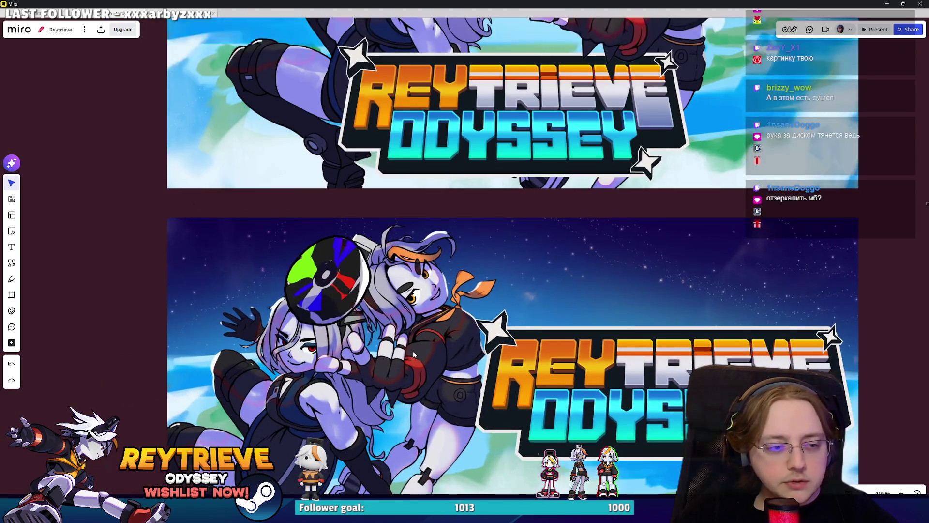
{"action": "scroll", "coordinate": [465, 324], "scroll_direction": "up", "scroll_amount": 1}
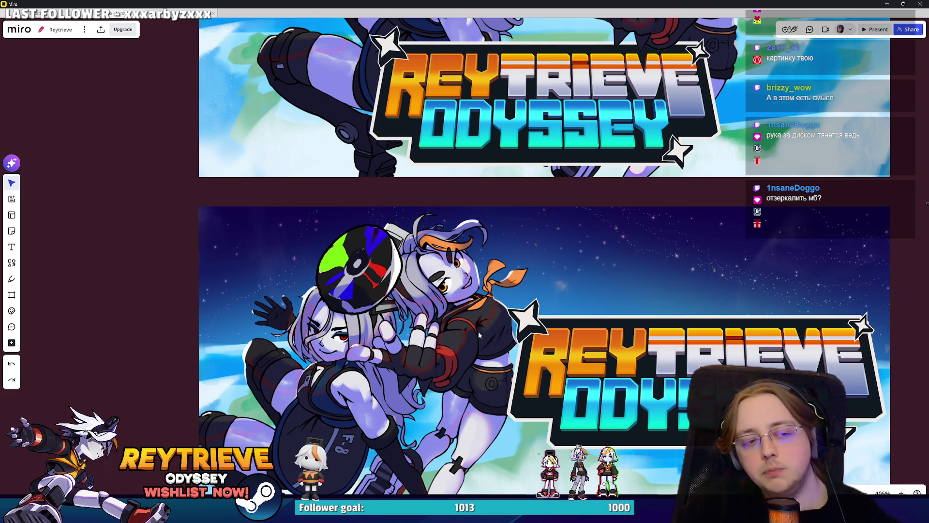
{"action": "scroll", "coordinate": [472, 336], "scroll_direction": "down", "scroll_amount": 3}
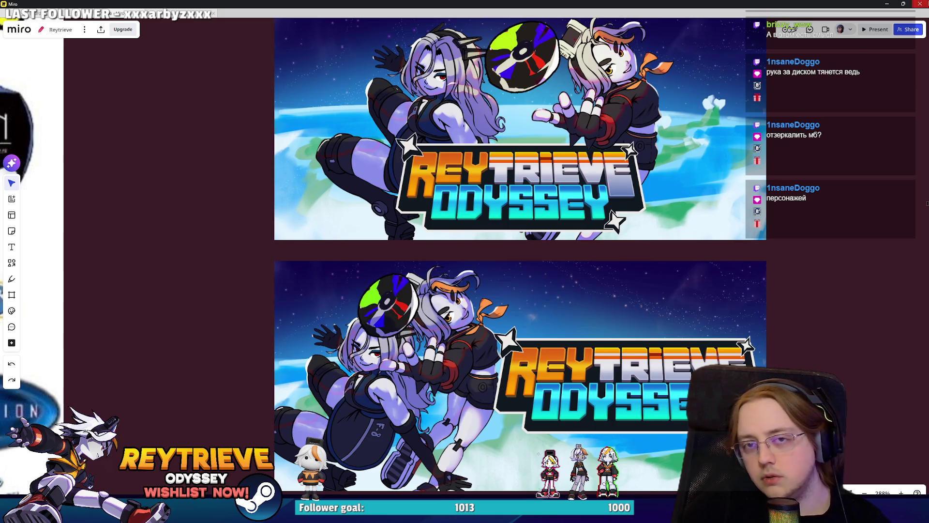
{"action": "key", "text": "alt+Tab"}
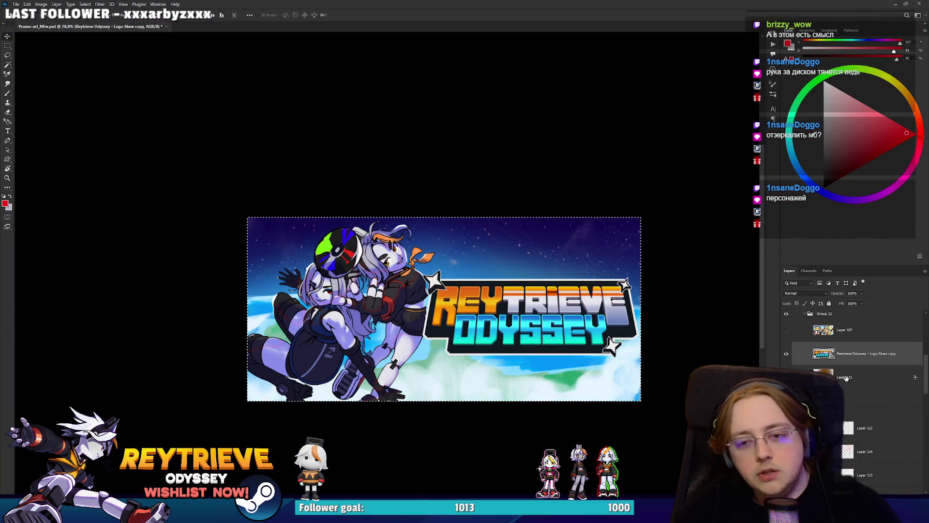
Step: Flip the characters-and-disc group horizontally and reposition it within the banner
{"action": "key", "text": "ctrl+d"}
{"action": "key", "text": "ctrl+g"}
{"action": "key", "text": "shift+h"}
{"action": "mouse_move", "coordinate": [285, 313]}
{"action": "left_mouse_down"}
{"action": "mouse_move", "coordinate": [444, 313]}
{"action": "mouse_move", "coordinate": [435, 309]}
{"action": "left_mouse_up"}
{"action": "scroll", "coordinate": [382, 303], "scroll_direction": "up", "scroll_amount": 2}
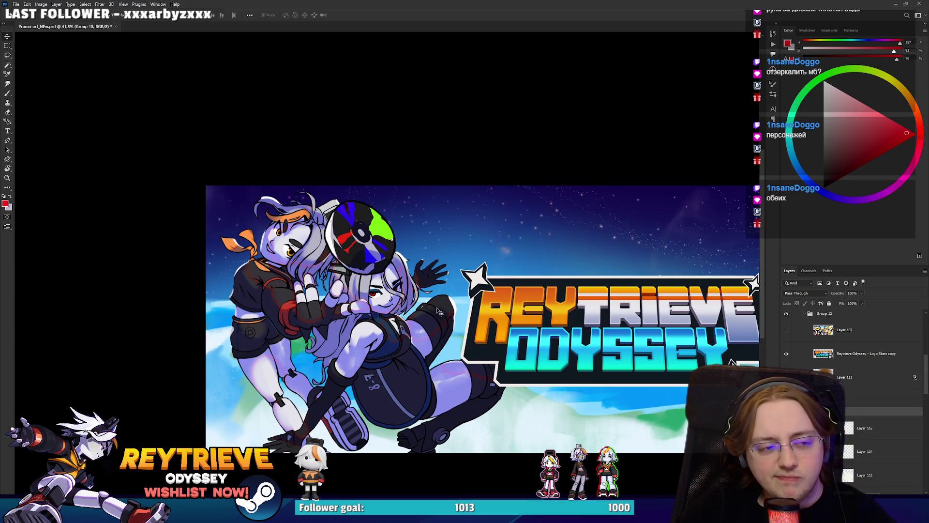
{"action": "scroll", "coordinate": [437, 310], "scroll_direction": "down", "scroll_amount": 1}
{"action": "scroll", "coordinate": [435, 309], "scroll_direction": "up", "scroll_amount": 1}
{"action": "scroll", "coordinate": [431, 306], "scroll_direction": "down", "scroll_amount": 4}
{"action": "scroll", "coordinate": [428, 305], "scroll_direction": "up", "scroll_amount": 1}
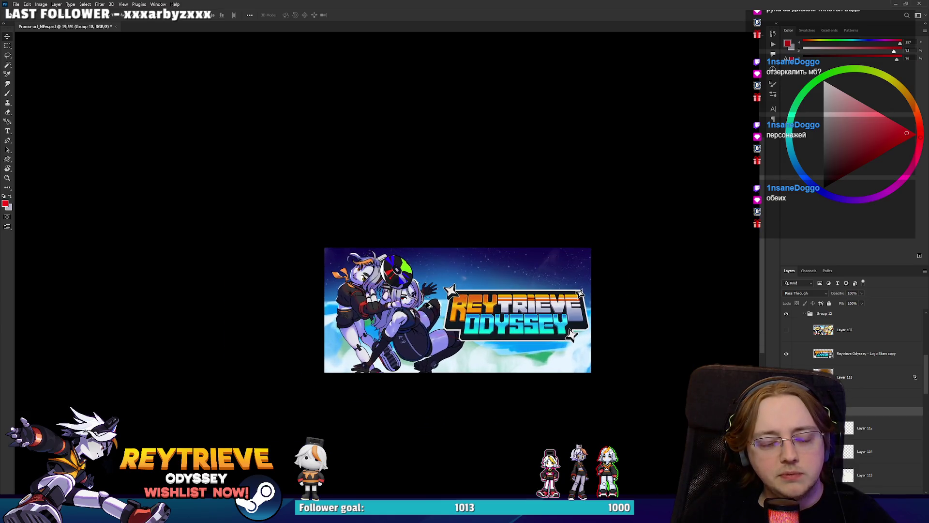
{"action": "scroll", "coordinate": [425, 306], "scroll_direction": "up", "scroll_amount": 3}
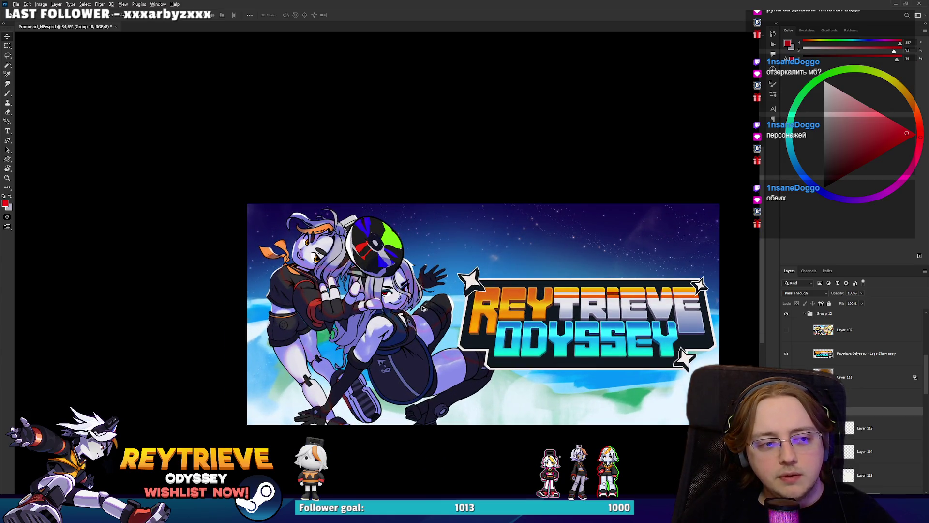
{"action": "scroll", "coordinate": [388, 267], "scroll_direction": "up", "scroll_amount": 2}
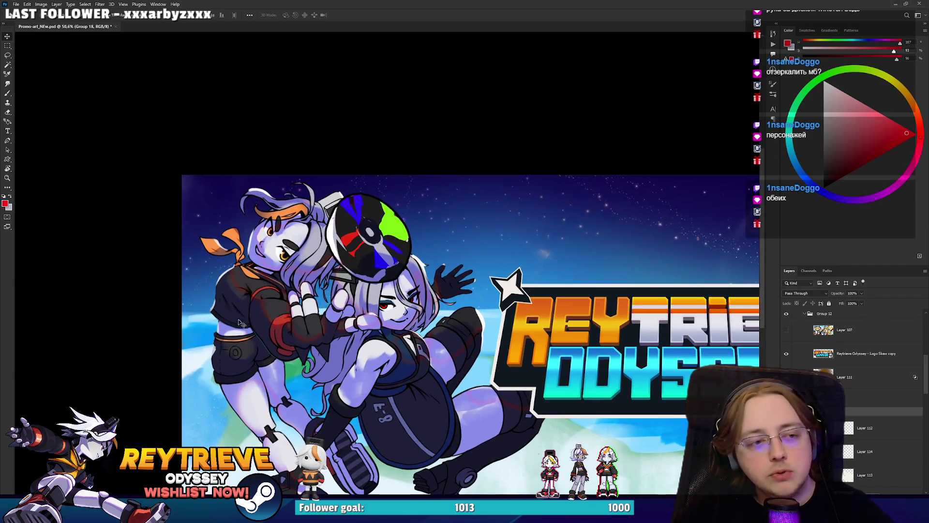
{"action": "scroll", "coordinate": [289, 303], "scroll_direction": "down", "scroll_amount": 1}
Step: Add an empty markup layer, test red brush marks over the left character, then undo them
{"action": "key", "text": "ctrl+shift+alt+n"}
{"action": "key", "text": "b"}
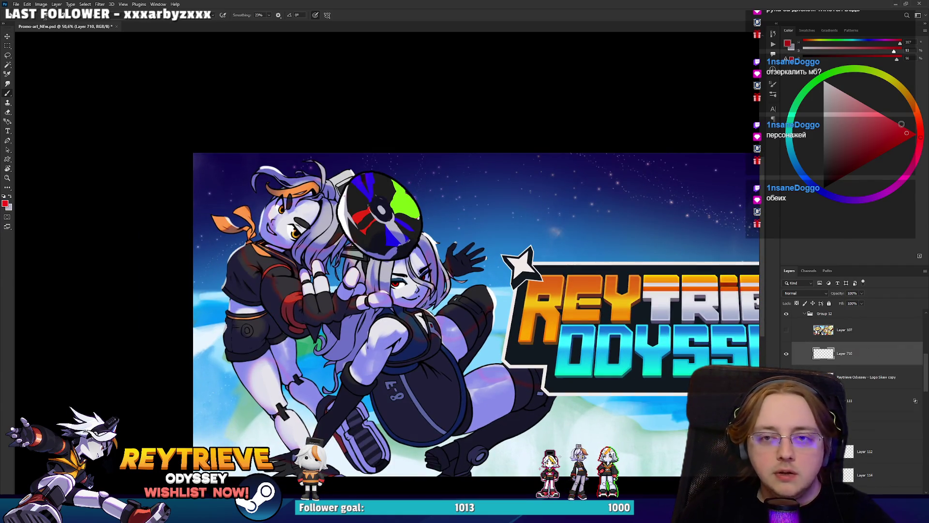
{"action": "mouse_move", "coordinate": [245, 364]}
{"action": "left_mouse_down"}
{"action": "mouse_move", "coordinate": [193, 275]}
{"action": "mouse_move", "coordinate": [271, 261]}
{"action": "mouse_move", "coordinate": [303, 426]}
{"action": "left_mouse_up"}
{"action": "key", "text": "ctrl+z"}
{"action": "key", "text": "ctrl+z"}
{"action": "key", "text": "ctrl+z"}
{"action": "key", "text": "ctrl+minus"}
{"action": "key", "text": "ctrl+shift+z"}
{"action": "key", "text": "ctrl+shift+z"}
{"action": "key", "text": "ctrl+shift+z"}
{"action": "key", "text": "ctrl+z"}
{"action": "key", "text": "ctrl+z"}
{"action": "key", "text": "ctrl+z"}
{"action": "key", "text": "ctrl+shift+z"}
{"action": "key", "text": "ctrl+shift+z"}
{"action": "key", "text": "ctrl+z"}
{"action": "key", "text": "ctrl+z"}
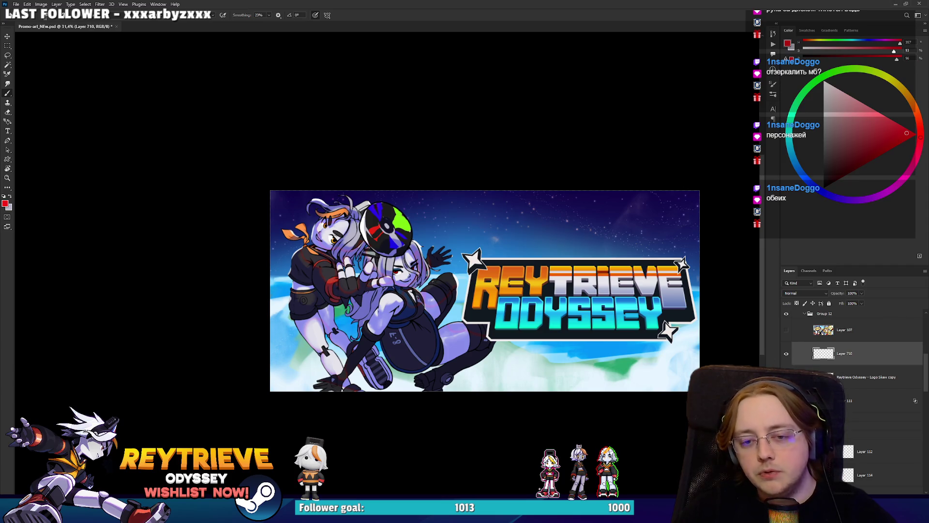
Step: Reveal the group 5 layout with the logo on the left and add an empty markup layer
{"action": "left_click", "coordinate": [804, 315]}
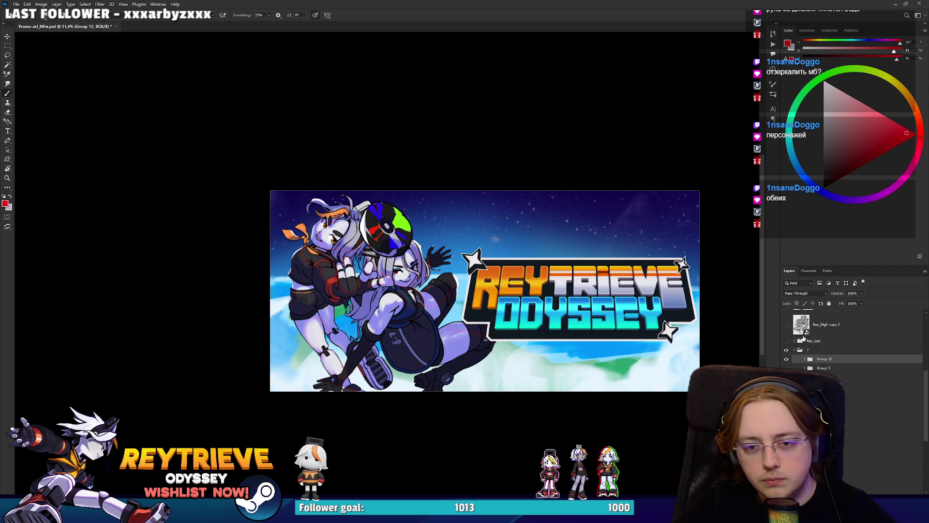
{"action": "left_click", "coordinate": [795, 352]}
{"action": "key", "text": "ctrl+comma"}
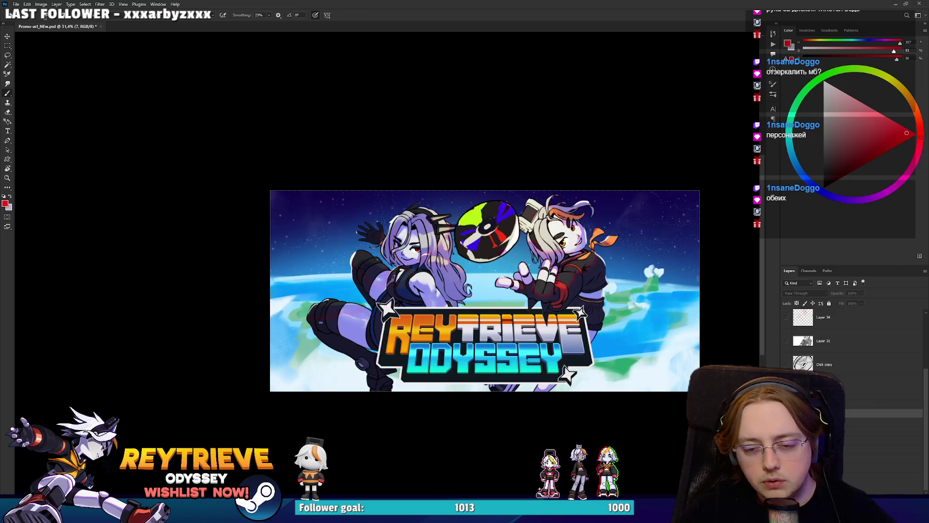
{"action": "key", "text": "alt+bracketleft"}
{"action": "key", "text": "ctrl+comma"}
{"action": "key", "text": "ctrl+comma"}
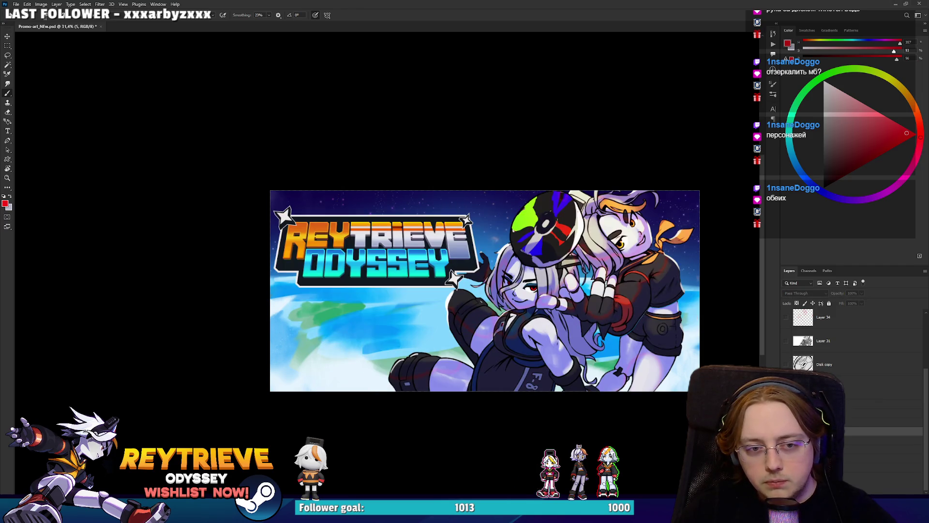
{"action": "key", "text": "alt+bracketleft"}
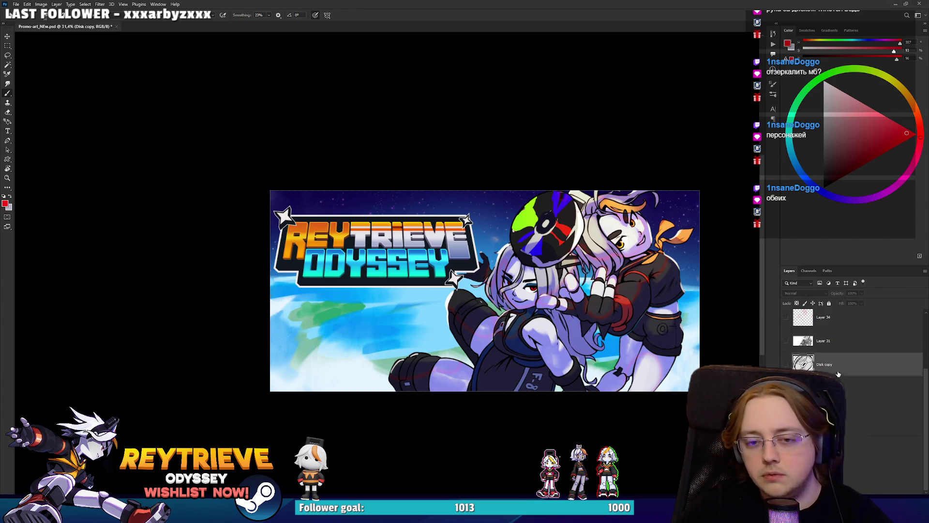
Step: With the canvas view tilted, sketch red lines across the logo, then undo them
{"action": "key", "text": "r"}
{"action": "left_click_drag", "start_coordinate": [533, 145], "coordinate": [580, 242]}
{"action": "key", "text": "b"}
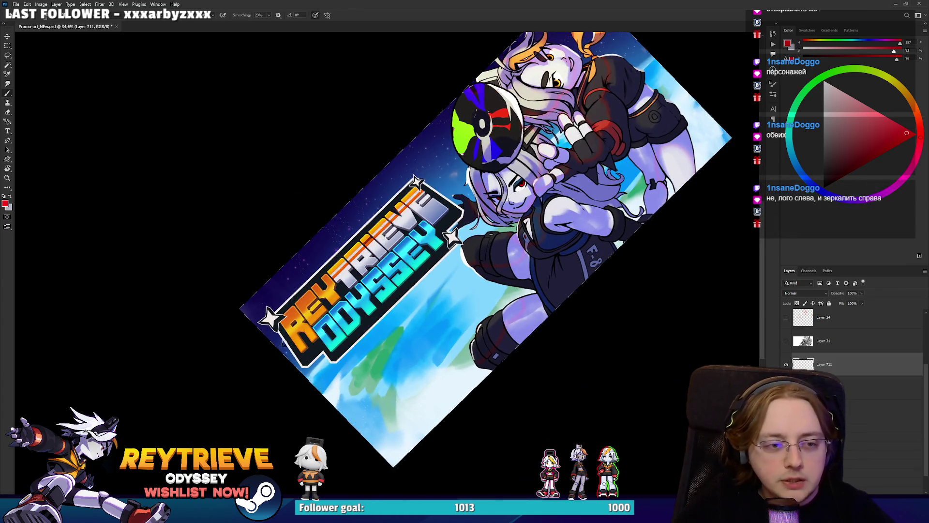
{"action": "left_click_drag", "start_coordinate": [307, 335], "coordinate": [322, 324]}
{"action": "left_click", "coordinate": [462, 199], "text": "shift"}
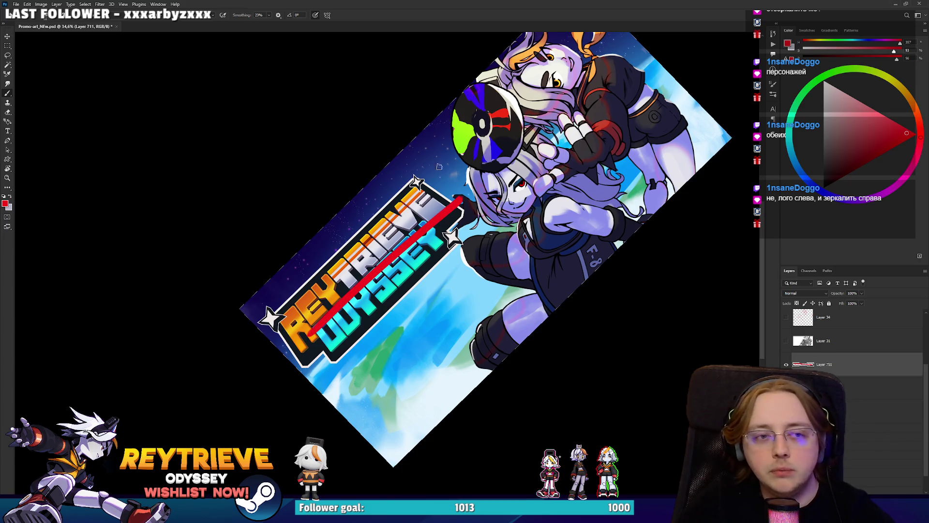
{"action": "key", "text": "r"}
{"action": "mouse_move", "coordinate": [448, 181]}
{"action": "left_mouse_down"}
{"action": "mouse_move", "coordinate": [472, 160]}
{"action": "mouse_move", "coordinate": [459, 195]}
{"action": "left_mouse_up"}
{"action": "left_click_drag", "start_coordinate": [484, 250], "coordinate": [493, 275]}
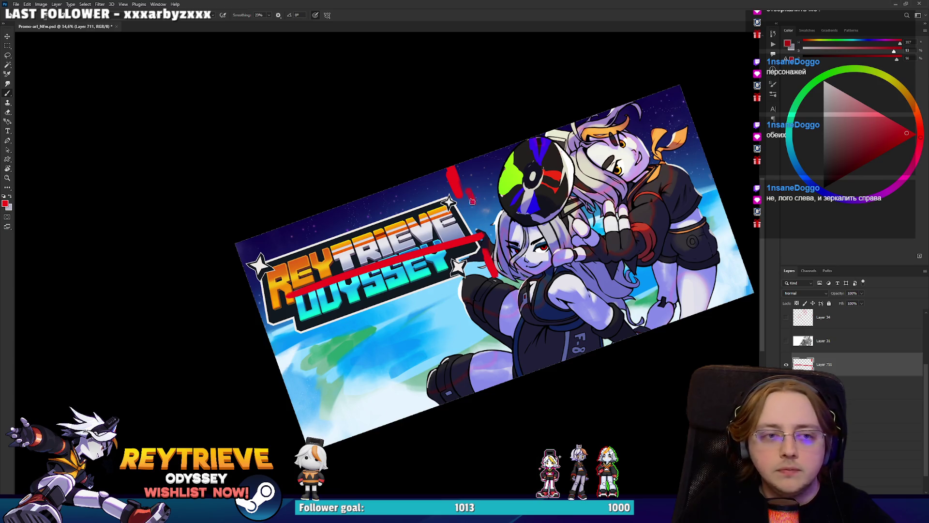
{"action": "left_click_drag", "start_coordinate": [473, 195], "coordinate": [485, 220]}
{"action": "key", "text": "ctrl+z"}
{"action": "key", "text": "ctrl+z"}
{"action": "key", "text": "ctrl+z"}
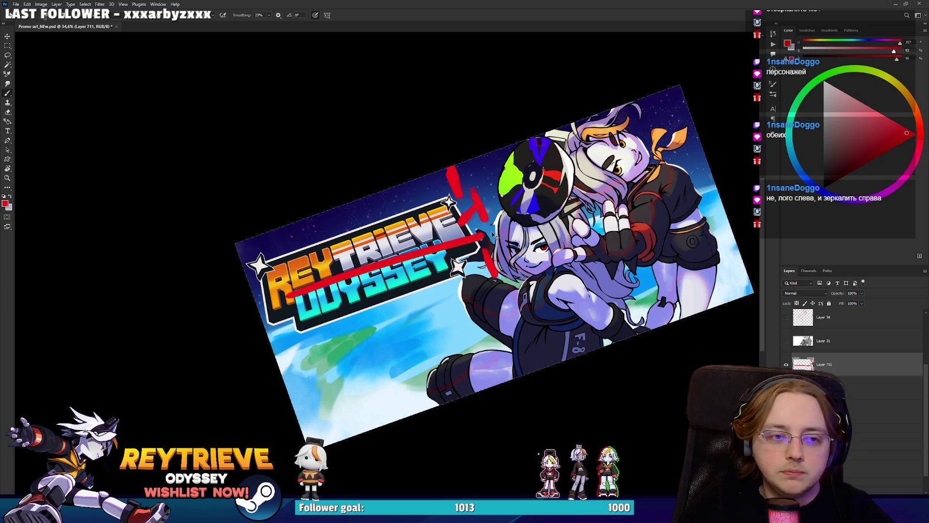
{"action": "key", "text": "ctrl+z"}
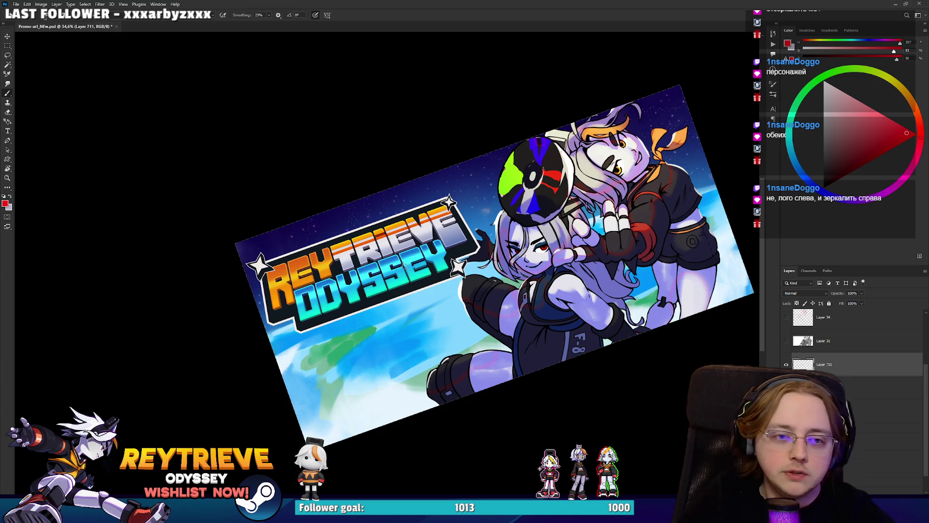
Step: Draw red lines, a curve and a circle around the characters' heads
{"action": "left_click_drag", "start_coordinate": [391, 269], "coordinate": [609, 188]}
{"action": "mouse_move", "coordinate": [553, 133]}
{"action": "left_mouse_down"}
{"action": "mouse_move", "coordinate": [668, 265]}
{"action": "mouse_move", "coordinate": [648, 305]}
{"action": "left_mouse_up"}
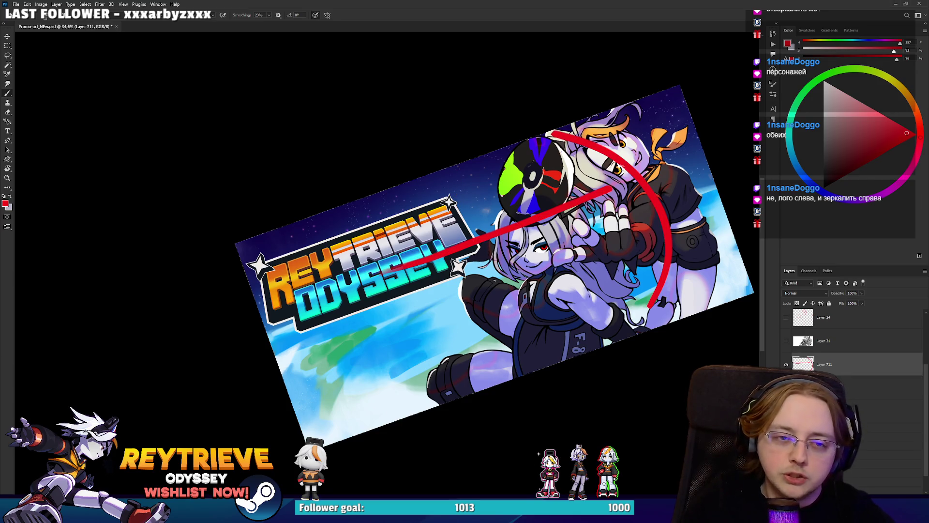
{"action": "mouse_move", "coordinate": [538, 222]}
{"action": "left_mouse_down"}
{"action": "mouse_move", "coordinate": [648, 203]}
{"action": "mouse_move", "coordinate": [571, 136]}
{"action": "left_mouse_up"}
{"action": "key", "text": "ctrl+z"}
{"action": "mouse_move", "coordinate": [523, 242]}
{"action": "left_mouse_down"}
{"action": "mouse_move", "coordinate": [580, 154]}
{"action": "mouse_move", "coordinate": [627, 168]}
{"action": "left_mouse_up"}
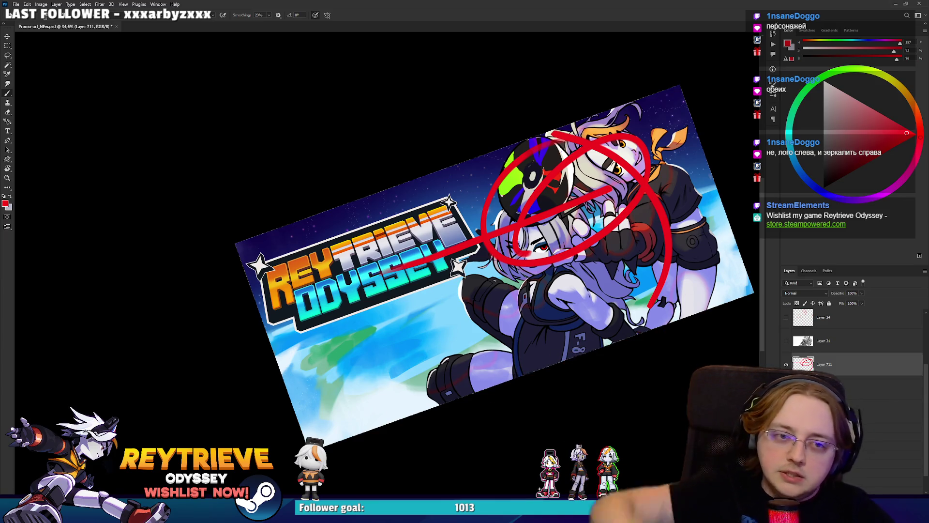
{"action": "left_click_drag", "start_coordinate": [540, 138], "coordinate": [615, 341]}
Step: Try long red diagonal lines across the banner, then undo the extra strokes
{"action": "left_click_drag", "start_coordinate": [353, 201], "coordinate": [446, 402]}
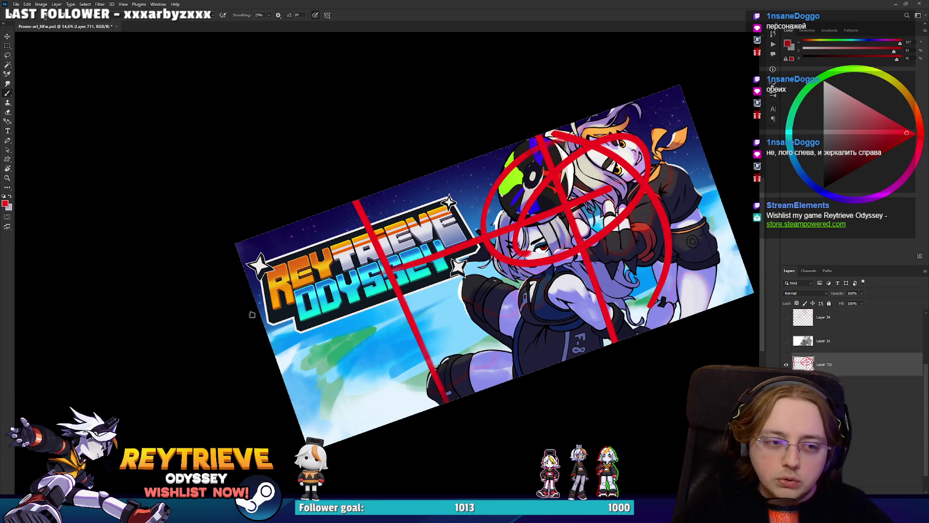
{"action": "left_click_drag", "start_coordinate": [254, 296], "coordinate": [696, 136]}
{"action": "left_click_drag", "start_coordinate": [273, 349], "coordinate": [724, 209]}
{"action": "mouse_move", "coordinate": [552, 167]}
{"action": "left_mouse_down"}
{"action": "mouse_move", "coordinate": [537, 215]}
{"action": "mouse_move", "coordinate": [543, 198]}
{"action": "left_mouse_up"}
{"action": "key", "text": "ctrl+z"}
{"action": "key", "text": "ctrl+z"}
{"action": "key", "text": "ctrl+z"}
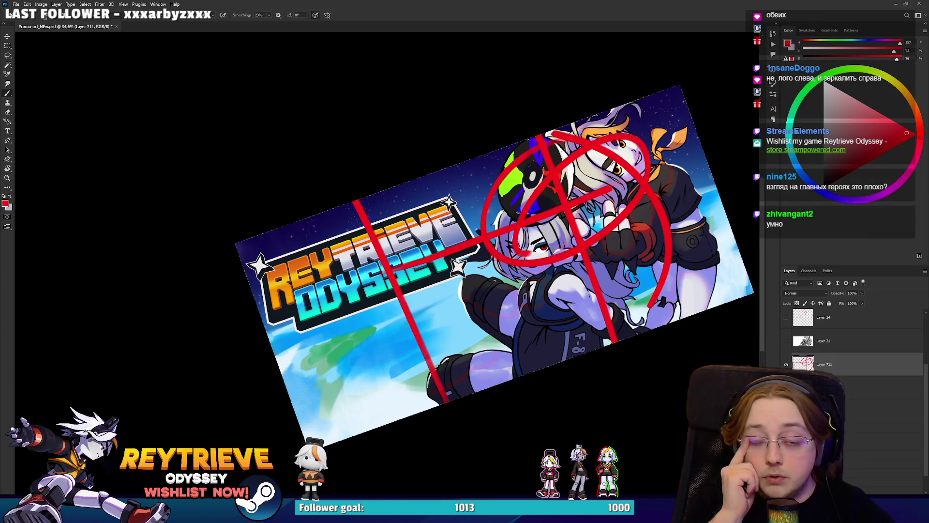
{"action": "key", "text": "ctrl+z"}
Step: Finish the right-pointing red arrow with an arrowhead, level the view and remove the middle line
{"action": "mouse_move", "coordinate": [318, 377]}
{"action": "left_mouse_down"}
{"action": "mouse_move", "coordinate": [712, 239]}
{"action": "mouse_move", "coordinate": [651, 274]}
{"action": "left_mouse_up"}
{"action": "key", "text": "ctrl+z"}
{"action": "mouse_move", "coordinate": [706, 242]}
{"action": "left_mouse_down"}
{"action": "mouse_move", "coordinate": [641, 248]}
{"action": "mouse_move", "coordinate": [651, 286]}
{"action": "left_mouse_up"}
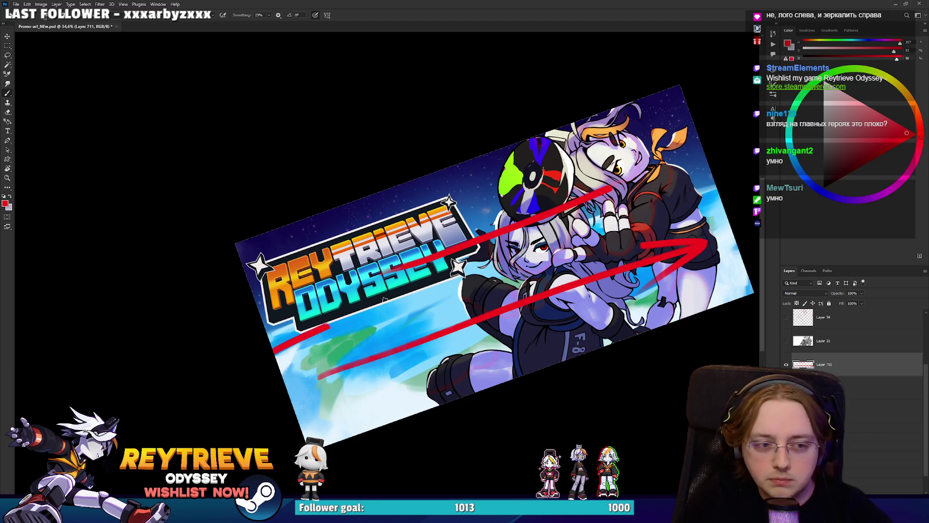
{"action": "key", "text": "r"}
{"action": "key", "text": "Escape"}
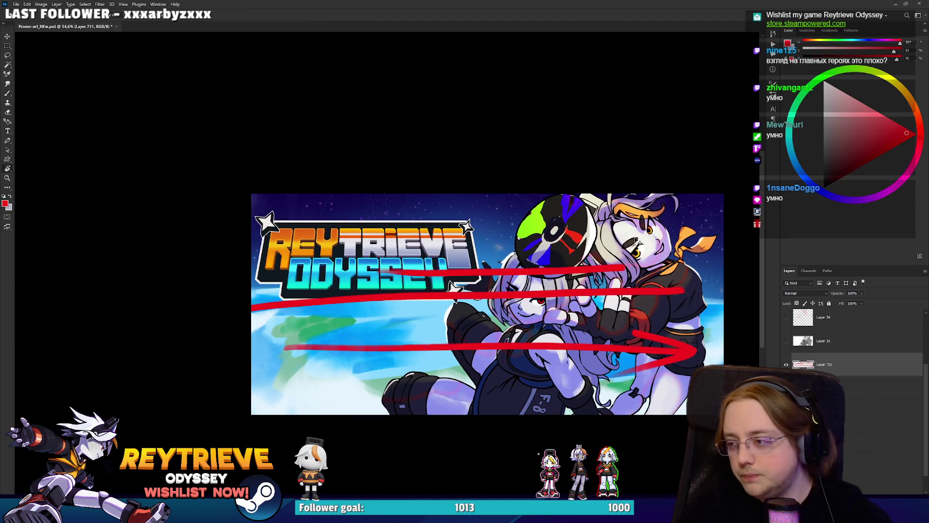
{"action": "key", "text": "ctrl+z"}
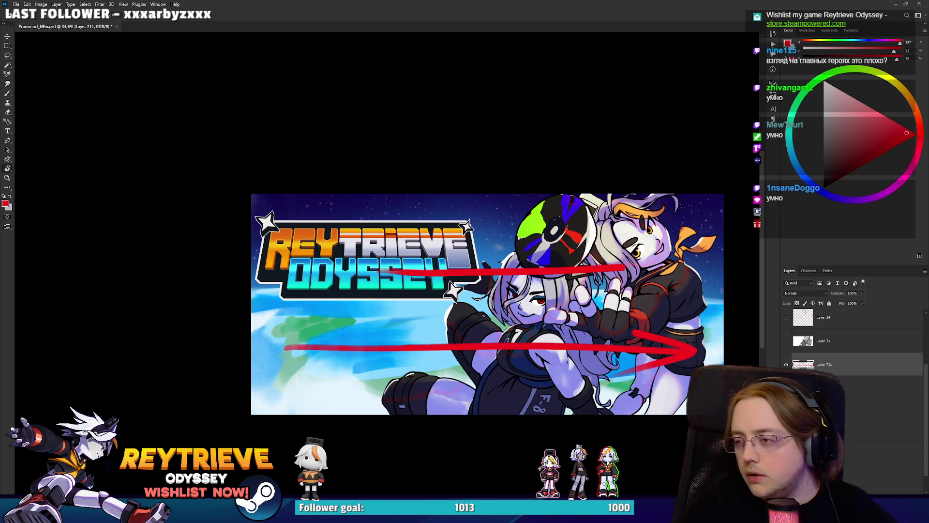